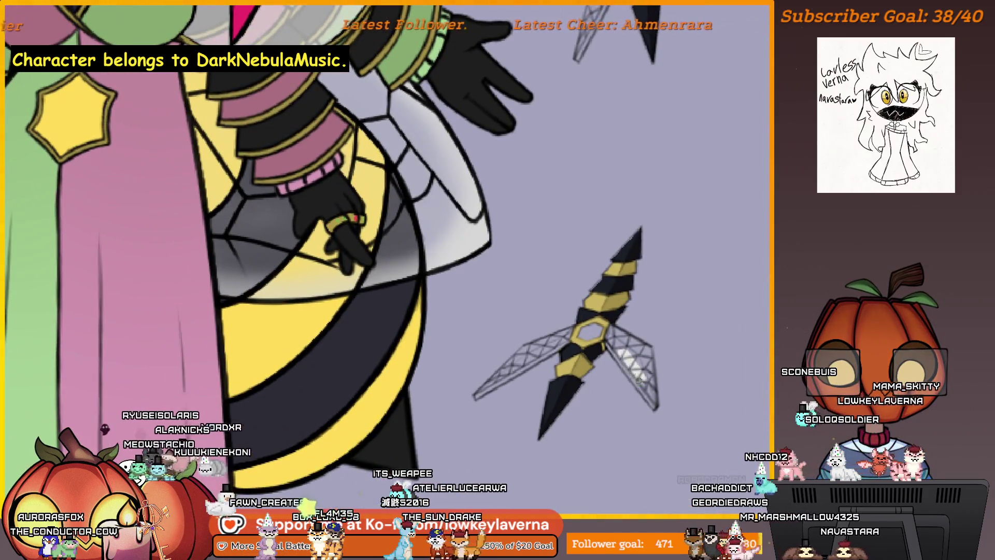
Lasso the wasp dagger's left lattice wing and brighten it to a whiter tone
{"action": "left_click_drag", "start_coordinate": [656, 357], "coordinate": [639, 330]}
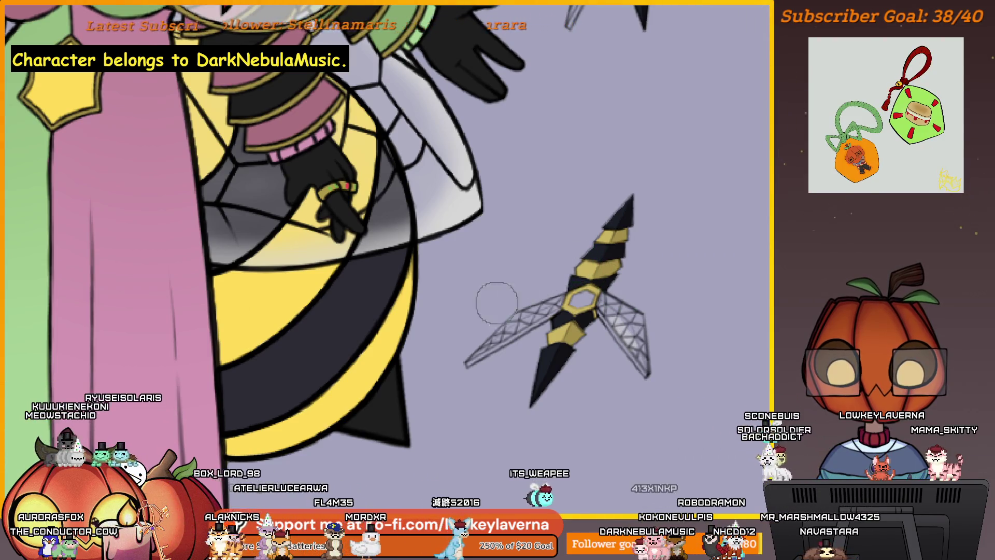
{"action": "key", "text": "m"}
{"action": "scroll", "coordinate": [458, 323], "scroll_direction": "down", "scroll_amount": 5}
{"action": "scroll", "coordinate": [458, 323], "scroll_direction": "up", "scroll_amount": 6}
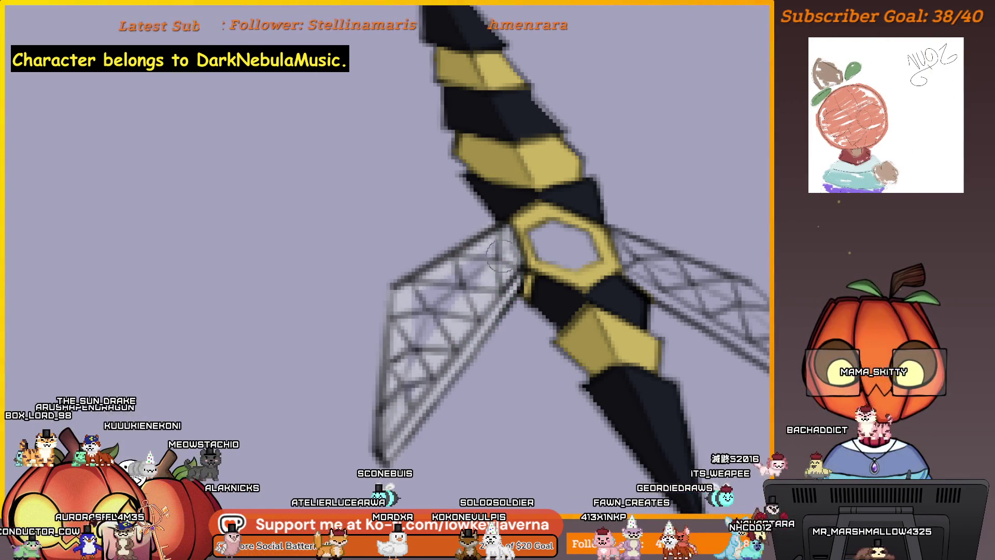
{"action": "left_click_drag", "start_coordinate": [502, 252], "coordinate": [544, 312]}
{"action": "left_click", "coordinate": [534, 285]}
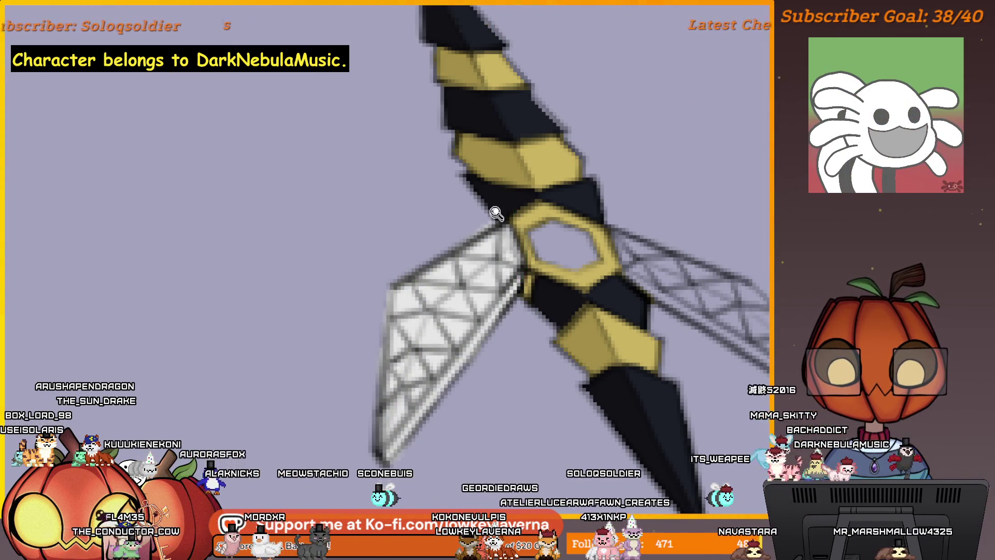
{"action": "scroll", "coordinate": [496, 215], "scroll_direction": "down", "scroll_amount": 3}
{"action": "scroll", "coordinate": [537, 255], "scroll_direction": "up", "scroll_amount": 3}
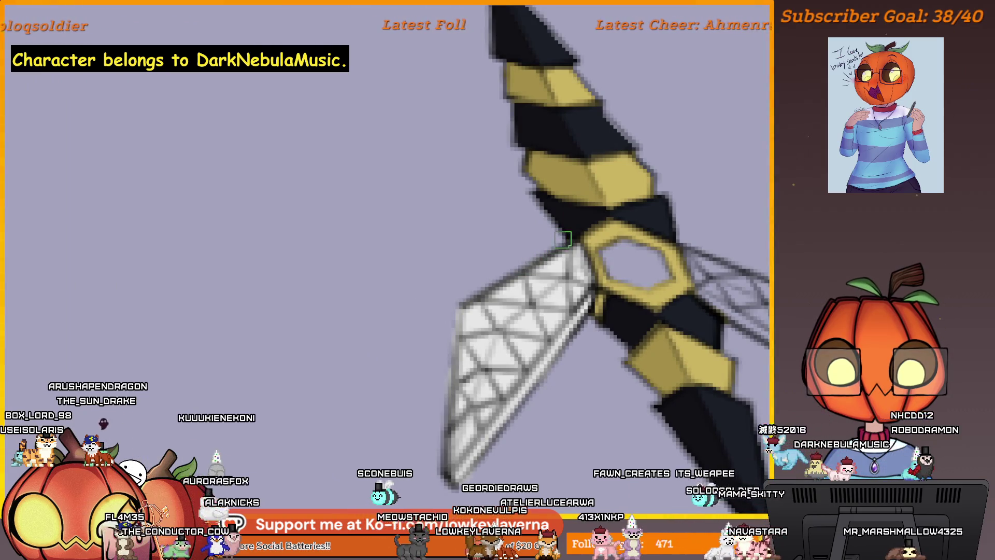
{"action": "scroll", "coordinate": [441, 476], "scroll_direction": "down", "scroll_amount": 3}
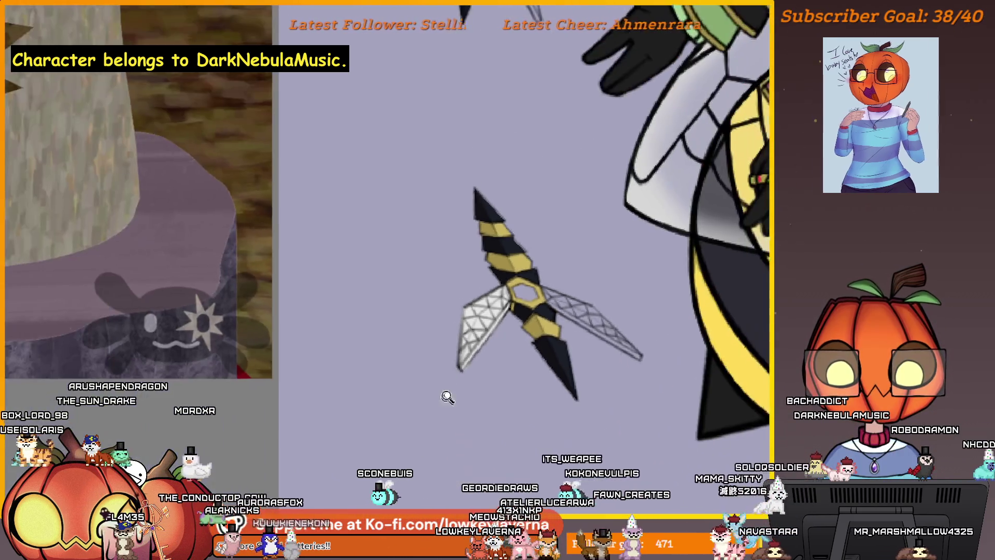
{"action": "mouse_move", "coordinate": [482, 304]}
{"action": "left_mouse_down"}
{"action": "mouse_move", "coordinate": [245, 296]}
{"action": "mouse_move", "coordinate": [618, 301]}
{"action": "mouse_move", "coordinate": [556, 342]}
{"action": "left_mouse_up"}
{"action": "scroll", "coordinate": [618, 301], "scroll_direction": "up", "scroll_amount": 3}
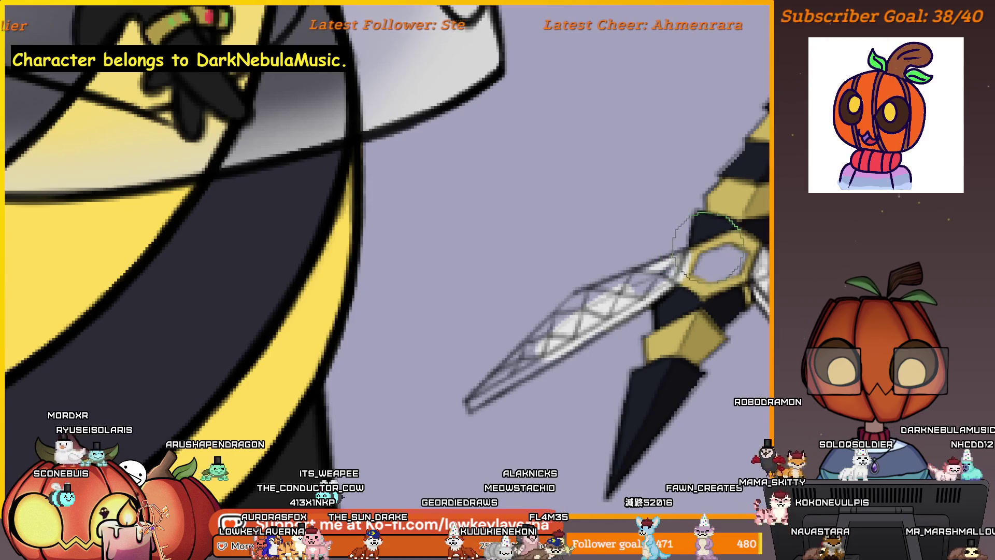
{"action": "left_click_drag", "start_coordinate": [544, 350], "coordinate": [729, 304]}
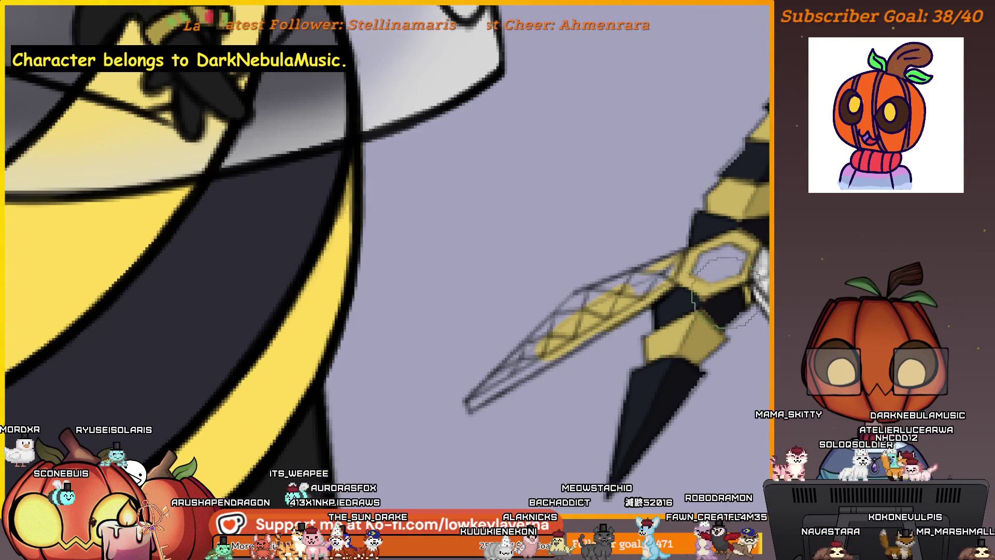
{"action": "scroll", "coordinate": [388, 273], "scroll_direction": "down", "scroll_amount": 3}
{"action": "scroll", "coordinate": [389, 272], "scroll_direction": "up", "scroll_amount": 3}
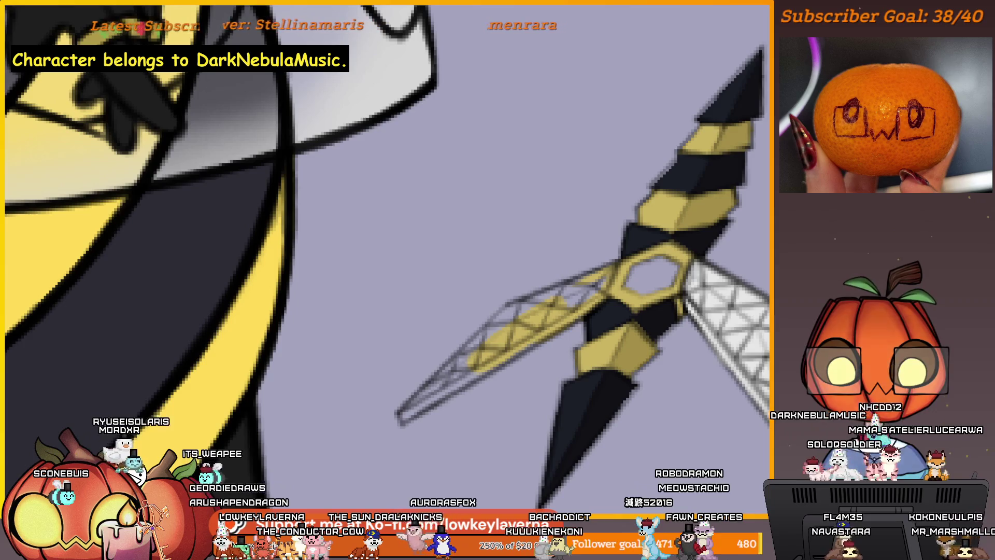
{"action": "key", "text": "ctrl+z"}
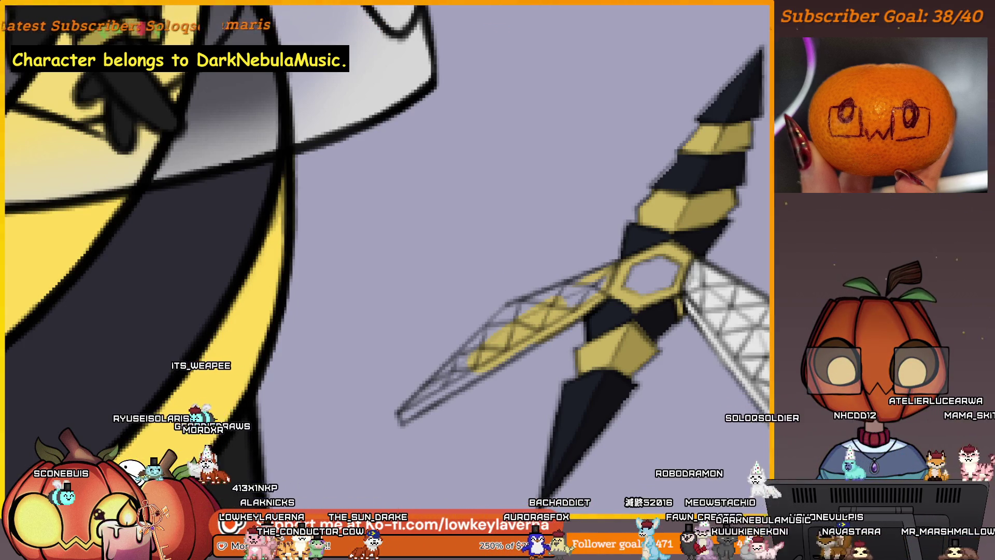
{"action": "left_click_drag", "start_coordinate": [545, 340], "coordinate": [649, 269]}
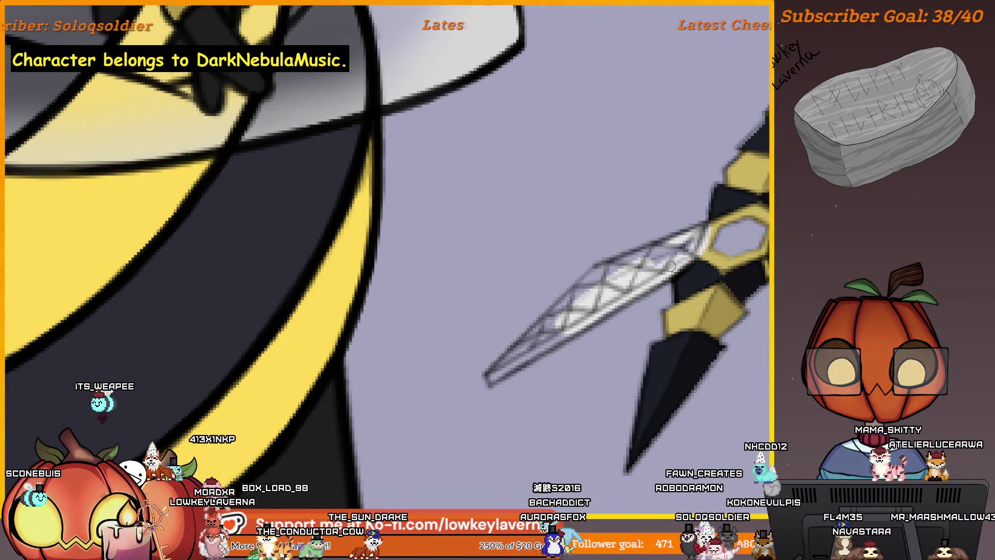
{"action": "left_click_drag", "start_coordinate": [708, 226], "coordinate": [675, 257]}
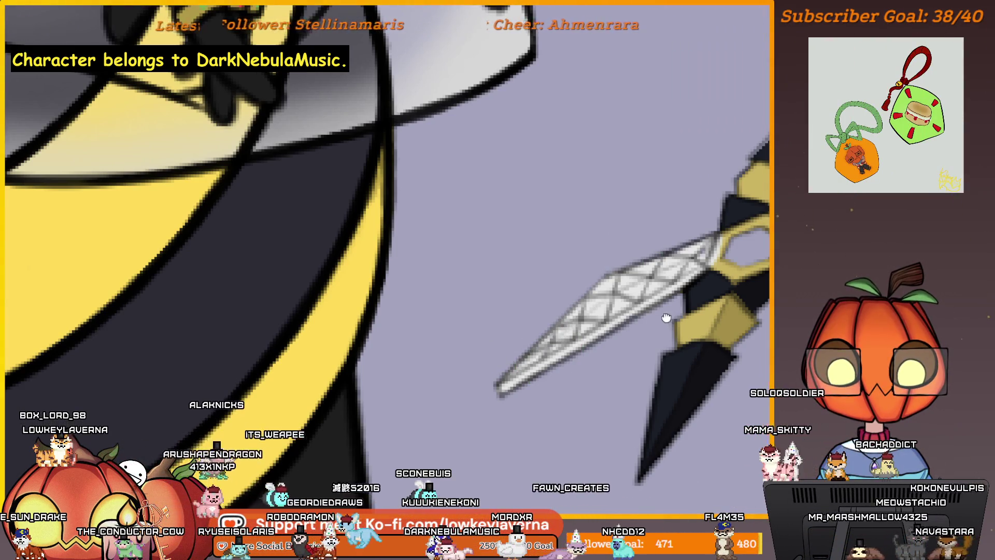
{"action": "left_click_drag", "start_coordinate": [666, 317], "coordinate": [636, 328]}
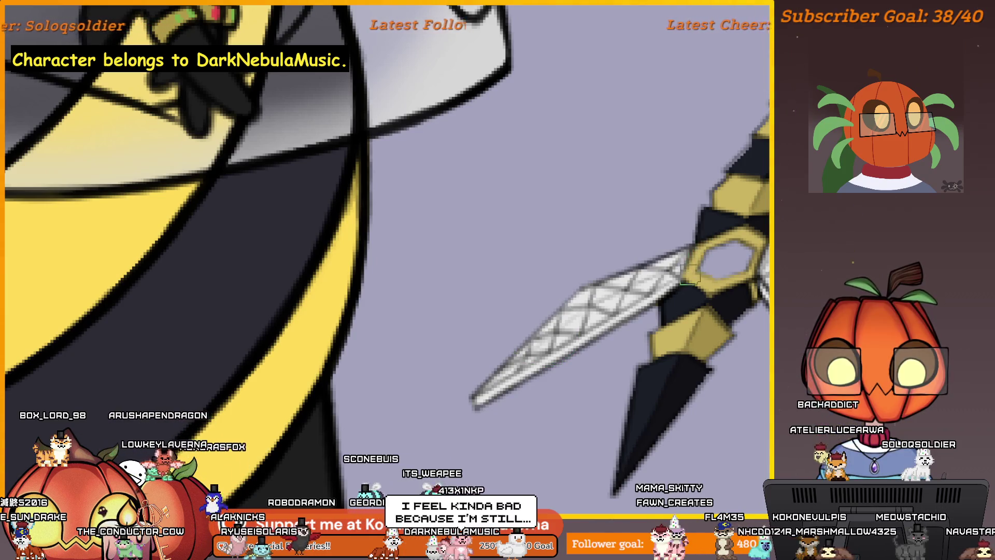
{"action": "scroll", "coordinate": [668, 296], "scroll_direction": "down", "scroll_amount": 3}
{"action": "scroll", "coordinate": [659, 310], "scroll_direction": "down", "scroll_amount": 2}
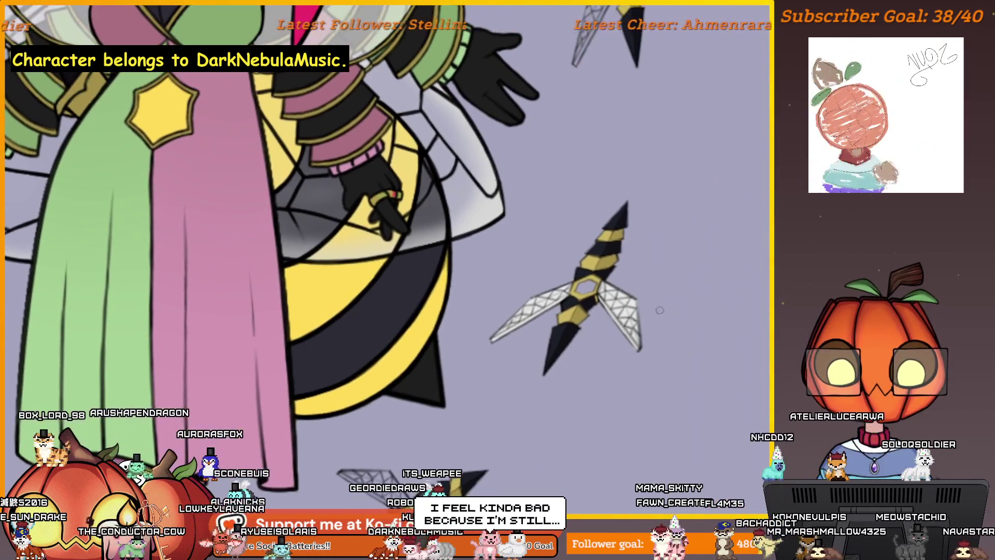
Bring the lower wasp dagger's hexagon and wing into close view
{"action": "mouse_move", "coordinate": [532, 474]}
{"action": "left_mouse_down"}
{"action": "mouse_move", "coordinate": [632, 396]}
{"action": "mouse_move", "coordinate": [638, 426]}
{"action": "mouse_move", "coordinate": [616, 473]}
{"action": "left_mouse_up"}
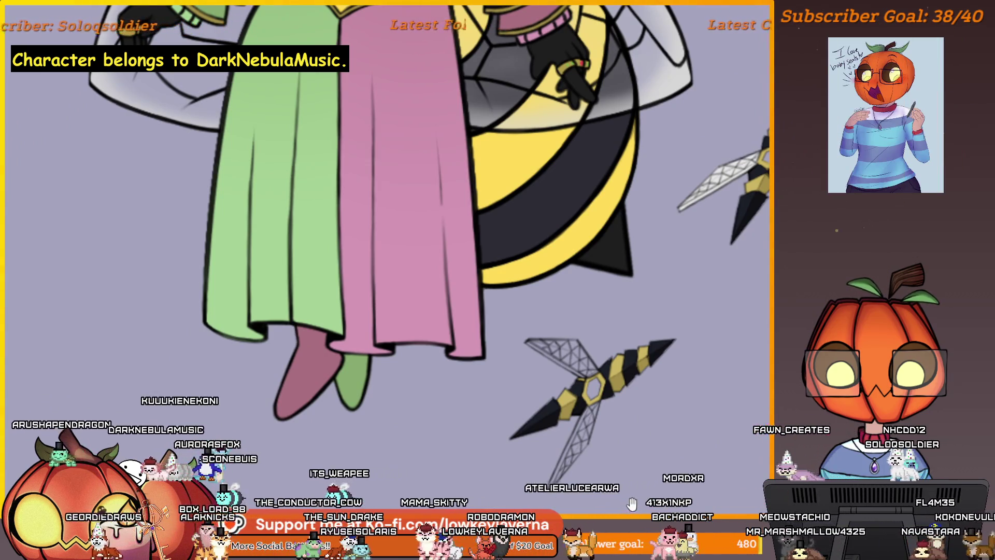
{"action": "left_click_drag", "start_coordinate": [631, 503], "coordinate": [663, 451]}
{"action": "mouse_move", "coordinate": [644, 375]}
{"action": "left_mouse_down"}
{"action": "mouse_move", "coordinate": [673, 382]}
{"action": "mouse_move", "coordinate": [646, 282]}
{"action": "mouse_move", "coordinate": [626, 319]}
{"action": "left_mouse_up"}
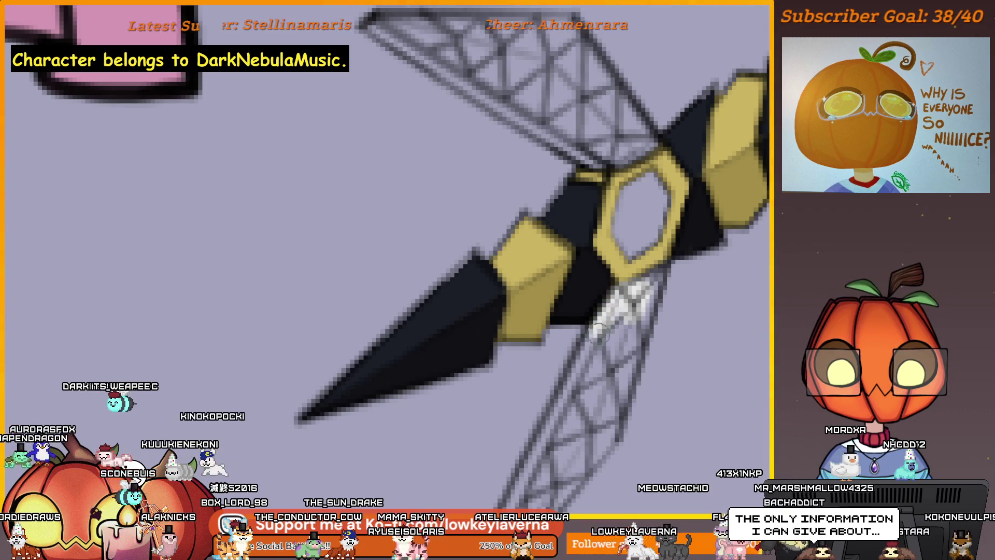
{"action": "left_click_drag", "start_coordinate": [588, 380], "coordinate": [653, 199]}
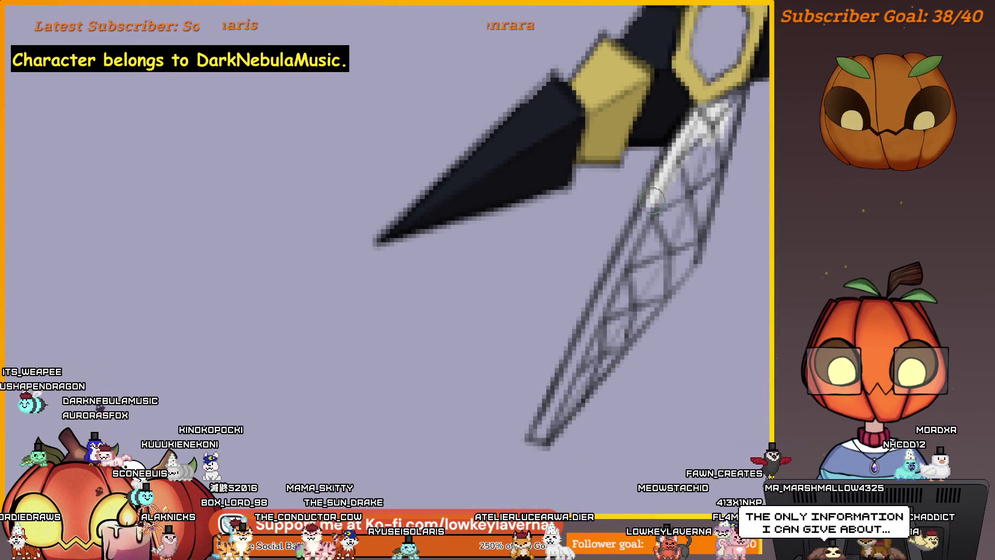
Paint white highlights along the lower wing's lattice, then mirror the canvas to check
{"action": "left_click_drag", "start_coordinate": [626, 264], "coordinate": [567, 373]}
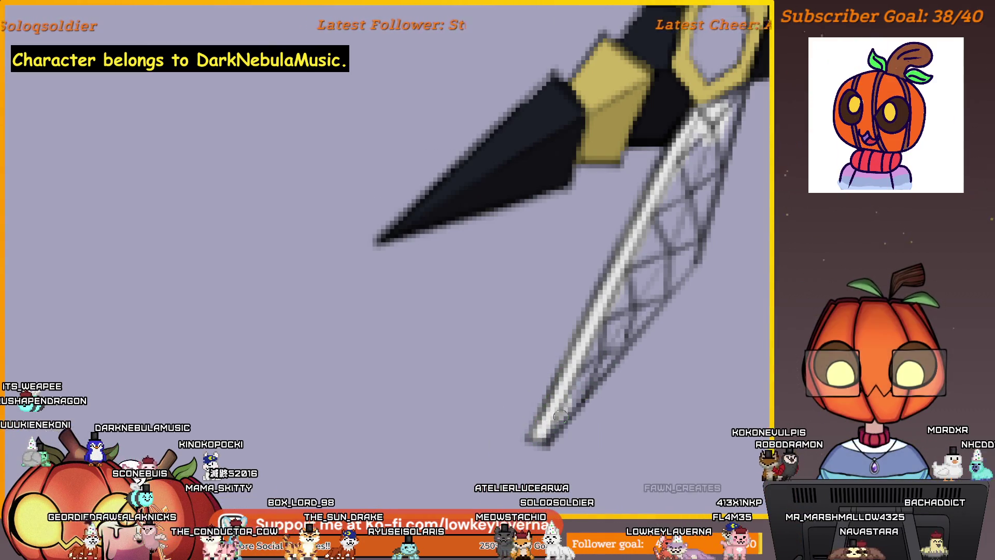
{"action": "left_click_drag", "start_coordinate": [643, 331], "coordinate": [611, 355]}
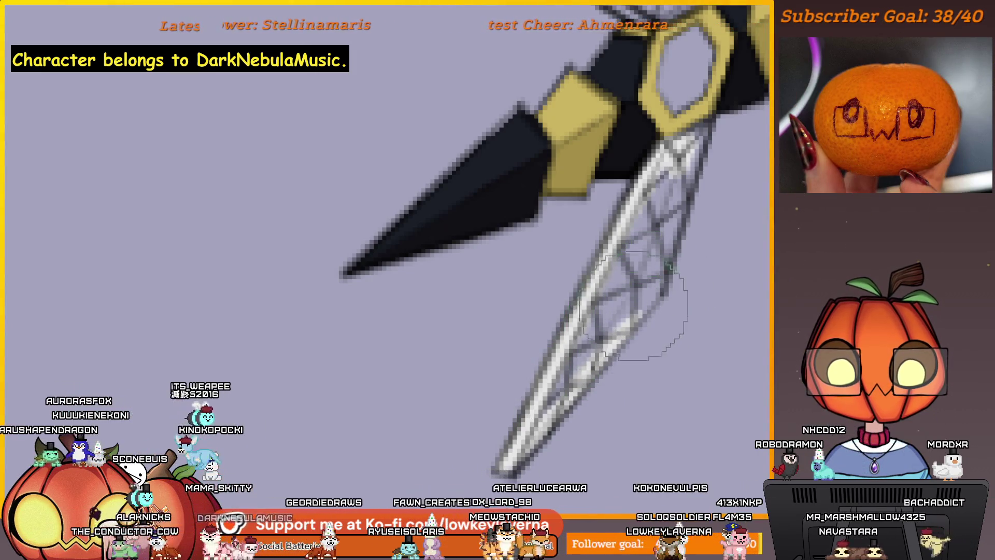
{"action": "left_click_drag", "start_coordinate": [655, 292], "coordinate": [615, 382]}
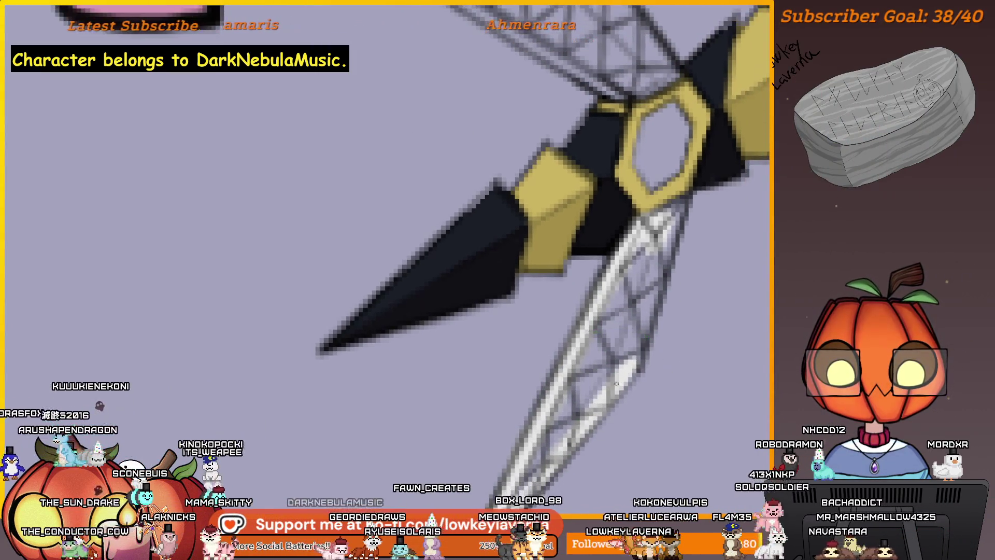
{"action": "left_click_drag", "start_coordinate": [654, 301], "coordinate": [645, 363]}
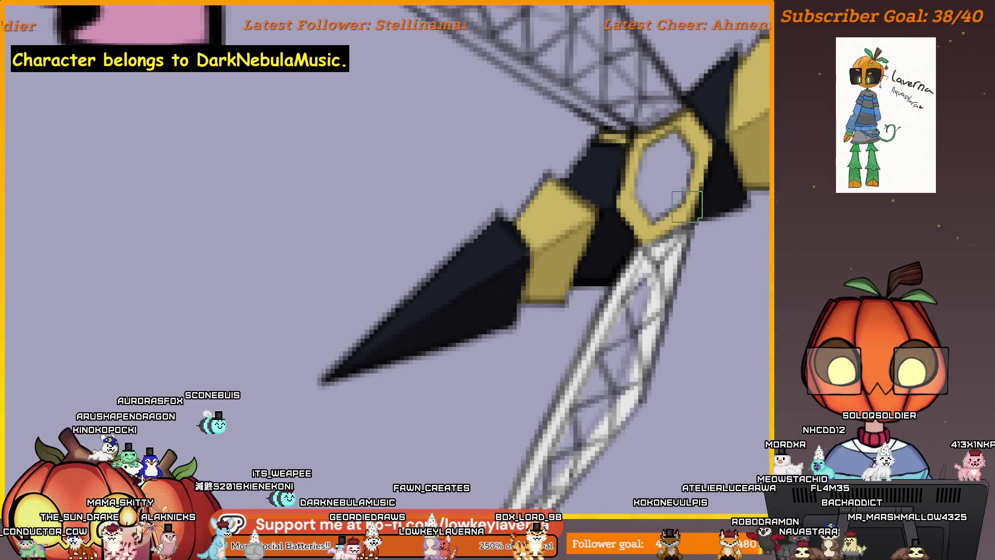
{"action": "left_click_drag", "start_coordinate": [687, 205], "coordinate": [647, 250]}
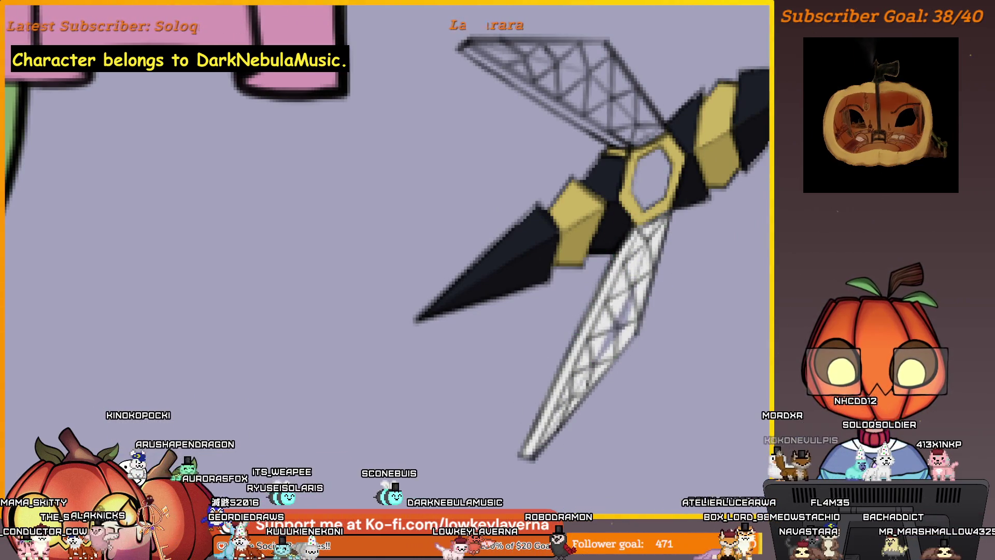
{"action": "mouse_move", "coordinate": [617, 311]}
{"action": "left_mouse_down"}
{"action": "mouse_move", "coordinate": [634, 326]}
{"action": "mouse_move", "coordinate": [613, 342]}
{"action": "left_mouse_up"}
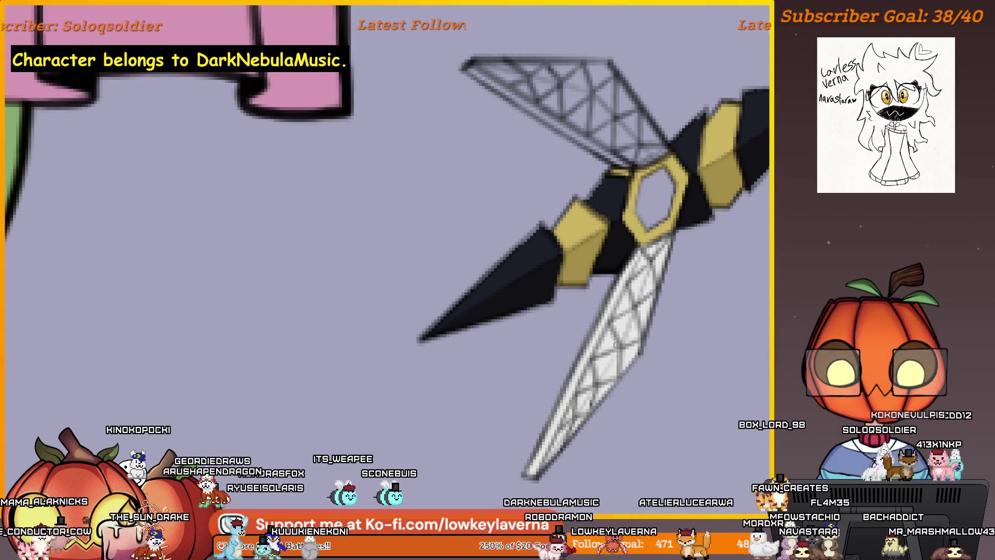
{"action": "key", "text": "m"}
Reposition the mirrored view onto the dagger's remaining wing
{"action": "mouse_move", "coordinate": [234, 264]}
{"action": "left_mouse_down"}
{"action": "mouse_move", "coordinate": [479, 298]}
{"action": "mouse_move", "coordinate": [557, 272]}
{"action": "mouse_move", "coordinate": [642, 345]}
{"action": "mouse_move", "coordinate": [532, 366]}
{"action": "mouse_move", "coordinate": [633, 300]}
{"action": "mouse_move", "coordinate": [726, 260]}
{"action": "left_mouse_up"}
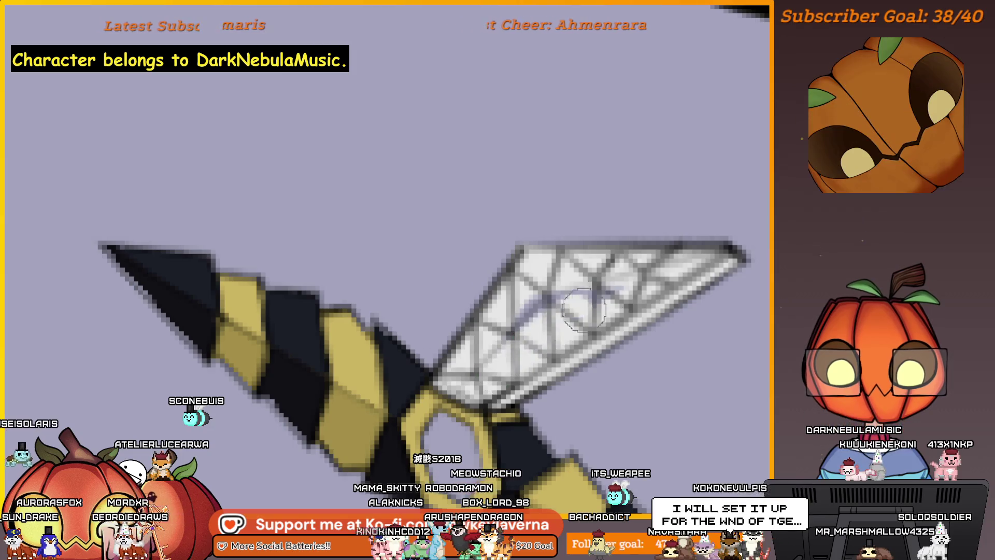
{"action": "scroll", "coordinate": [646, 280], "scroll_direction": "down", "scroll_amount": 3}
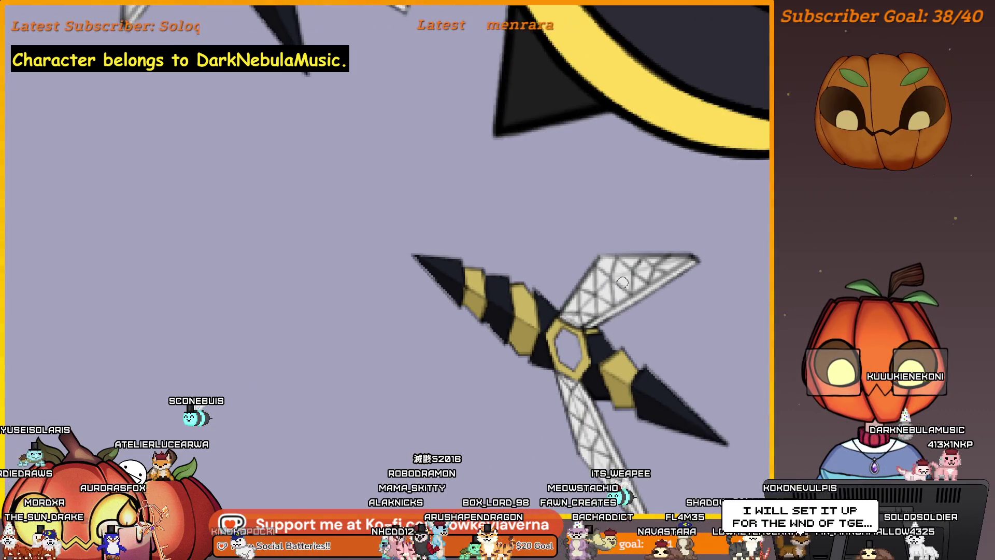
{"action": "scroll", "coordinate": [671, 265], "scroll_direction": "up", "scroll_amount": 1}
{"action": "scroll", "coordinate": [671, 280], "scroll_direction": "down", "scroll_amount": 1}
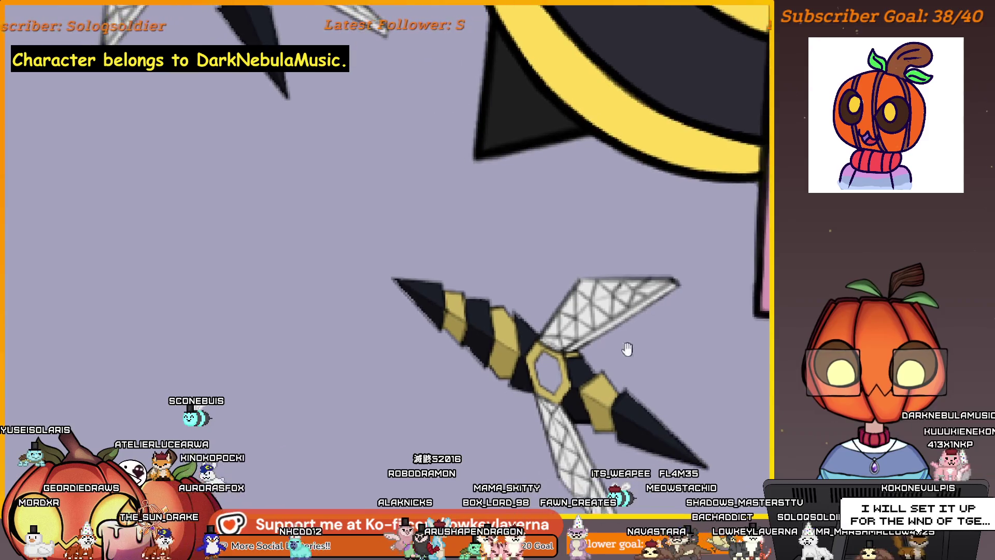
{"action": "scroll", "coordinate": [672, 281], "scroll_direction": "down", "scroll_amount": 1}
{"action": "scroll", "coordinate": [677, 303], "scroll_direction": "up", "scroll_amount": 1}
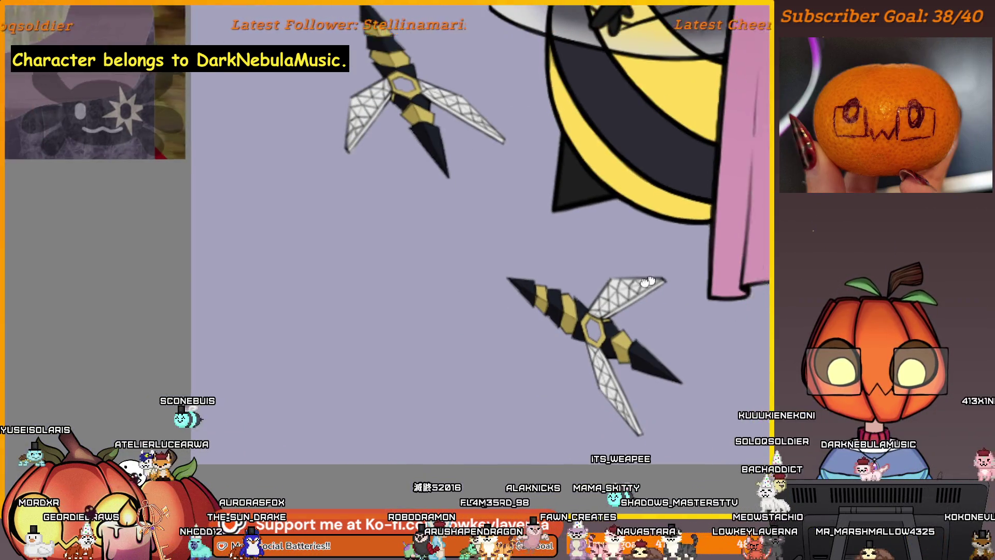
{"action": "scroll", "coordinate": [565, 358], "scroll_direction": "up", "scroll_amount": 1}
{"action": "scroll", "coordinate": [565, 357], "scroll_direction": "down", "scroll_amount": 1}
{"action": "scroll", "coordinate": [506, 295], "scroll_direction": "down", "scroll_amount": 2}
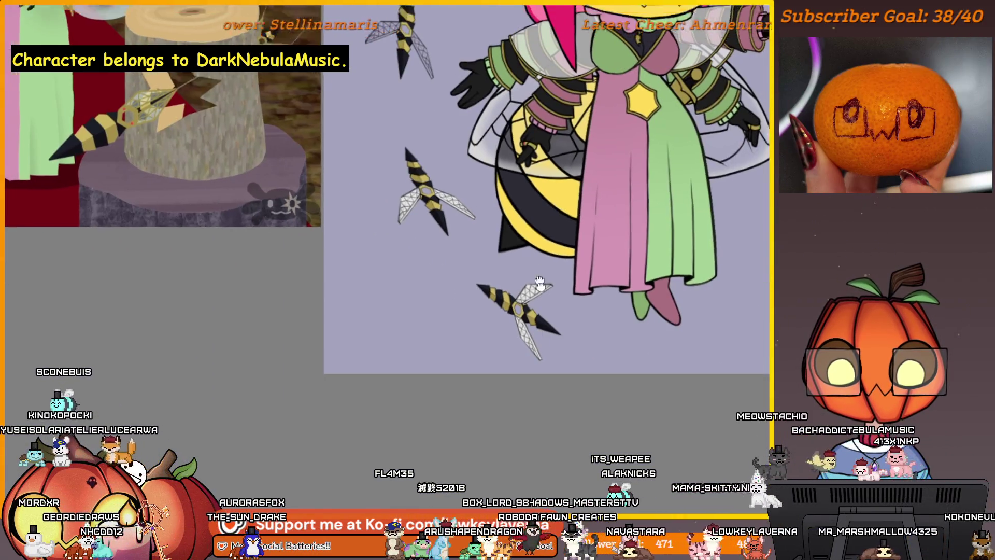
{"action": "scroll", "coordinate": [465, 232], "scroll_direction": "up", "scroll_amount": 1}
{"action": "scroll", "coordinate": [518, 285], "scroll_direction": "up", "scroll_amount": 2}
{"action": "scroll", "coordinate": [567, 373], "scroll_direction": "up", "scroll_amount": 1}
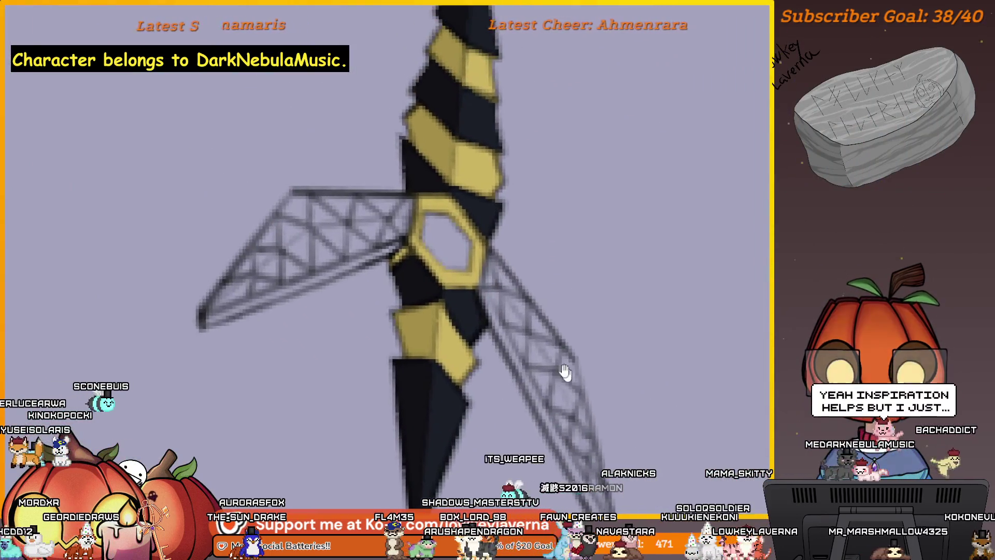
{"action": "scroll", "coordinate": [670, 343], "scroll_direction": "up", "scroll_amount": 1}
{"action": "scroll", "coordinate": [670, 343], "scroll_direction": "up", "scroll_amount": 1}
{"action": "scroll", "coordinate": [672, 337], "scroll_direction": "up", "scroll_amount": 1}
{"action": "scroll", "coordinate": [680, 327], "scroll_direction": "up", "scroll_amount": 1}
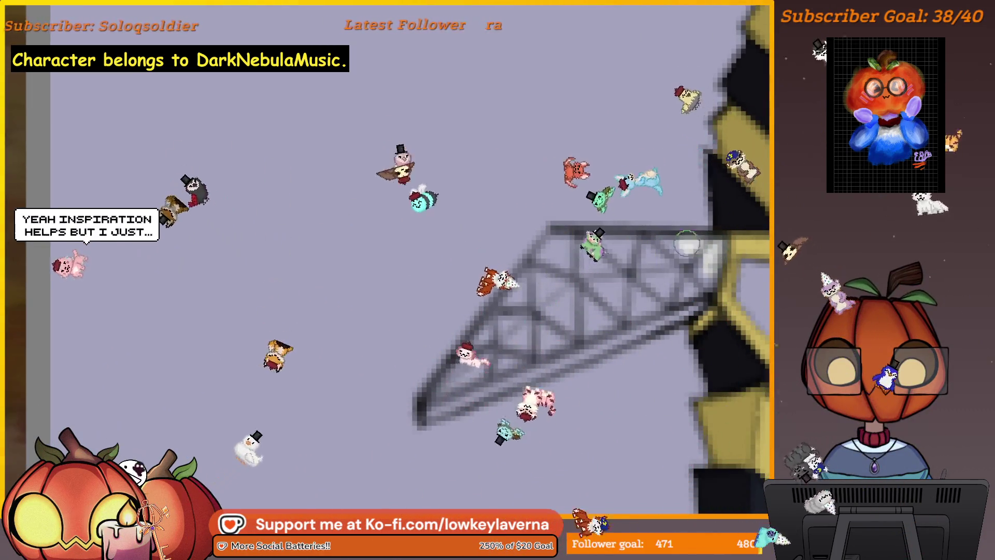
Highlight the truss wing's top bar and left diagonal edge in white with a smaller brush
{"action": "left_click_drag", "start_coordinate": [699, 249], "coordinate": [583, 233]}
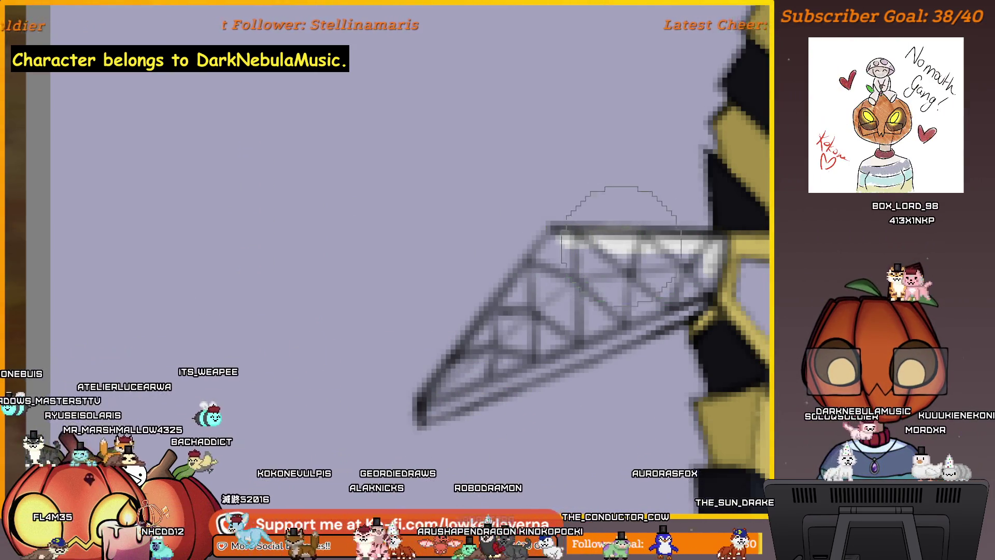
{"action": "key", "text": "["}
{"action": "left_click_drag", "start_coordinate": [551, 232], "coordinate": [499, 302]}
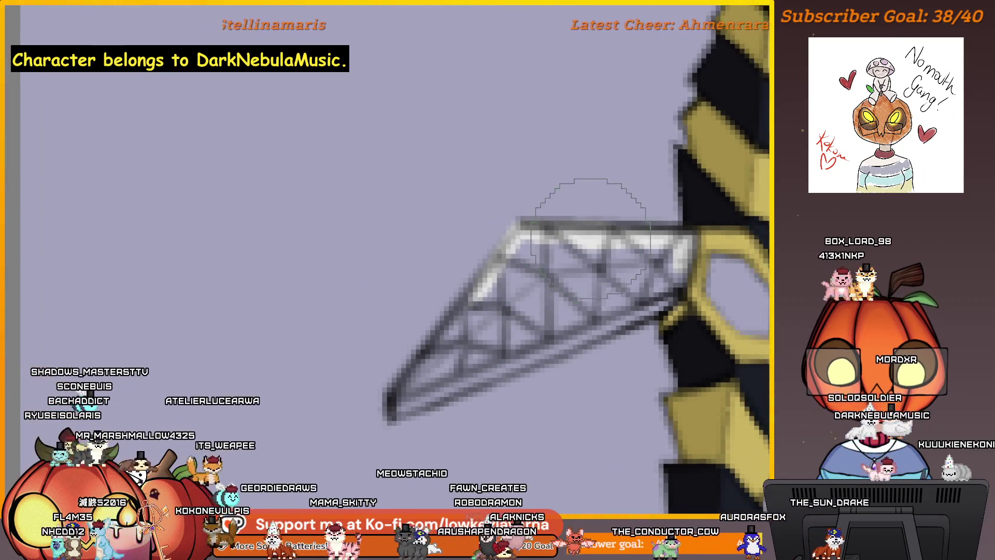
{"action": "mouse_move", "coordinate": [517, 243]}
{"action": "left_mouse_down"}
{"action": "mouse_move", "coordinate": [395, 396]}
{"action": "mouse_move", "coordinate": [520, 367]}
{"action": "left_mouse_up"}
{"action": "scroll", "coordinate": [414, 391], "scroll_direction": "up", "scroll_amount": 1}
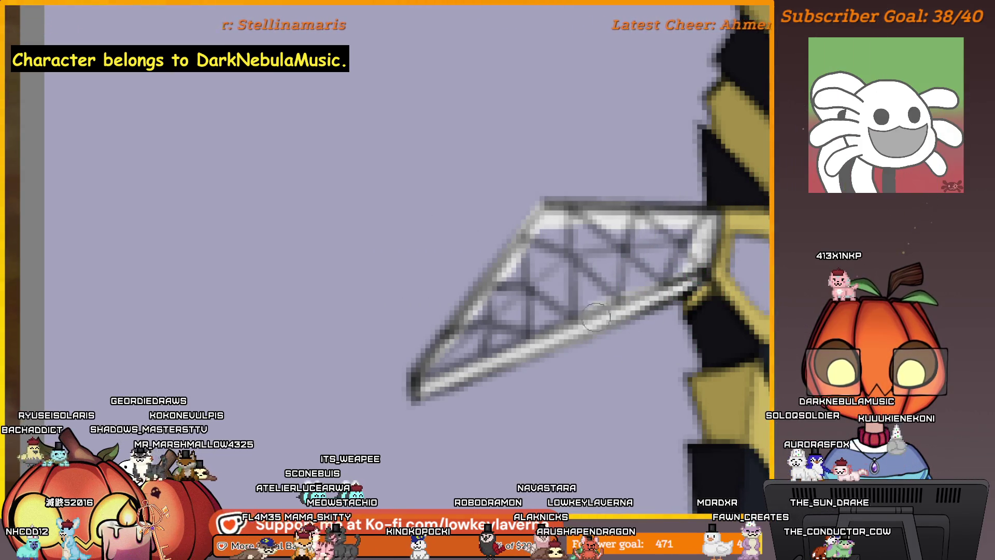
{"action": "left_click_drag", "start_coordinate": [480, 253], "coordinate": [485, 274]}
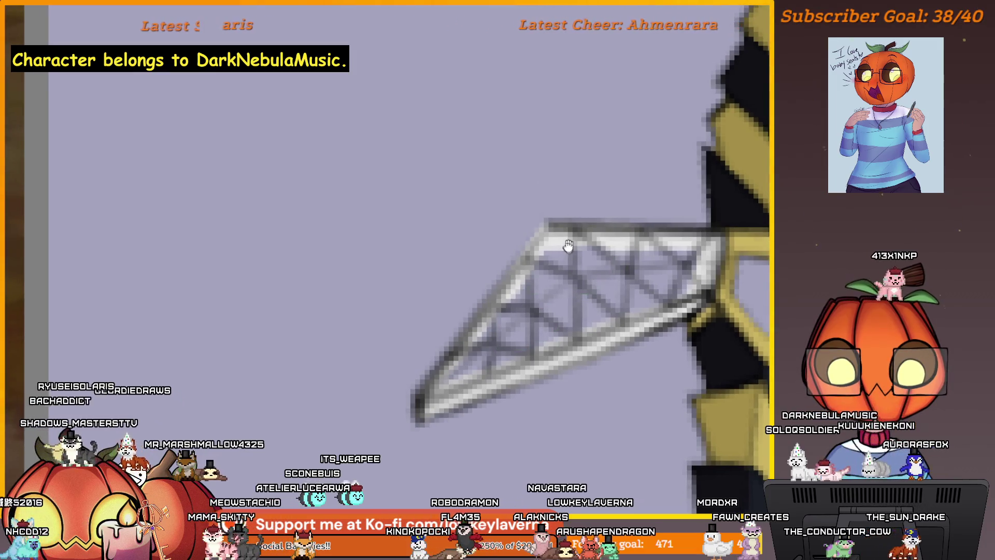
{"action": "left_click_drag", "start_coordinate": [568, 246], "coordinate": [557, 246]}
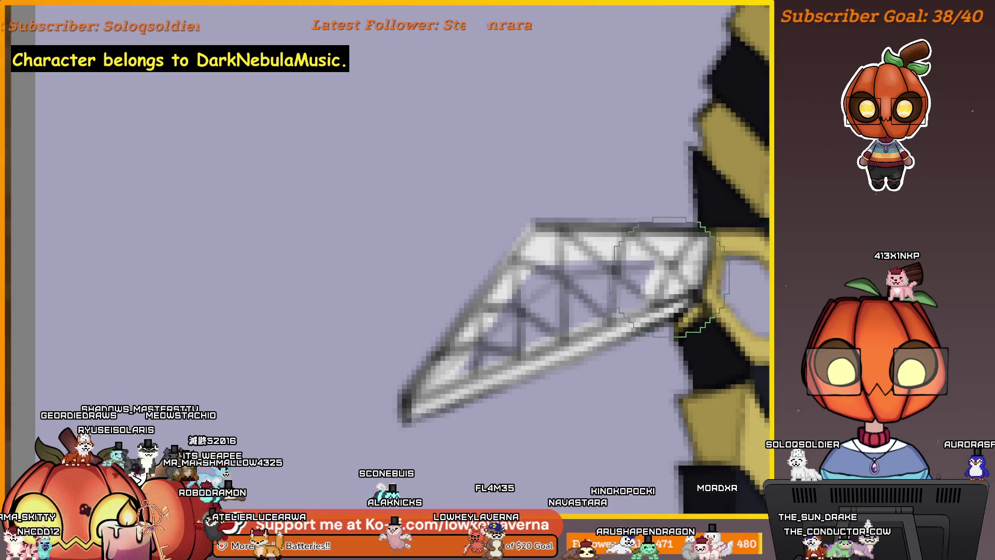
Brighten the truss triangles with white strokes, adjusting brush size along the way
{"action": "left_click_drag", "start_coordinate": [661, 295], "coordinate": [559, 327]}
{"action": "mouse_move", "coordinate": [475, 342]}
{"action": "left_mouse_down"}
{"action": "mouse_move", "coordinate": [569, 251]}
{"action": "mouse_move", "coordinate": [614, 311]}
{"action": "left_mouse_up"}
{"action": "key", "text": "bracketright"}
{"action": "key", "text": "bracketleft"}
{"action": "key", "text": "bracketleft"}
{"action": "key", "text": "bracketleft"}
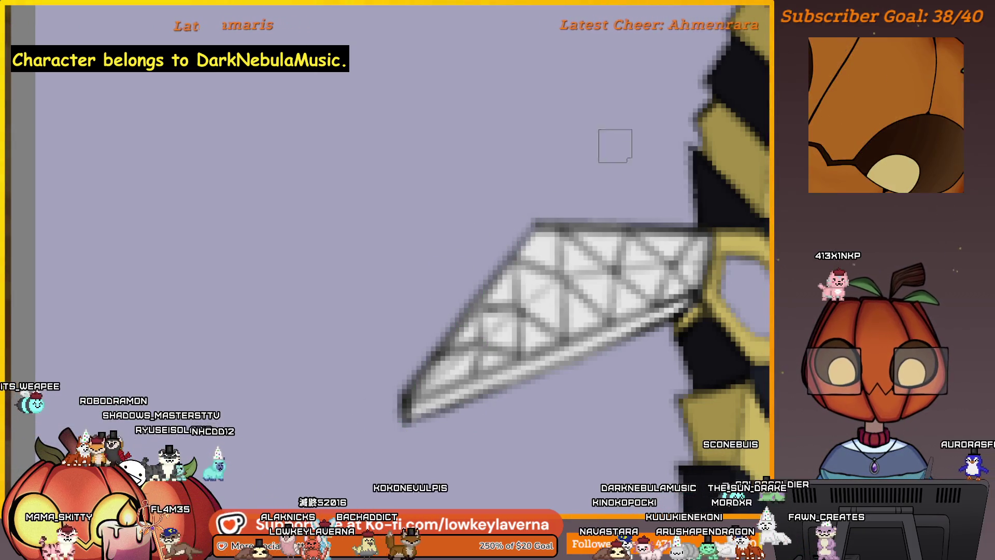
{"action": "scroll", "coordinate": [666, 229], "scroll_direction": "up", "scroll_amount": 1}
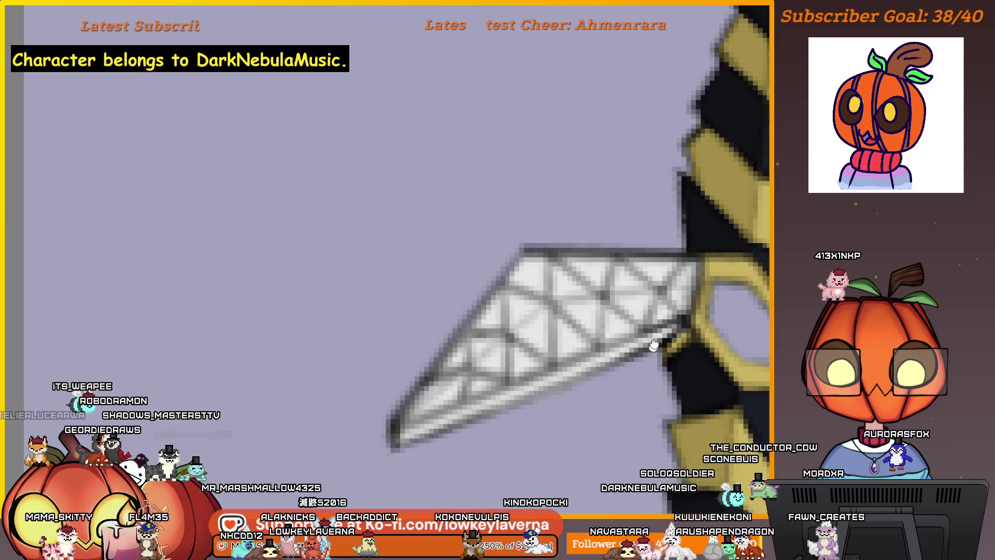
{"action": "scroll", "coordinate": [600, 318], "scroll_direction": "down", "scroll_amount": 3}
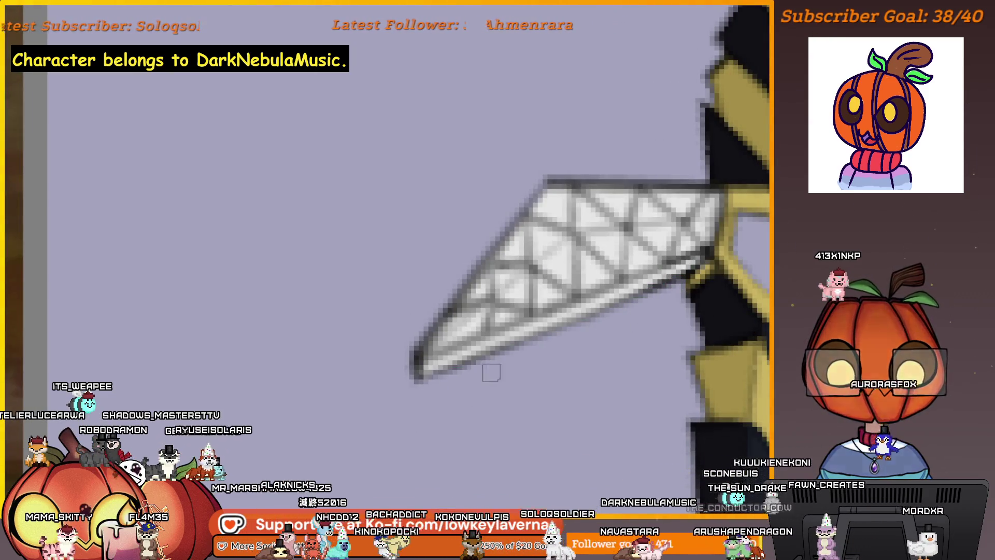
{"action": "scroll", "coordinate": [492, 366], "scroll_direction": "down", "scroll_amount": 2}
{"action": "scroll", "coordinate": [477, 415], "scroll_direction": "down", "scroll_amount": 3}
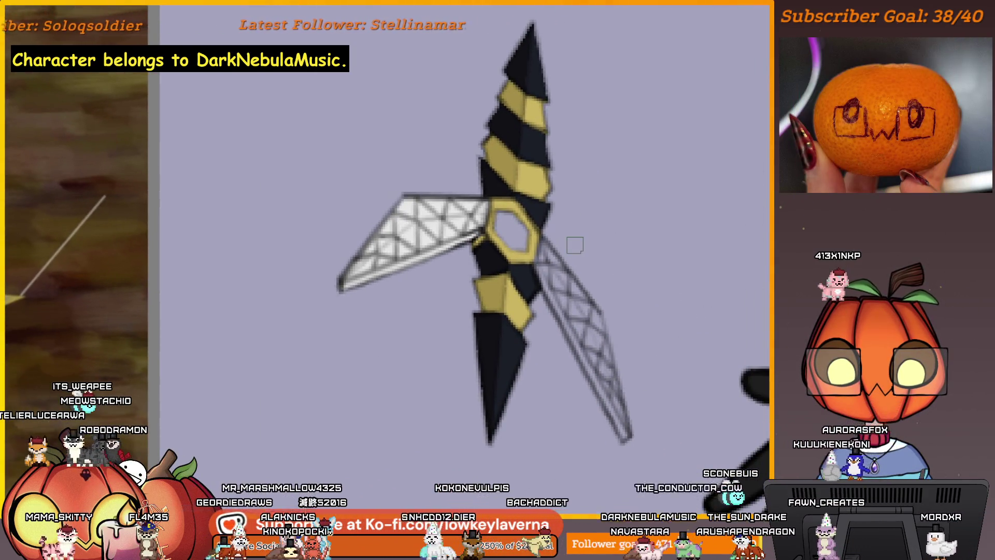
{"action": "scroll", "coordinate": [632, 304], "scroll_direction": "down", "scroll_amount": 2}
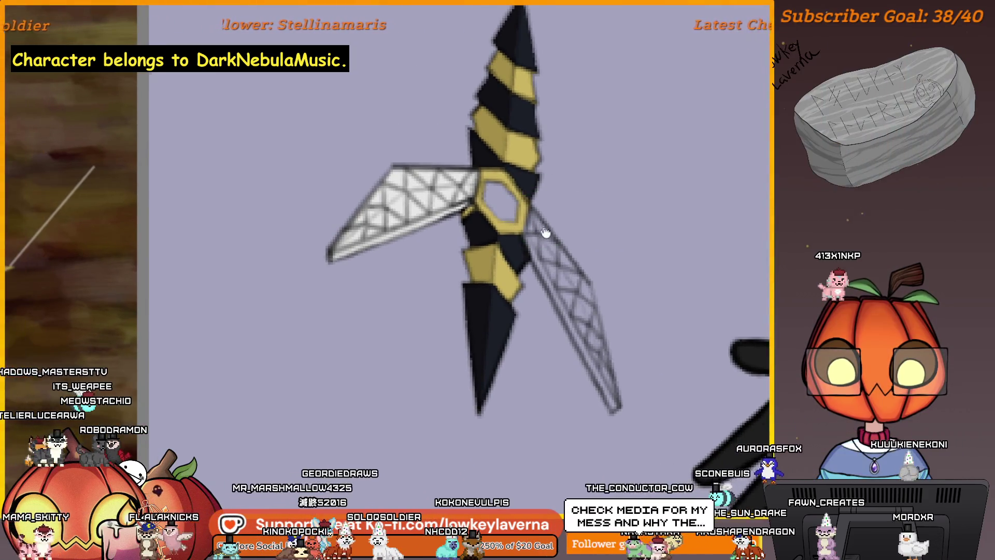
{"action": "scroll", "coordinate": [540, 229], "scroll_direction": "up", "scroll_amount": 1}
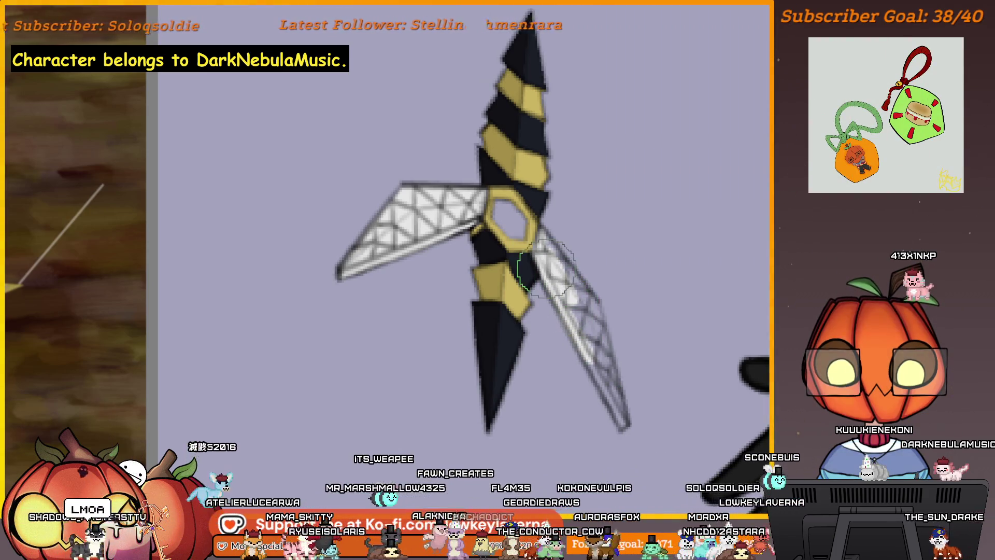
{"action": "mouse_move", "coordinate": [547, 268]}
{"action": "left_mouse_down"}
{"action": "mouse_move", "coordinate": [101, 269]}
{"action": "mouse_move", "coordinate": [555, 273]}
{"action": "left_mouse_up"}
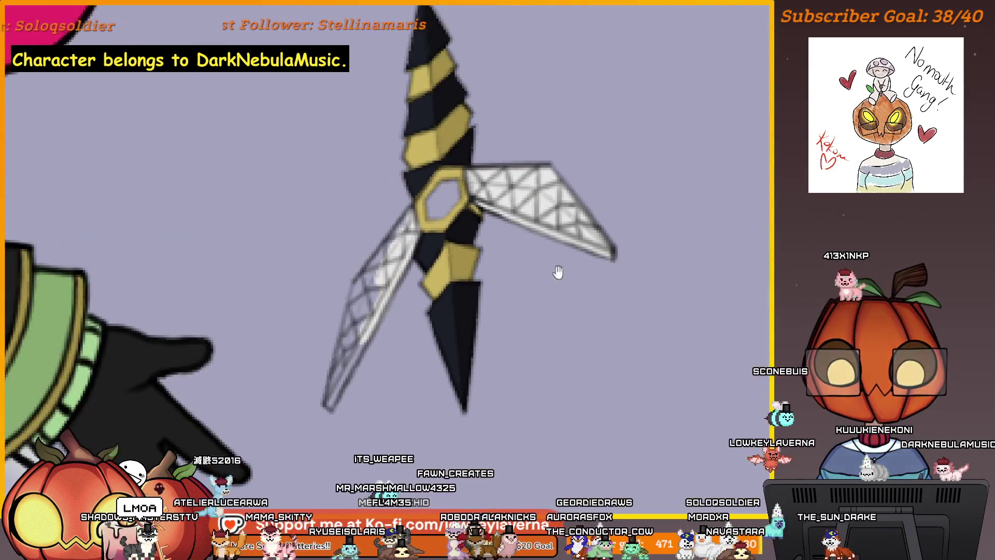
Mirror the canvas and shift the view toward the dagger's second truss wing
{"action": "key", "text": "m"}
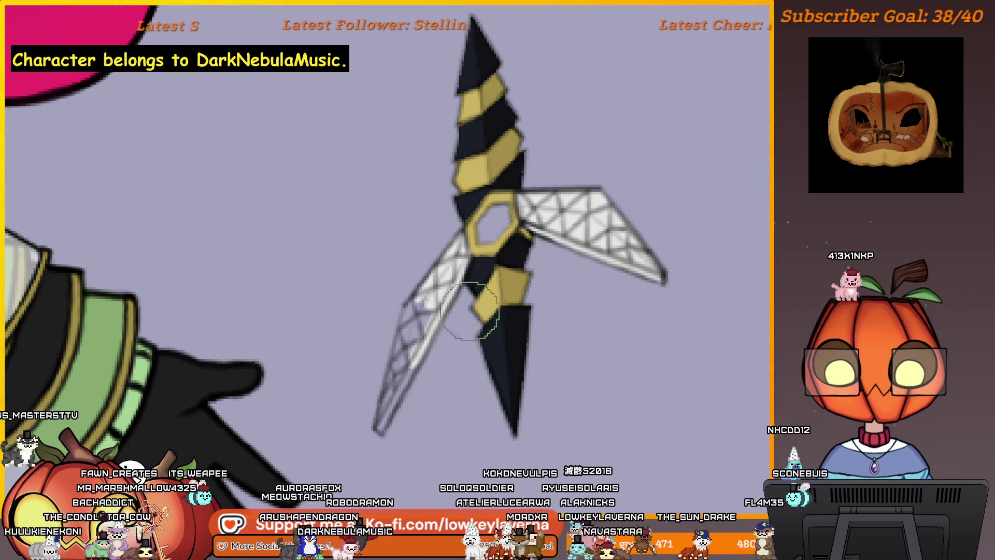
{"action": "left_click_drag", "start_coordinate": [431, 323], "coordinate": [471, 296]}
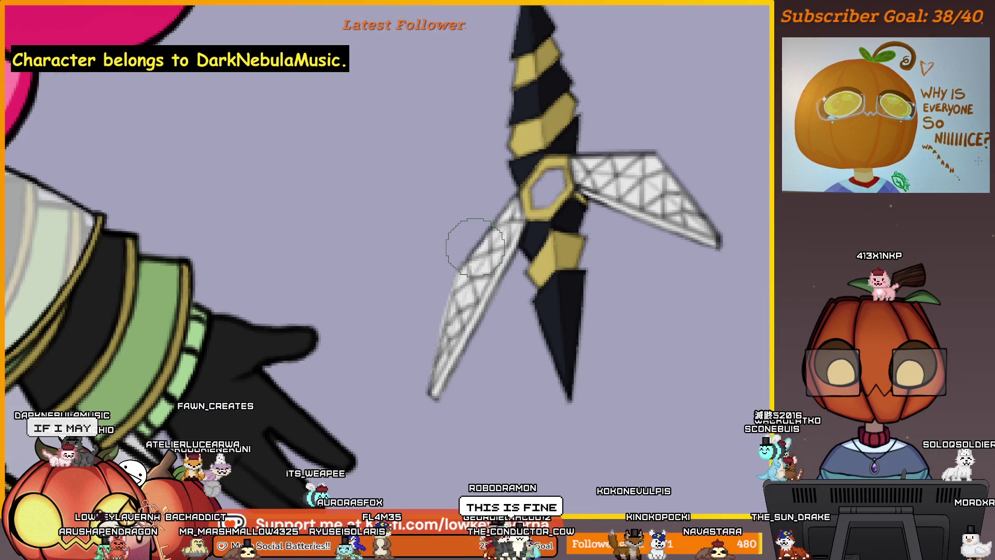
{"action": "key", "text": "m"}
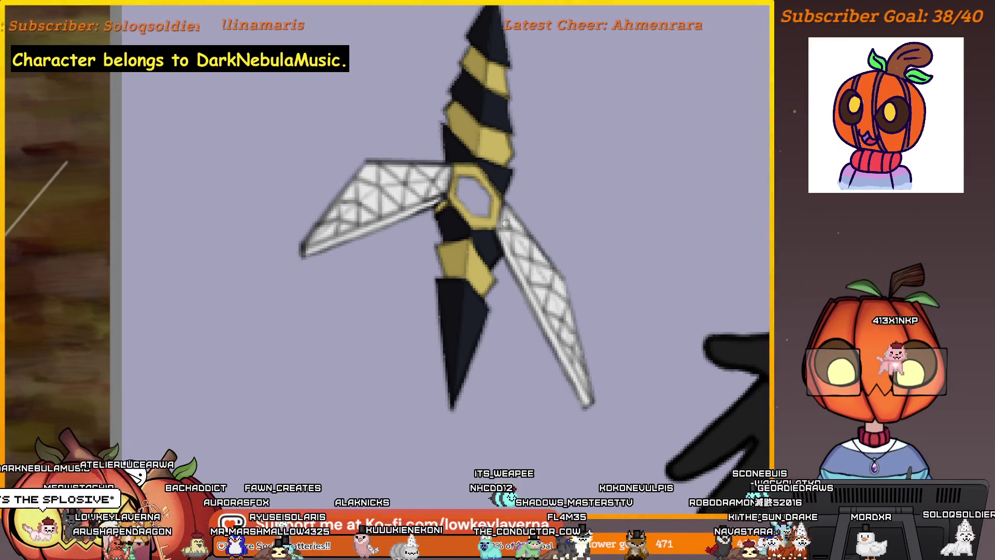
{"action": "scroll", "coordinate": [582, 278], "scroll_direction": "down", "scroll_amount": 3}
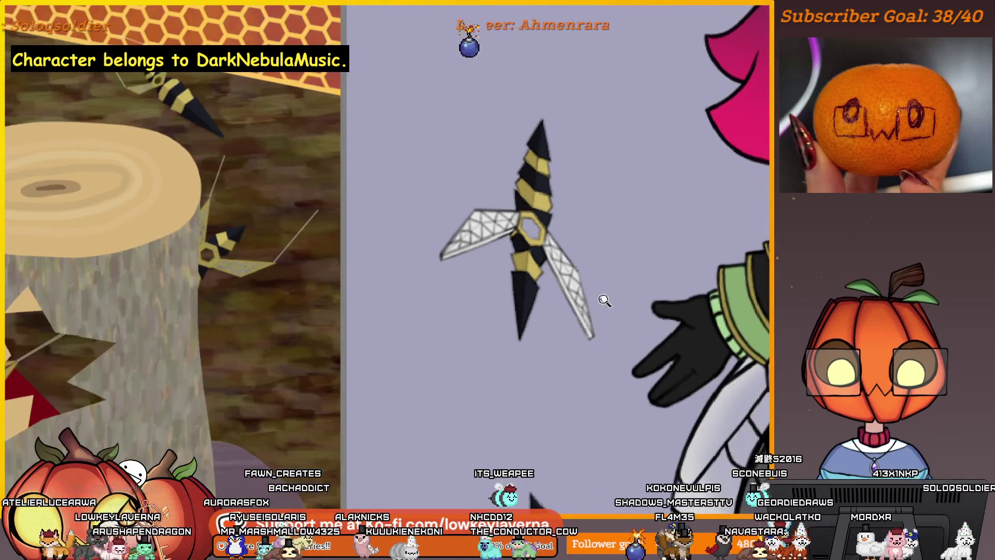
Pull back to the whole character, then close in on another unshaded bee dagger
{"action": "left_click_drag", "start_coordinate": [604, 300], "coordinate": [534, 284]}
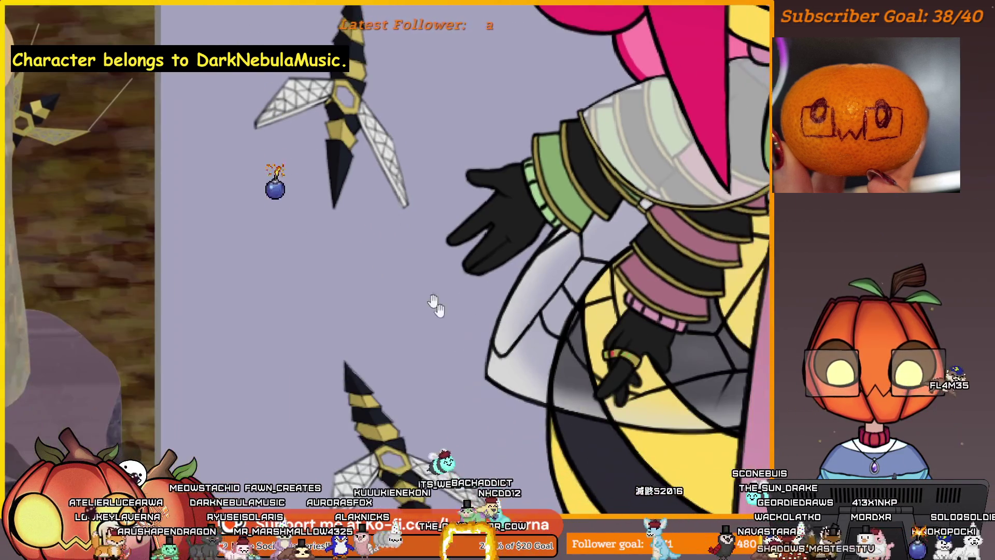
{"action": "left_click_drag", "start_coordinate": [449, 352], "coordinate": [480, 135]}
{"action": "scroll", "coordinate": [480, 135], "scroll_direction": "down", "scroll_amount": 3}
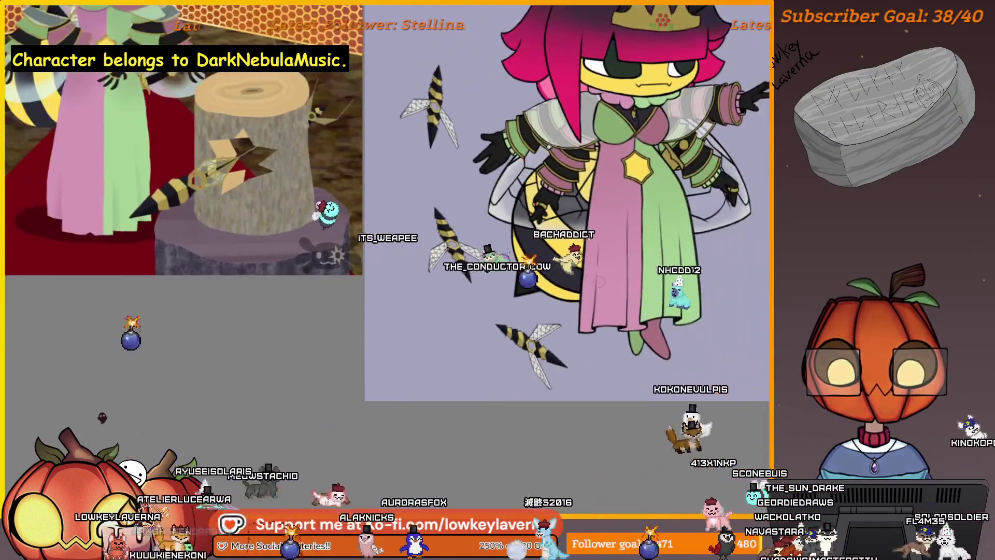
{"action": "left_click_drag", "start_coordinate": [545, 155], "coordinate": [365, 420]}
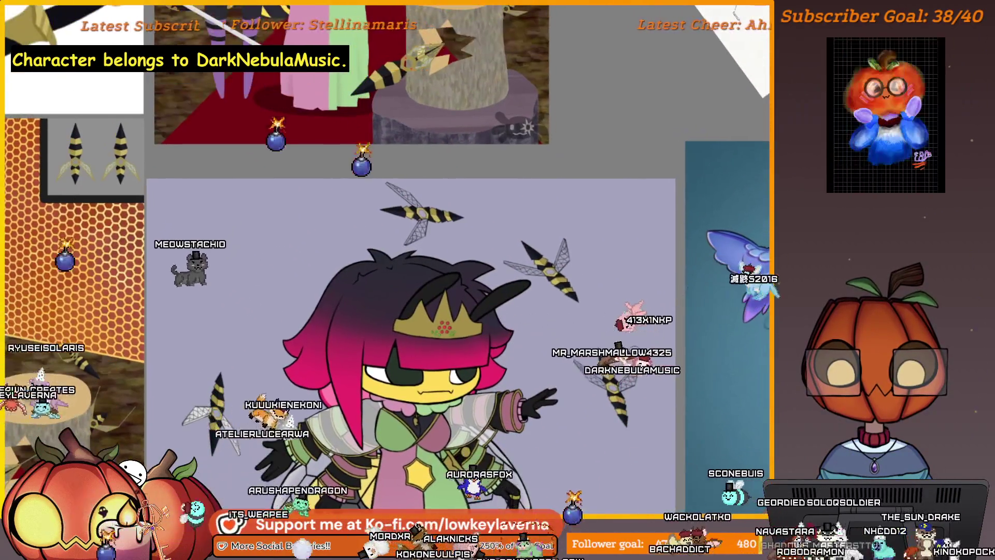
{"action": "scroll", "coordinate": [548, 273], "scroll_direction": "up", "scroll_amount": 5}
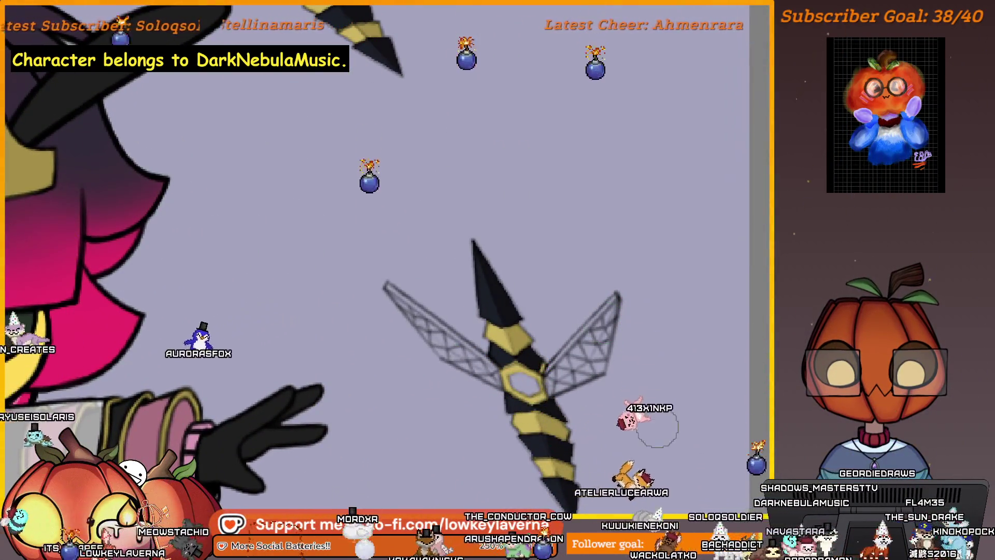
{"action": "left_click_drag", "start_coordinate": [657, 426], "coordinate": [704, 387]}
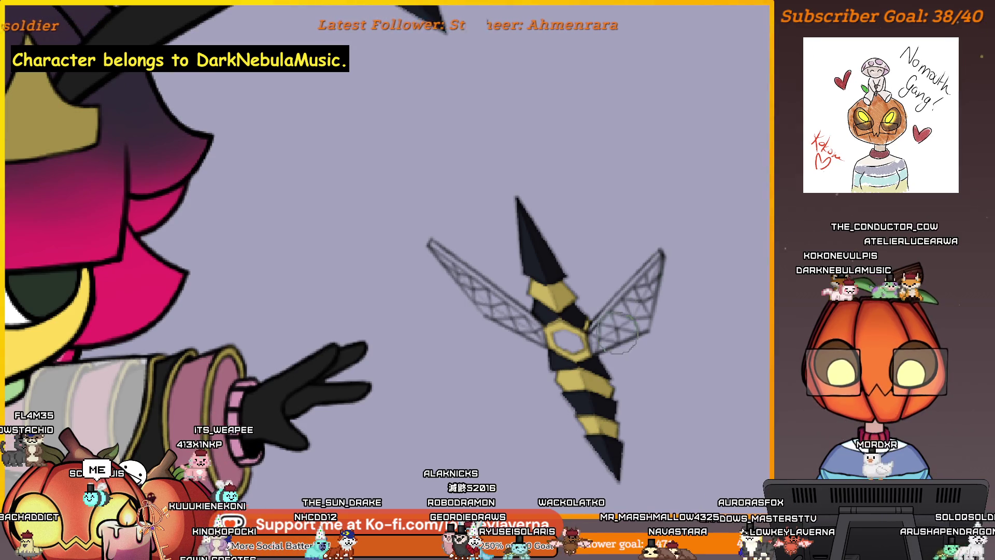
{"action": "scroll", "coordinate": [619, 315], "scroll_direction": "up", "scroll_amount": 2}
{"action": "scroll", "coordinate": [640, 273], "scroll_direction": "up", "scroll_amount": 2}
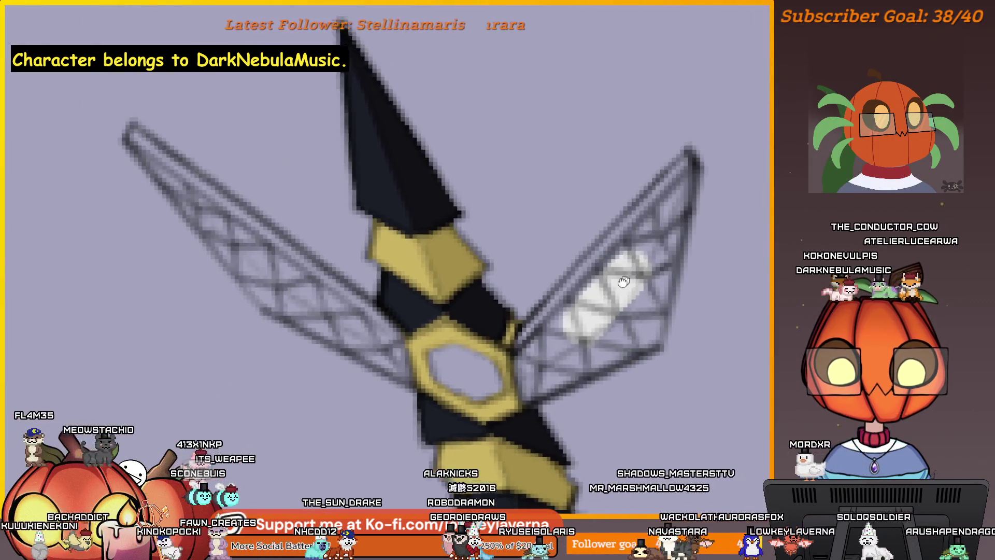
{"action": "scroll", "coordinate": [660, 222], "scroll_direction": "up", "scroll_amount": 1}
With a smaller brush, paint white patches up the second dagger's right mesh wing
{"action": "key", "text": "bracketleft"}
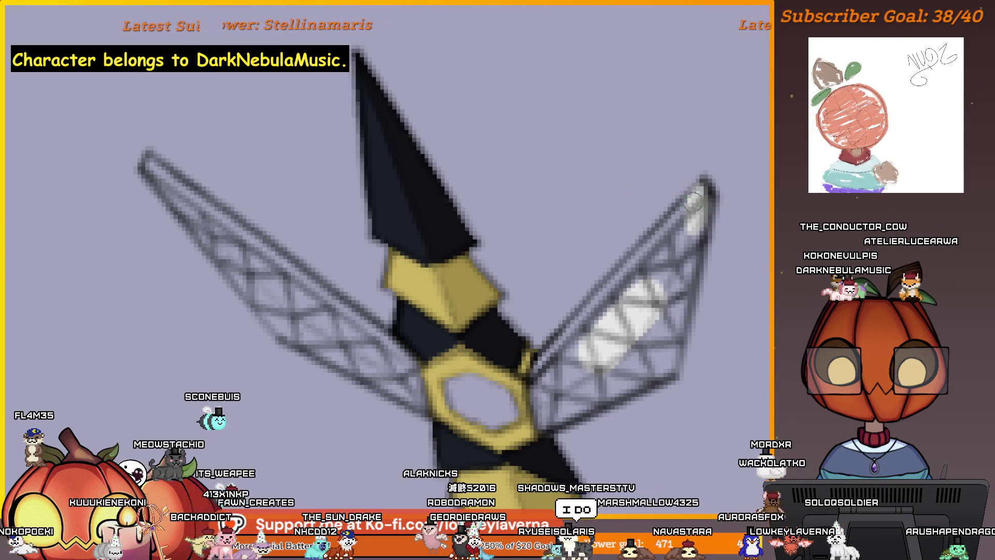
{"action": "scroll", "coordinate": [661, 321], "scroll_direction": "down", "scroll_amount": 1}
{"action": "scroll", "coordinate": [648, 257], "scroll_direction": "up", "scroll_amount": 1}
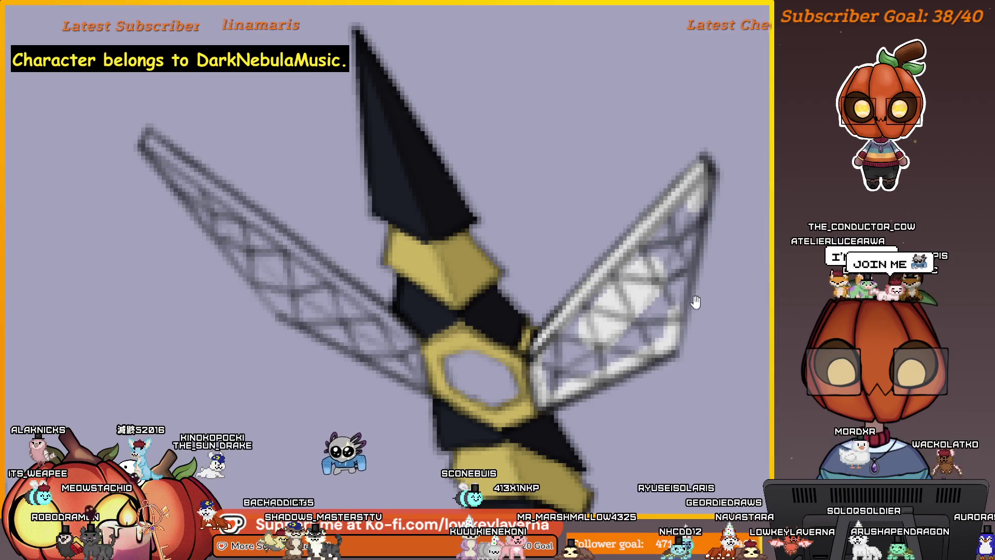
{"action": "left_click_drag", "start_coordinate": [684, 288], "coordinate": [680, 303]}
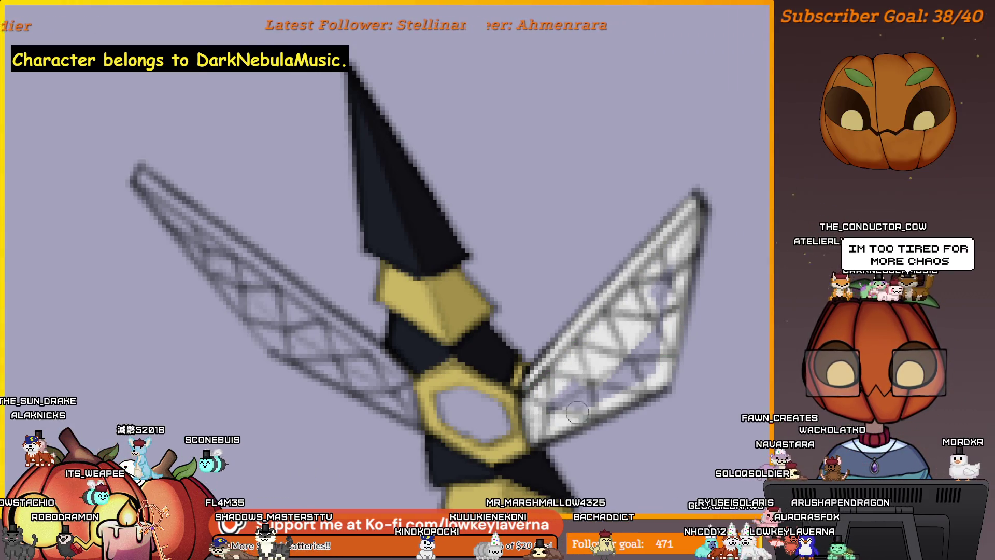
{"action": "left_click_drag", "start_coordinate": [541, 393], "coordinate": [678, 241]}
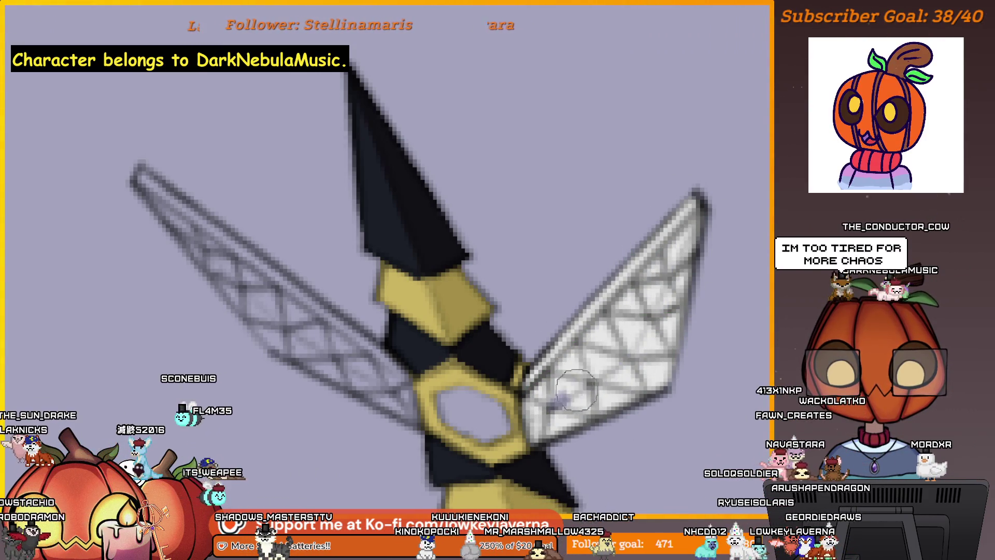
{"action": "scroll", "coordinate": [649, 349], "scroll_direction": "down", "scroll_amount": 2}
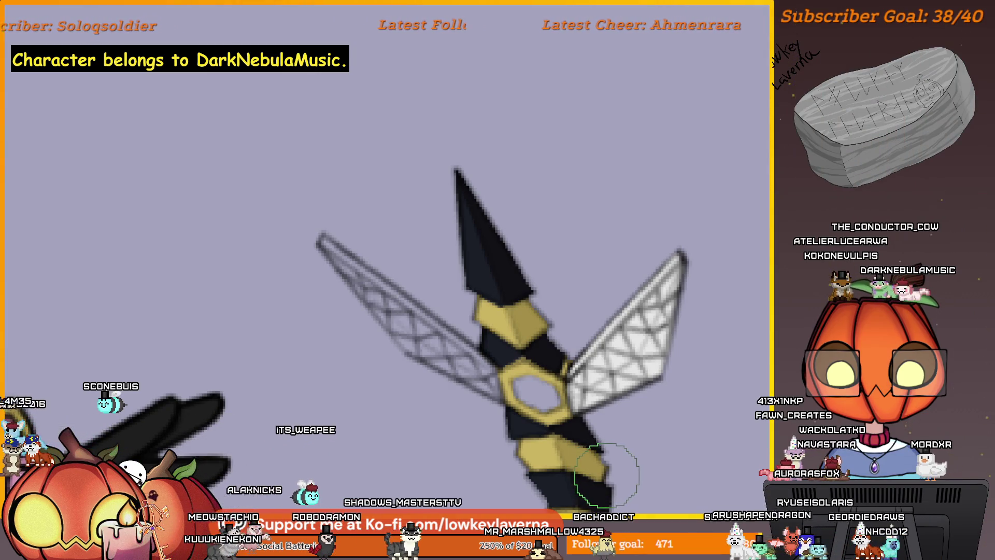
Pan over to check the pink-haired character's hand, then return to the bee
{"action": "left_click_drag", "start_coordinate": [607, 474], "coordinate": [234, 467]}
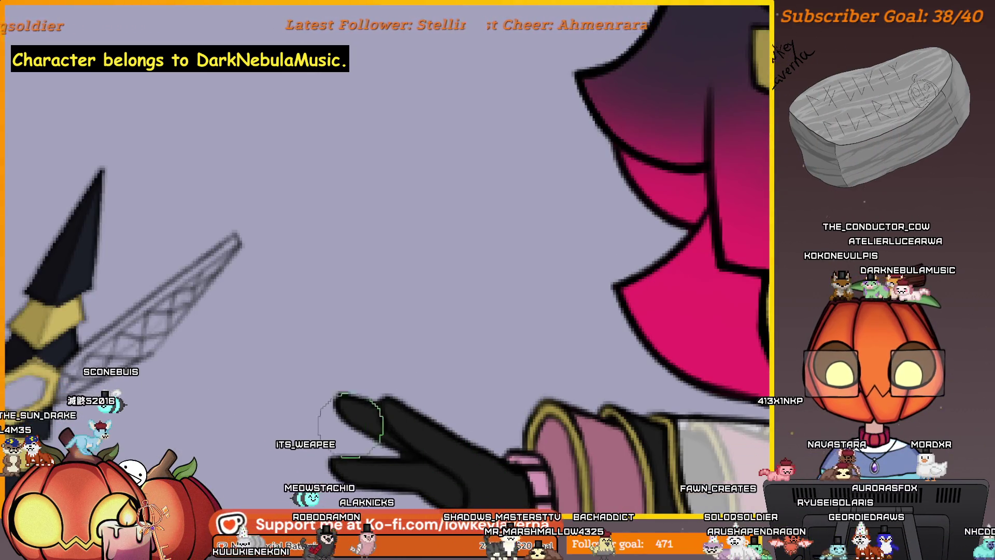
{"action": "left_click_drag", "start_coordinate": [256, 385], "coordinate": [661, 373]}
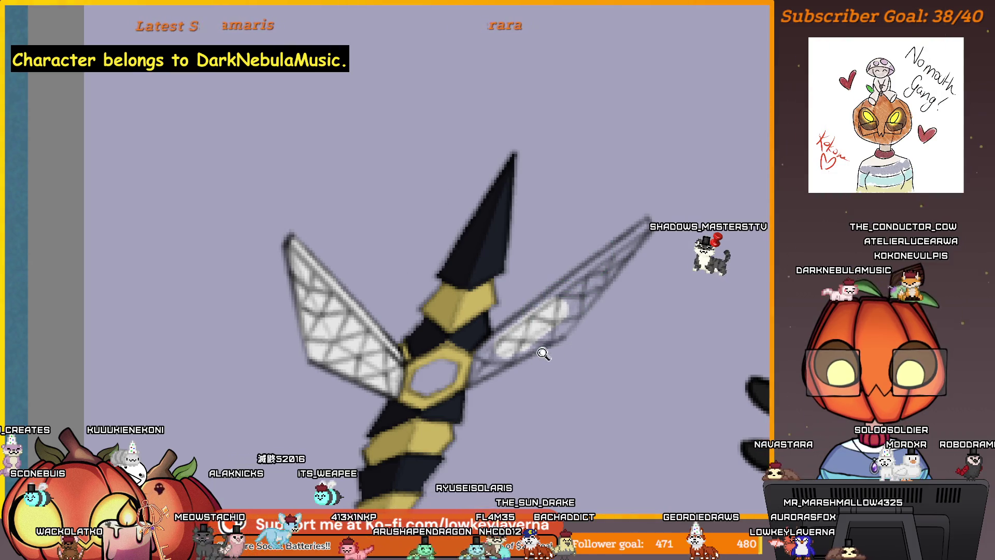
{"action": "scroll", "coordinate": [542, 353], "scroll_direction": "up", "scroll_amount": 2}
{"action": "scroll", "coordinate": [584, 266], "scroll_direction": "up", "scroll_amount": 1}
{"action": "scroll", "coordinate": [500, 362], "scroll_direction": "up", "scroll_amount": 2}
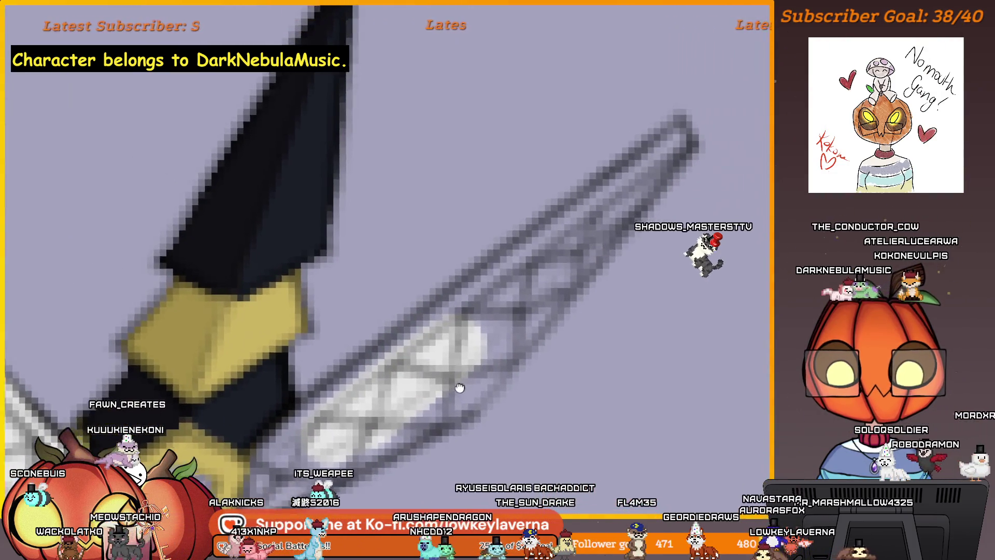
Paint soft white shading across the bee's right wing lattice with a large brush
{"action": "left_click_drag", "start_coordinate": [460, 388], "coordinate": [409, 434]}
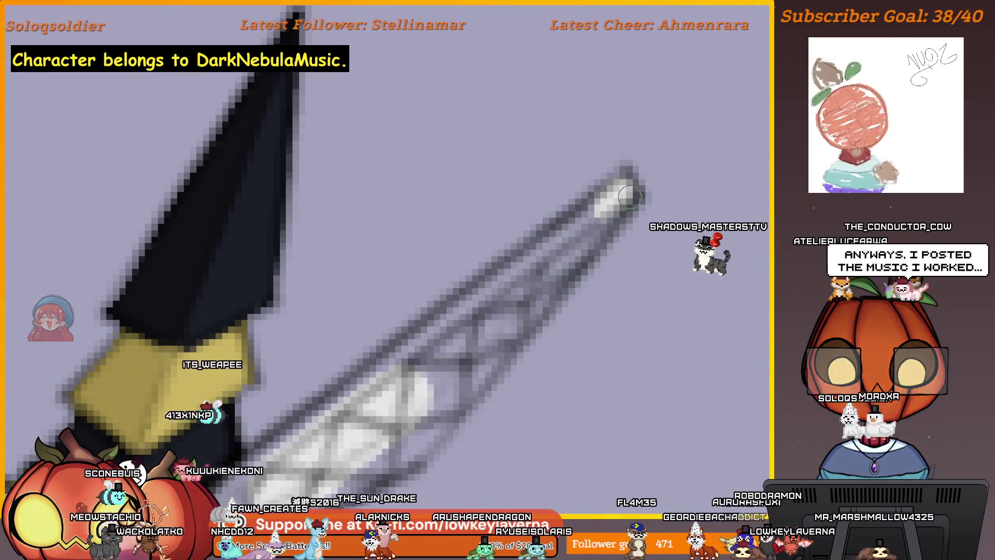
{"action": "left_click_drag", "start_coordinate": [599, 208], "coordinate": [558, 270]}
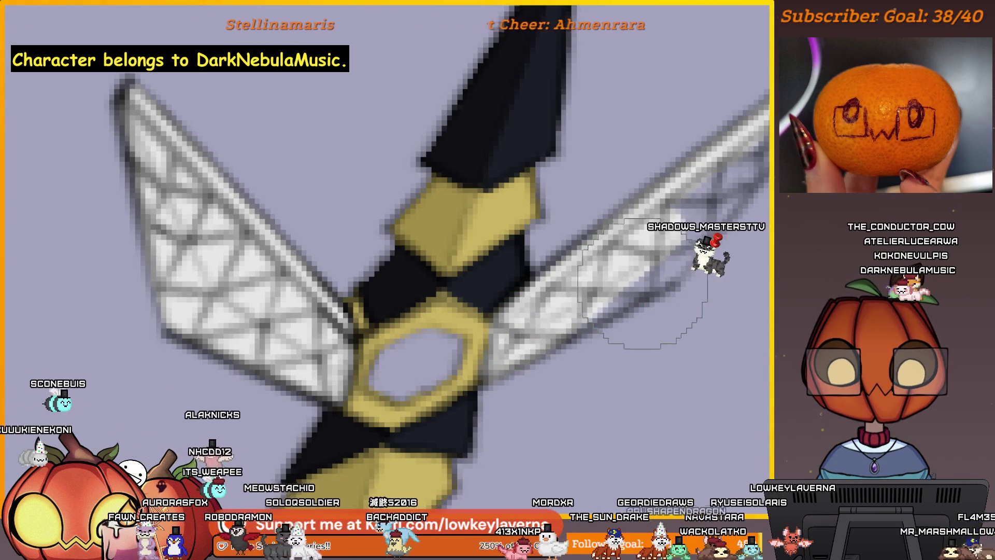
{"action": "left_click_drag", "start_coordinate": [642, 288], "coordinate": [614, 357]}
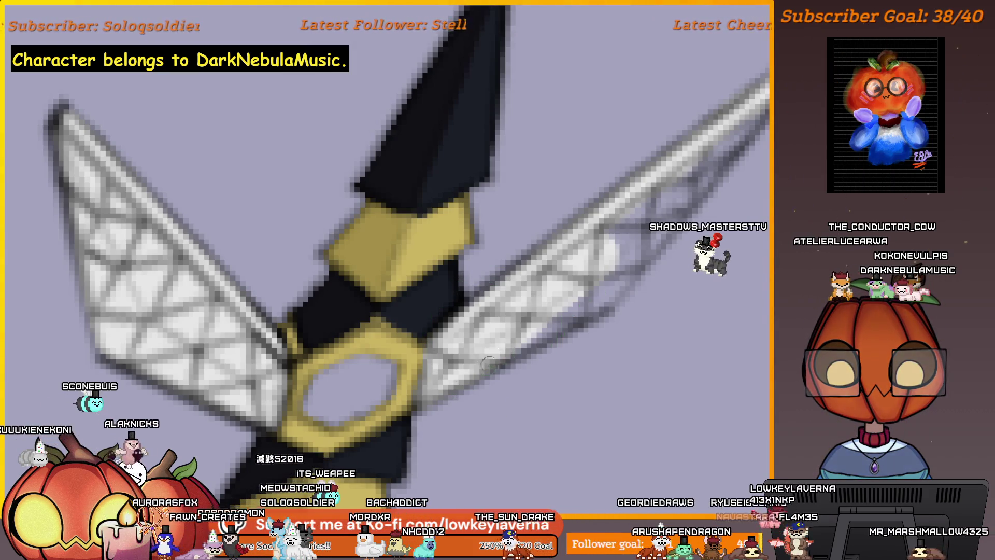
{"action": "left_click_drag", "start_coordinate": [614, 288], "coordinate": [628, 288]}
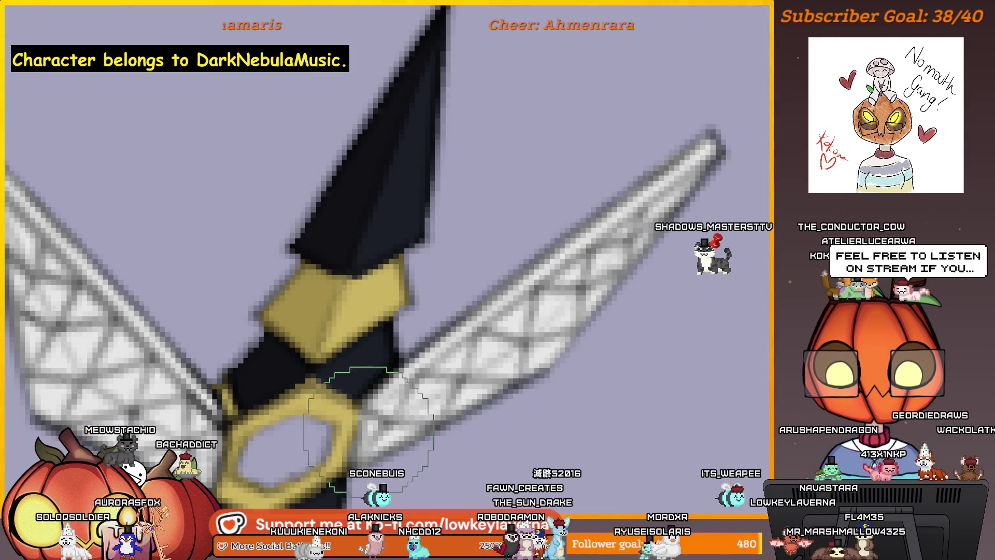
{"action": "scroll", "coordinate": [622, 326], "scroll_direction": "down", "scroll_amount": 2}
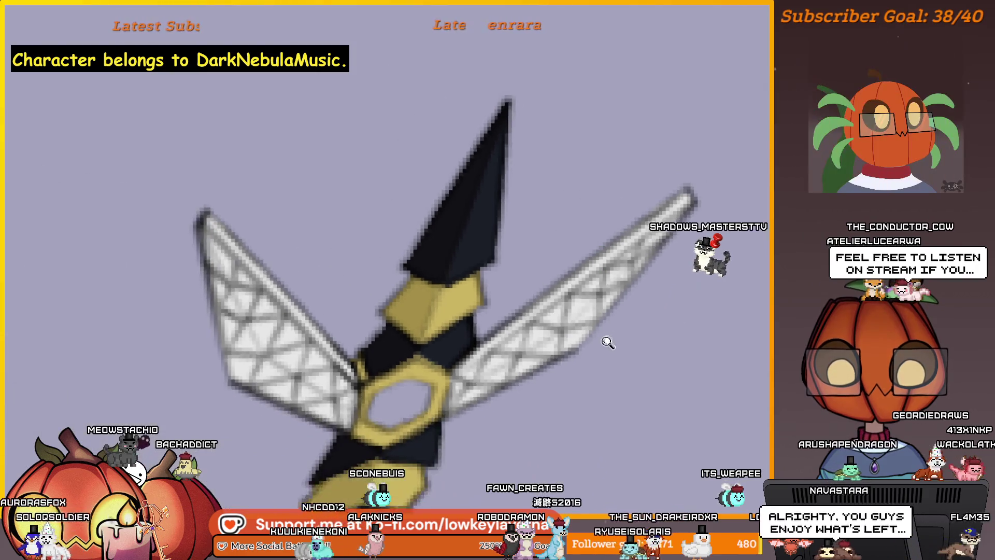
{"action": "left_click_drag", "start_coordinate": [678, 416], "coordinate": [620, 338]}
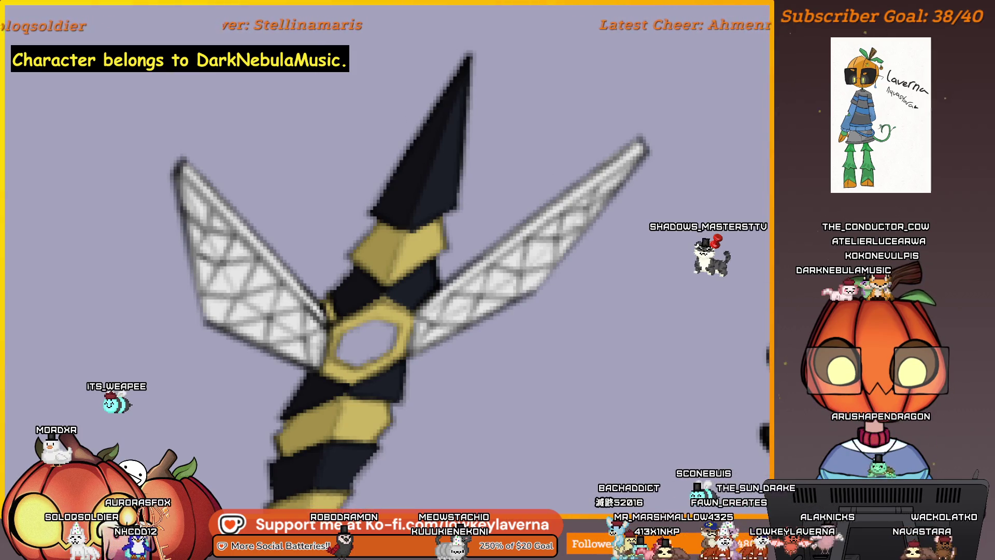
{"action": "scroll", "coordinate": [519, 255], "scroll_direction": "down", "scroll_amount": 5}
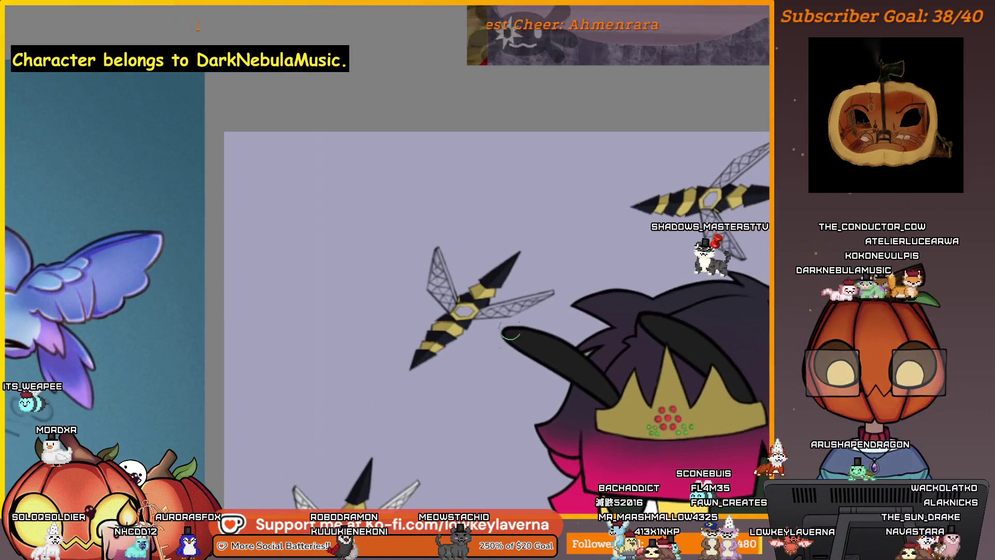
{"action": "scroll", "coordinate": [625, 168], "scroll_direction": "up", "scroll_amount": 5}
Lay white strokes across the bee's wing lattice, following along the wing
{"action": "left_click_drag", "start_coordinate": [626, 167], "coordinate": [594, 253]}
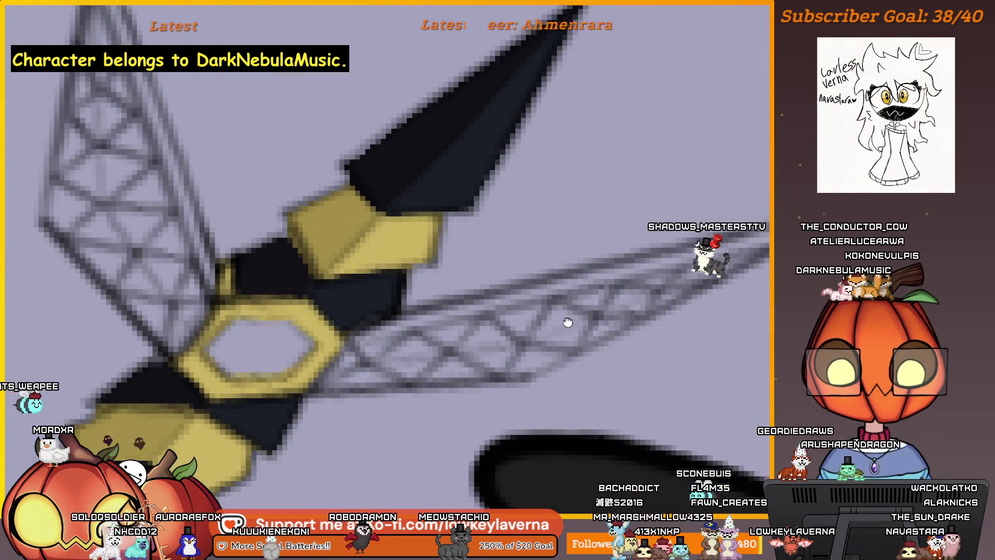
{"action": "left_click_drag", "start_coordinate": [484, 338], "coordinate": [593, 305]}
{"action": "mouse_move", "coordinate": [718, 289]}
{"action": "left_mouse_down"}
{"action": "mouse_move", "coordinate": [671, 311]}
{"action": "mouse_move", "coordinate": [681, 315]}
{"action": "left_mouse_up"}
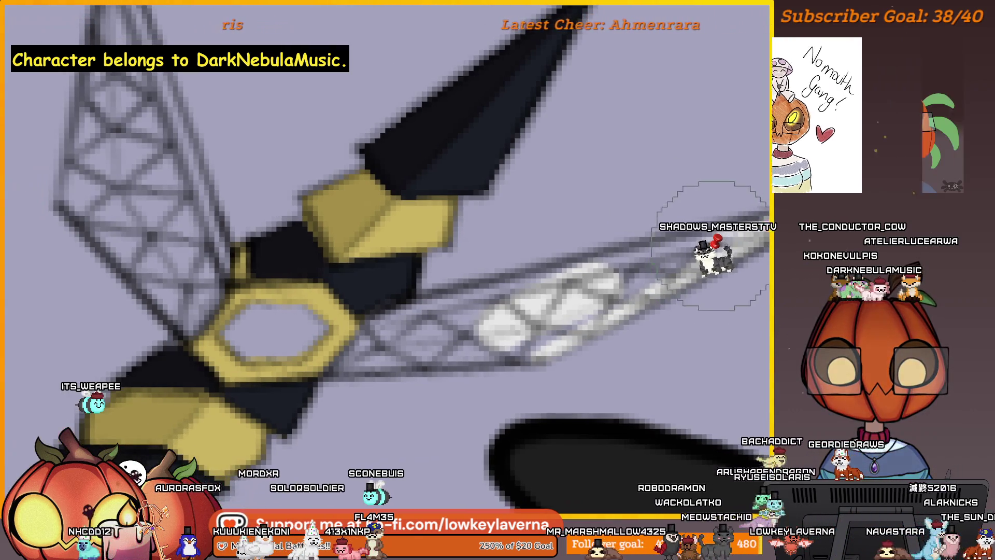
{"action": "left_click_drag", "start_coordinate": [665, 246], "coordinate": [683, 234]}
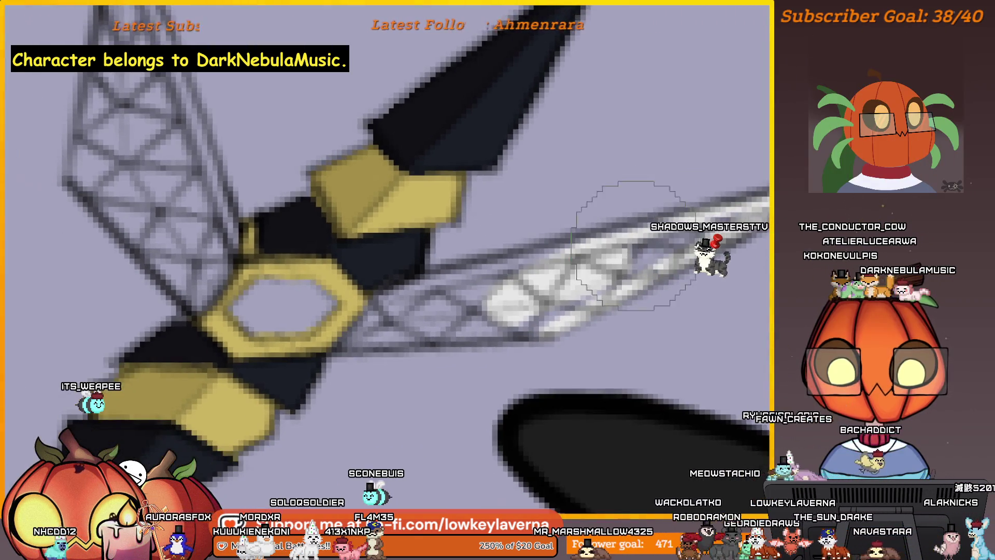
{"action": "left_click_drag", "start_coordinate": [493, 288], "coordinate": [544, 255]}
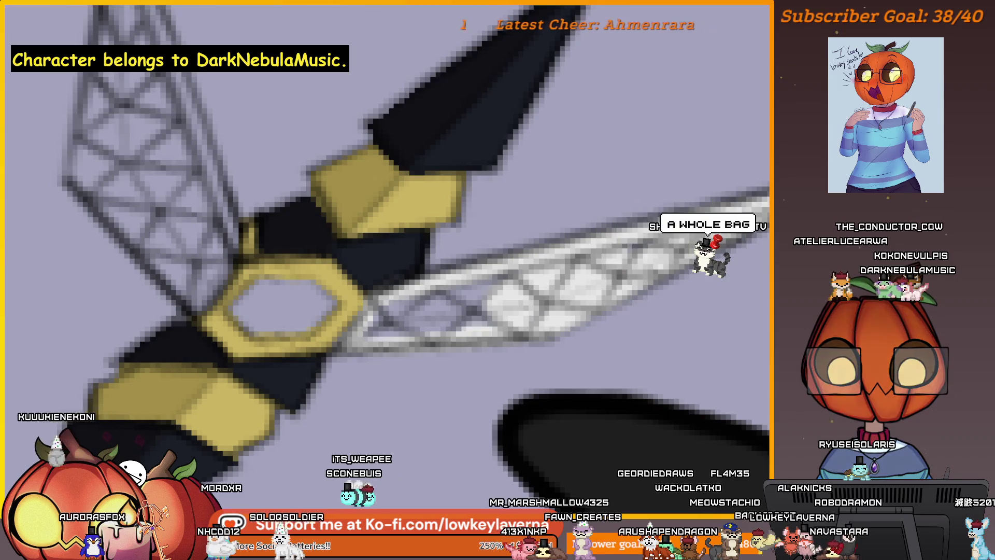
{"action": "left_click_drag", "start_coordinate": [555, 280], "coordinate": [608, 285]}
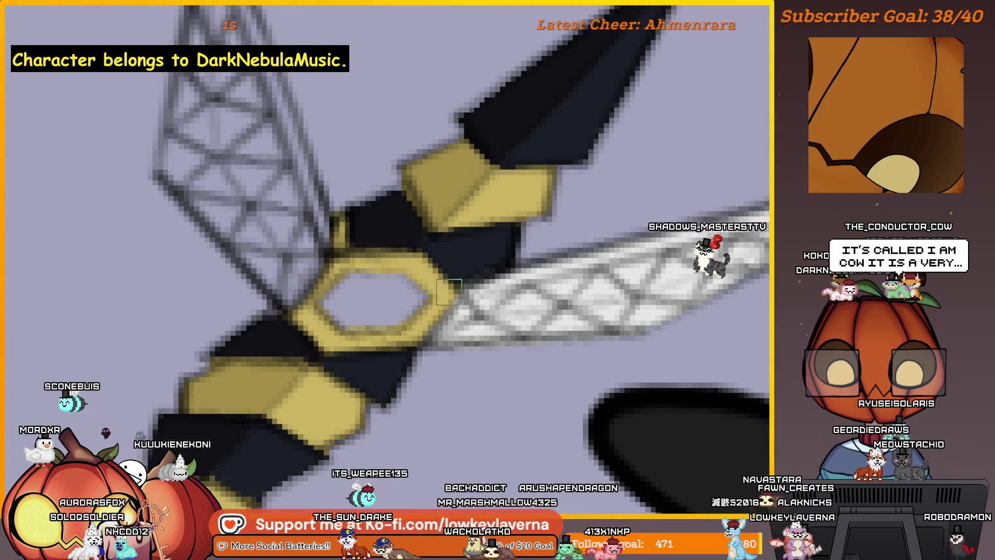
{"action": "scroll", "coordinate": [498, 327], "scroll_direction": "down", "scroll_amount": 3}
{"action": "scroll", "coordinate": [519, 340], "scroll_direction": "up", "scroll_amount": 3}
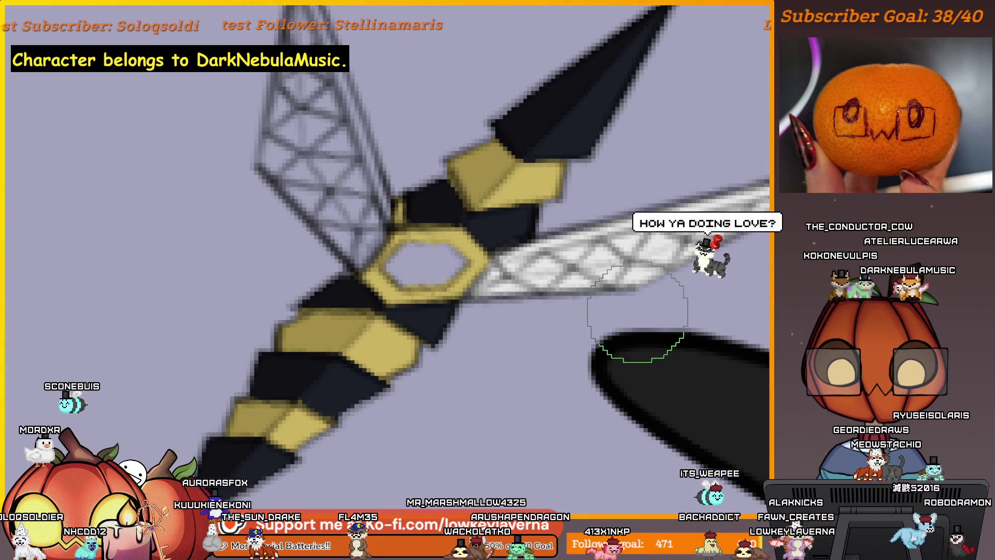
{"action": "scroll", "coordinate": [655, 326], "scroll_direction": "up", "scroll_amount": 1}
{"action": "scroll", "coordinate": [669, 289], "scroll_direction": "up", "scroll_amount": 1}
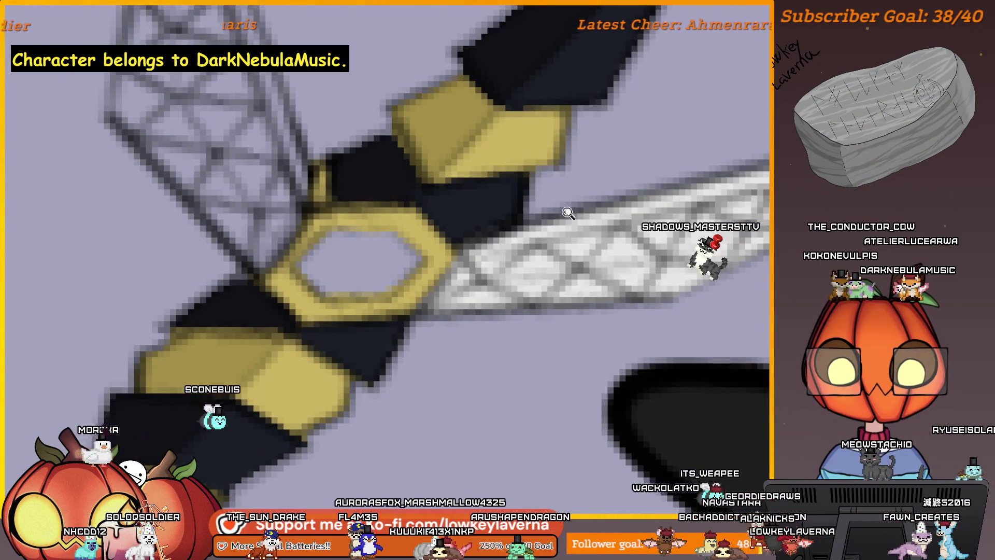
{"action": "scroll", "coordinate": [422, 310], "scroll_direction": "down", "scroll_amount": 3}
{"action": "scroll", "coordinate": [466, 257], "scroll_direction": "down", "scroll_amount": 1}
Recentre the bee, check the upper wing, and pull back to the full character with both bees
{"action": "left_click_drag", "start_coordinate": [477, 239], "coordinate": [535, 263]}
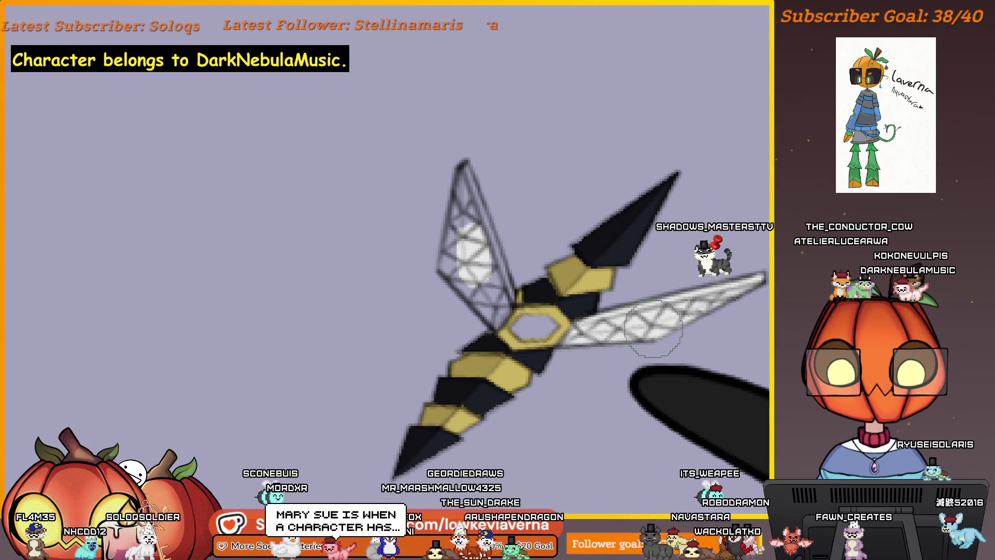
{"action": "scroll", "coordinate": [652, 330], "scroll_direction": "right", "scroll_amount": 5}
{"action": "left_click_drag", "start_coordinate": [340, 337], "coordinate": [669, 336]}
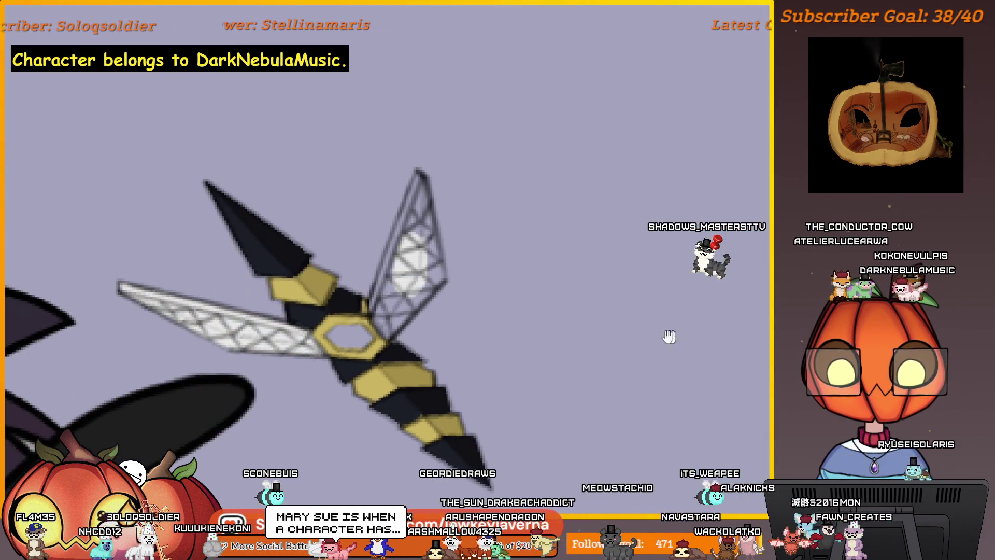
{"action": "left_click_drag", "start_coordinate": [482, 388], "coordinate": [604, 360]}
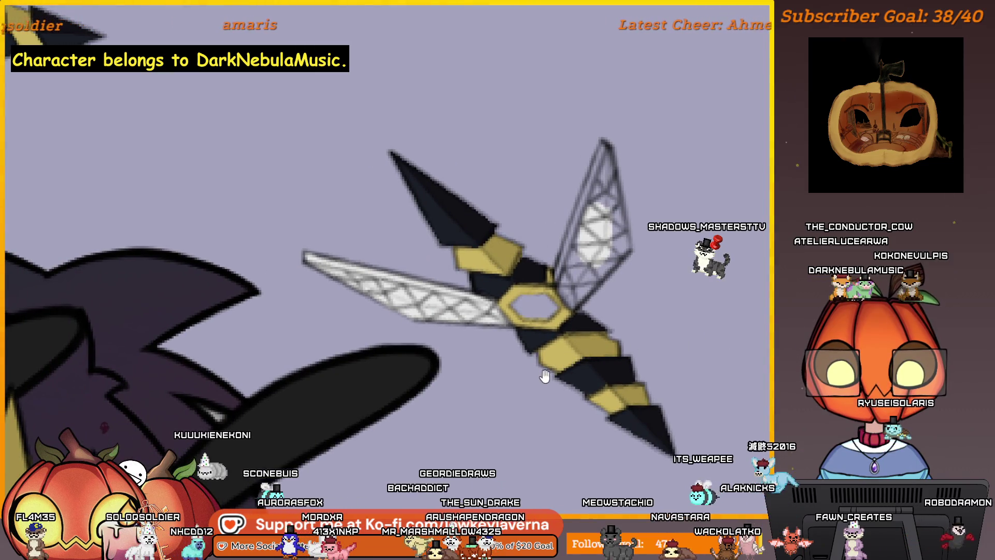
{"action": "left_click_drag", "start_coordinate": [545, 377], "coordinate": [533, 417]}
{"action": "scroll", "coordinate": [591, 282], "scroll_direction": "up", "scroll_amount": 3}
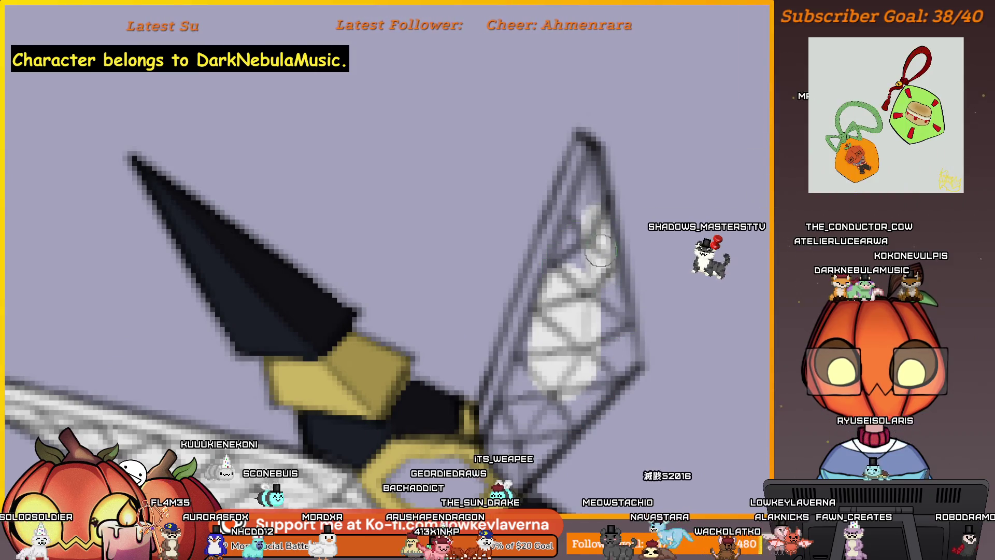
{"action": "left_click_drag", "start_coordinate": [591, 182], "coordinate": [616, 95]}
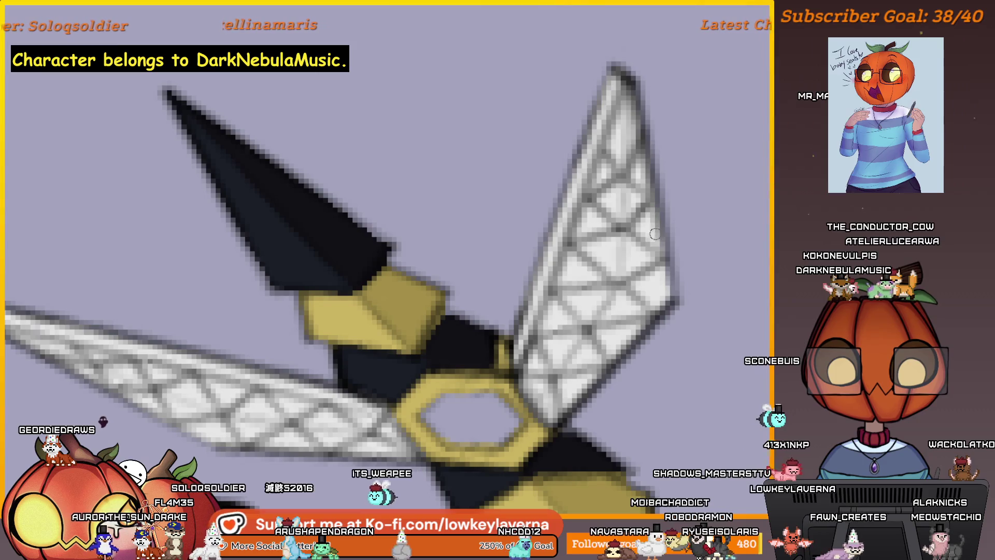
{"action": "scroll", "coordinate": [649, 282], "scroll_direction": "down", "scroll_amount": 2}
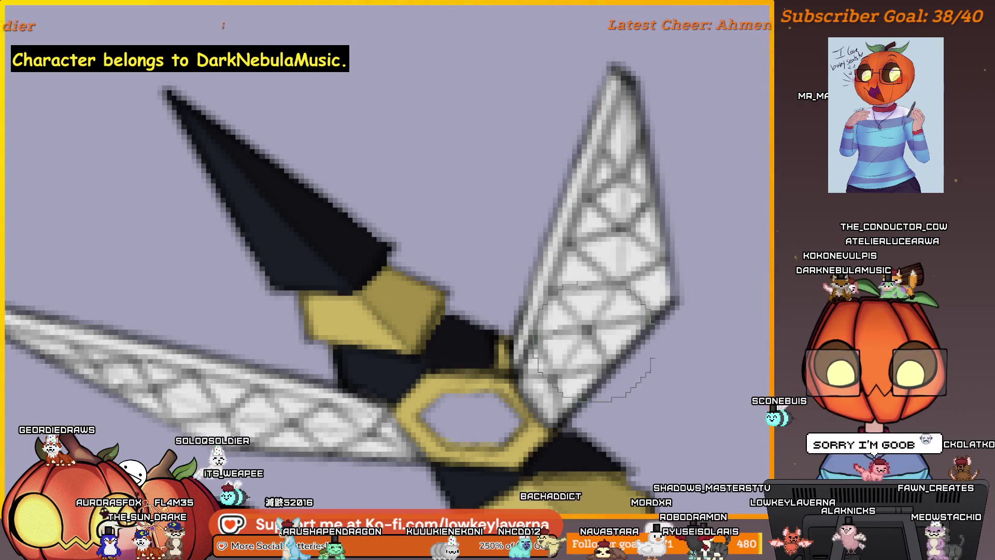
{"action": "scroll", "coordinate": [648, 283], "scroll_direction": "down", "scroll_amount": 3}
{"action": "mouse_move", "coordinate": [606, 234]}
{"action": "left_mouse_down"}
{"action": "mouse_move", "coordinate": [617, 181]}
{"action": "mouse_move", "coordinate": [636, 220]}
{"action": "left_mouse_up"}
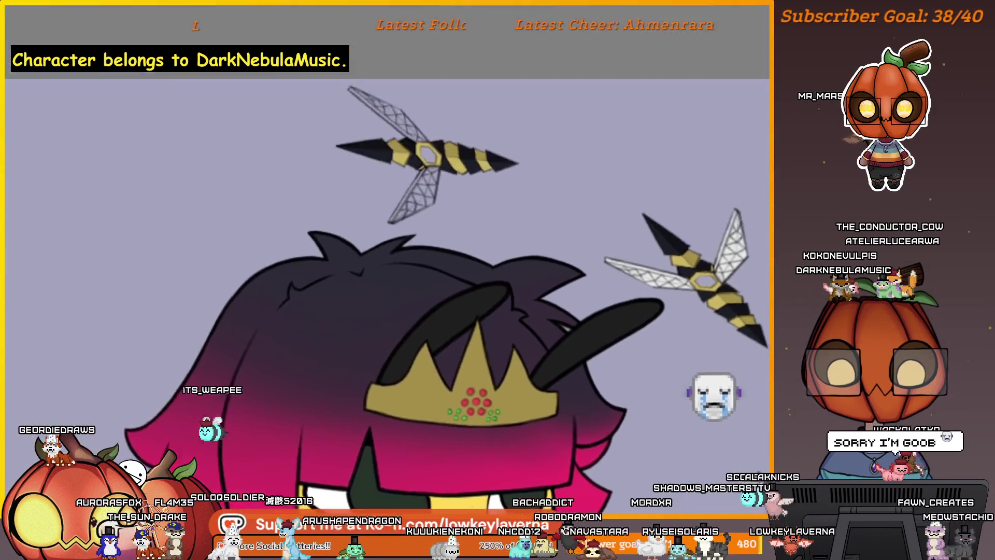
{"action": "scroll", "coordinate": [649, 282], "scroll_direction": "up", "scroll_amount": 2}
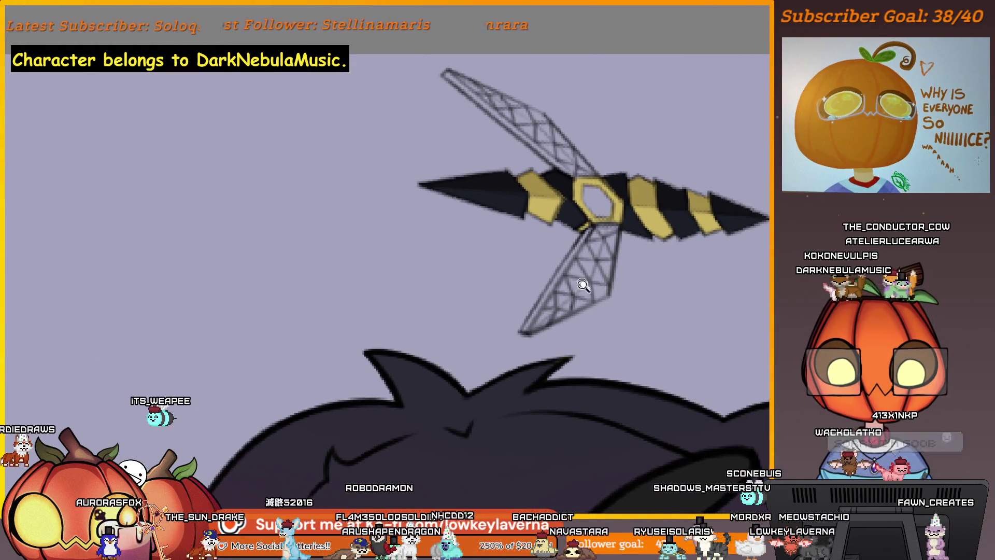
{"action": "scroll", "coordinate": [583, 286], "scroll_direction": "up", "scroll_amount": 1}
{"action": "scroll", "coordinate": [615, 329], "scroll_direction": "up", "scroll_amount": 1}
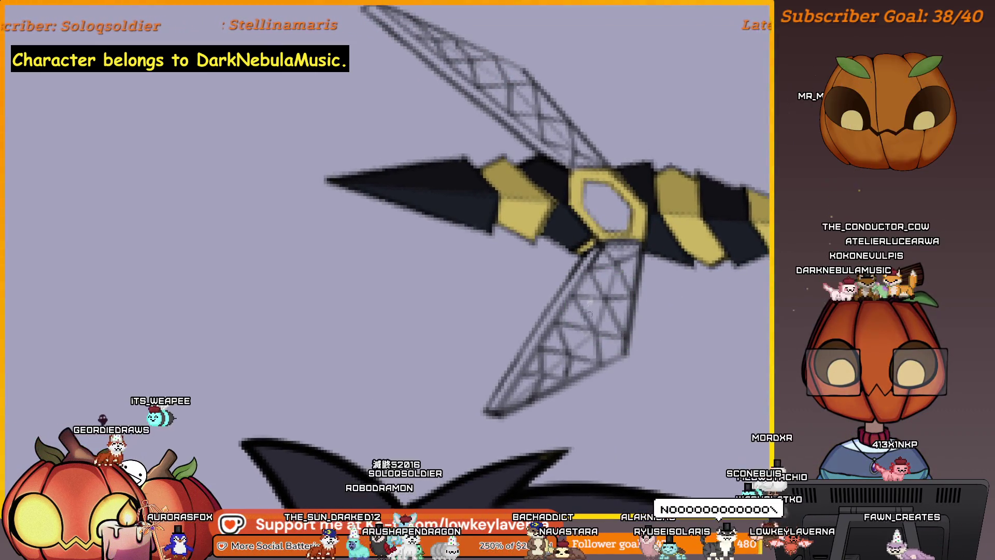
Shade the lower lattice triangles of the wing fin white with an enlarged brush, then shrink it back
{"action": "left_click_drag", "start_coordinate": [591, 310], "coordinate": [595, 311]}
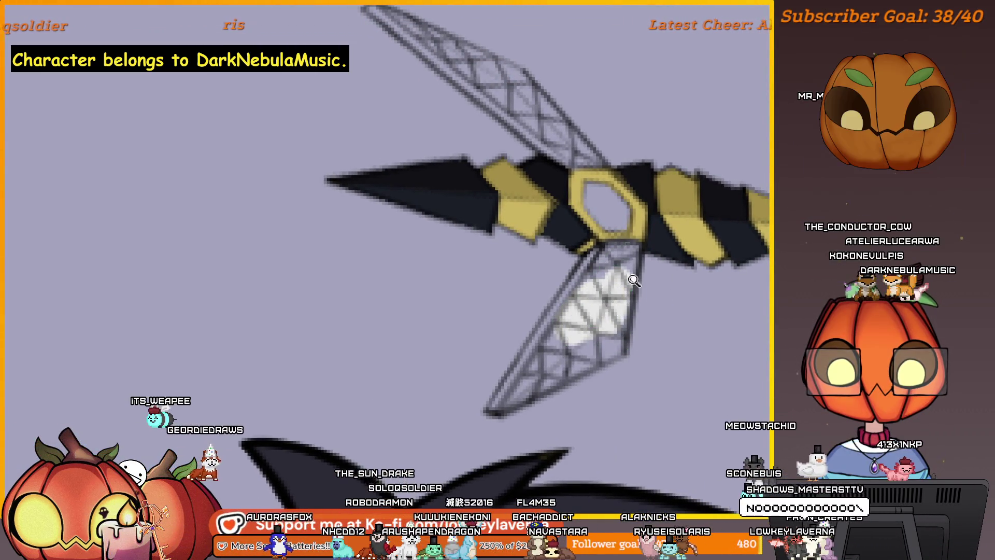
{"action": "scroll", "coordinate": [622, 278], "scroll_direction": "up", "scroll_amount": 1}
{"action": "scroll", "coordinate": [622, 278], "scroll_direction": "up", "scroll_amount": 1}
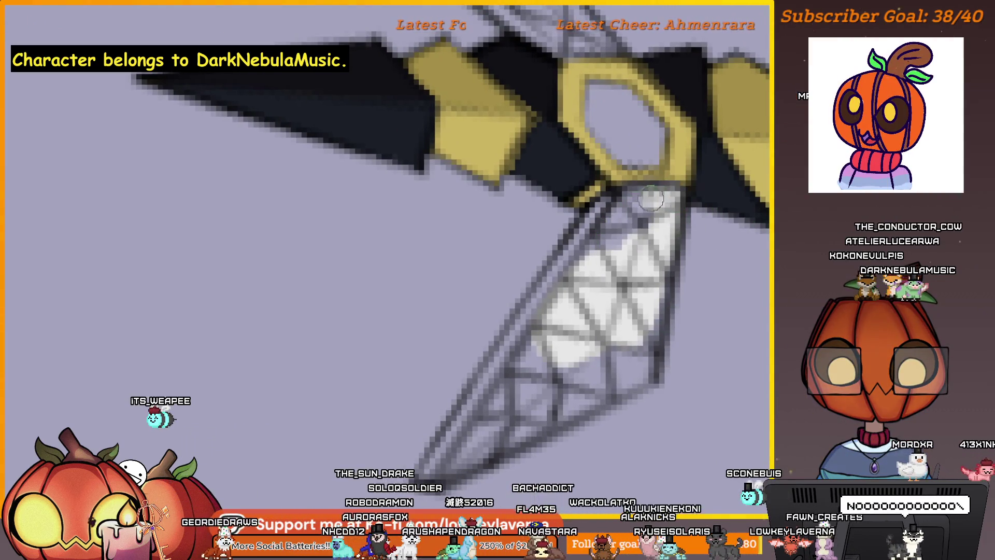
{"action": "mouse_move", "coordinate": [619, 226]}
{"action": "left_mouse_down"}
{"action": "mouse_move", "coordinate": [637, 208]}
{"action": "mouse_move", "coordinate": [598, 171]}
{"action": "left_mouse_up"}
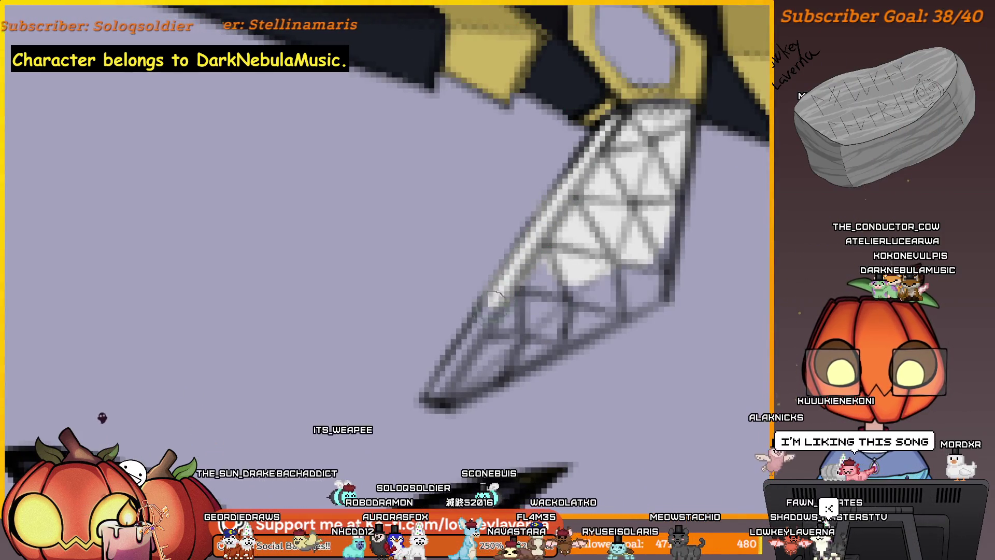
{"action": "key", "text": "bracketright"}
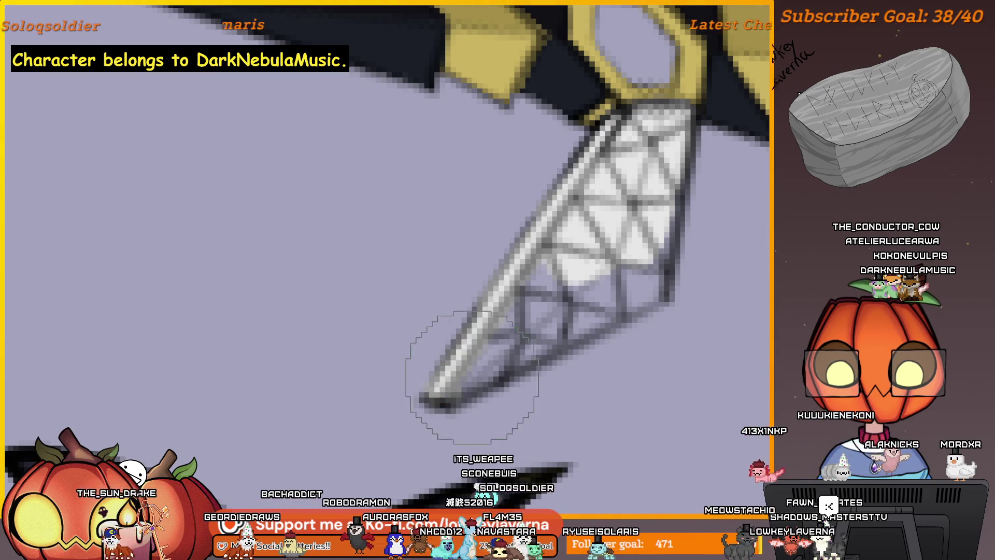
{"action": "key", "text": "bracketright"}
{"action": "left_click_drag", "start_coordinate": [533, 354], "coordinate": [576, 334]}
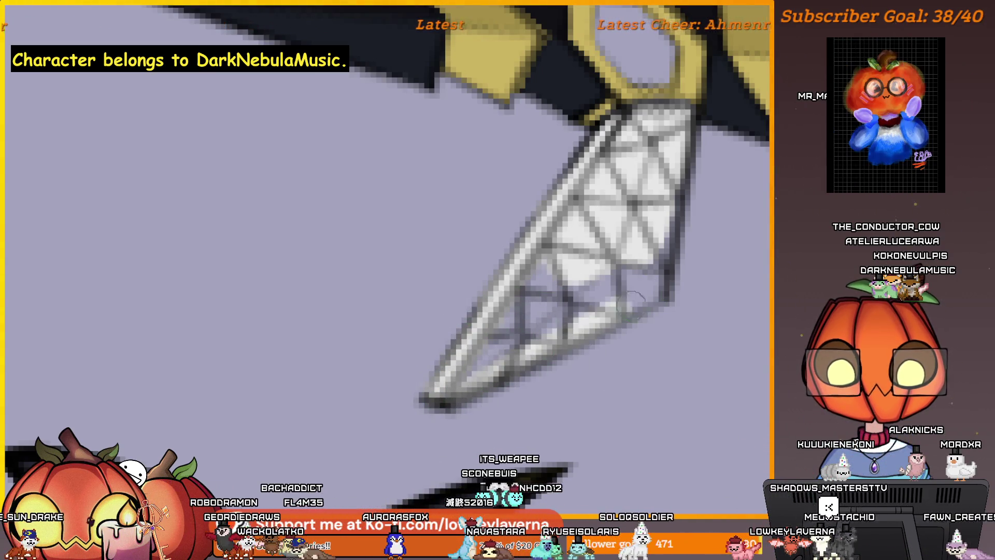
{"action": "key", "text": "bracketleft"}
{"action": "key", "text": "bracketleft"}
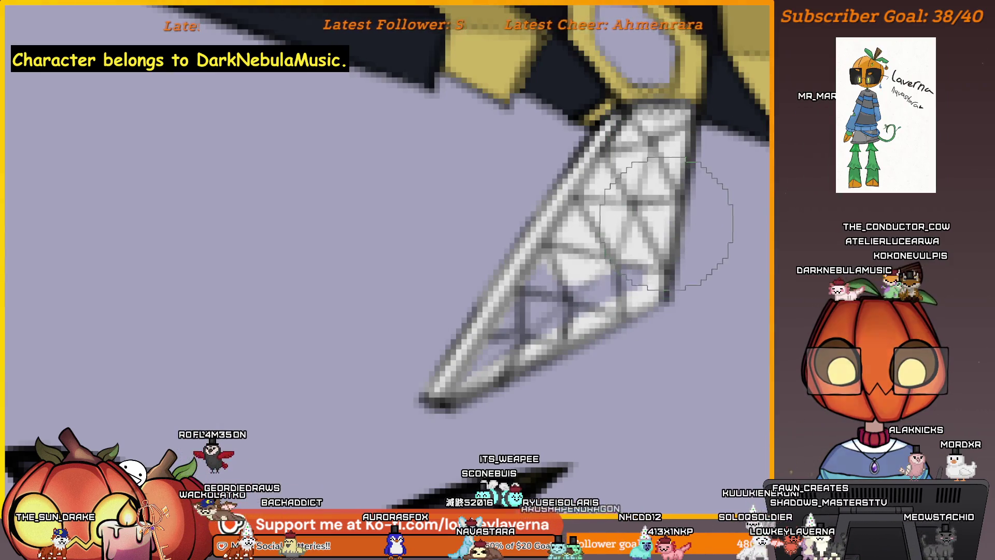
{"action": "mouse_move", "coordinate": [645, 291]}
{"action": "left_mouse_down"}
{"action": "mouse_move", "coordinate": [661, 296]}
{"action": "mouse_move", "coordinate": [566, 352]}
{"action": "mouse_move", "coordinate": [560, 311]}
{"action": "left_mouse_up"}
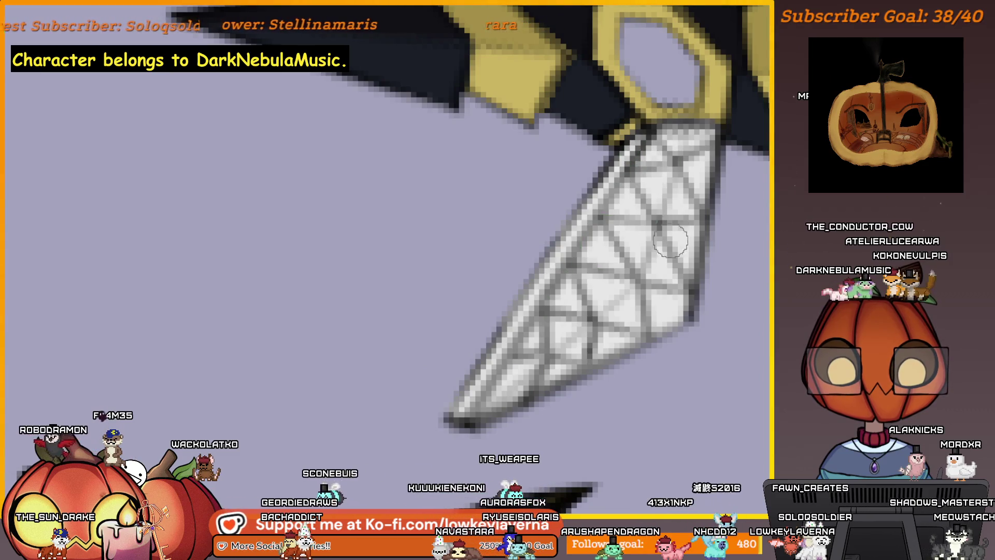
{"action": "scroll", "coordinate": [670, 242], "scroll_direction": "down", "scroll_amount": 5}
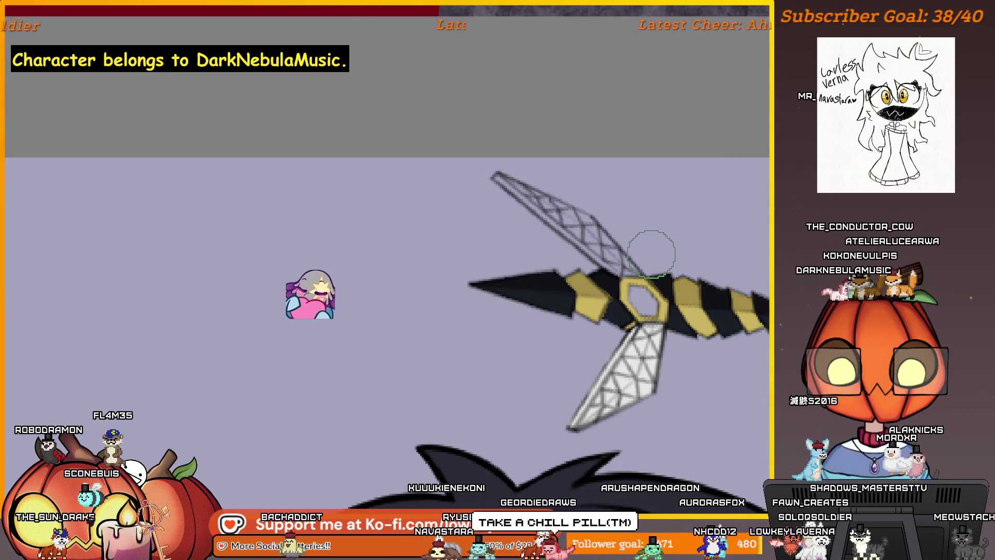
{"action": "mouse_move", "coordinate": [651, 252]}
{"action": "left_mouse_down"}
{"action": "mouse_move", "coordinate": [391, 272]}
{"action": "mouse_move", "coordinate": [499, 238]}
{"action": "left_mouse_up"}
{"action": "scroll", "coordinate": [501, 235], "scroll_direction": "up", "scroll_amount": 2}
{"action": "scroll", "coordinate": [514, 257], "scroll_direction": "up", "scroll_amount": 2}
{"action": "scroll", "coordinate": [537, 264], "scroll_direction": "up", "scroll_amount": 1}
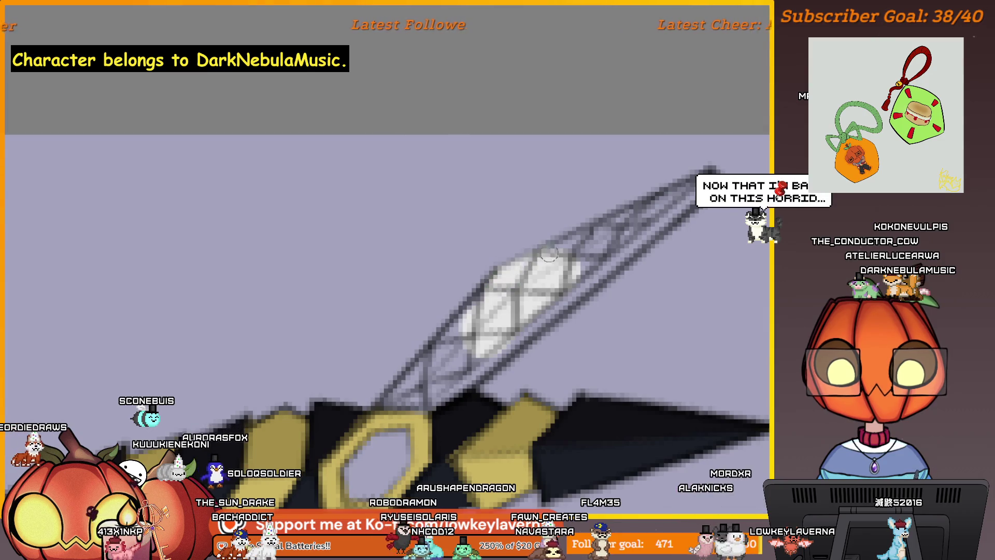
{"action": "scroll", "coordinate": [529, 277], "scroll_direction": "up", "scroll_amount": 1}
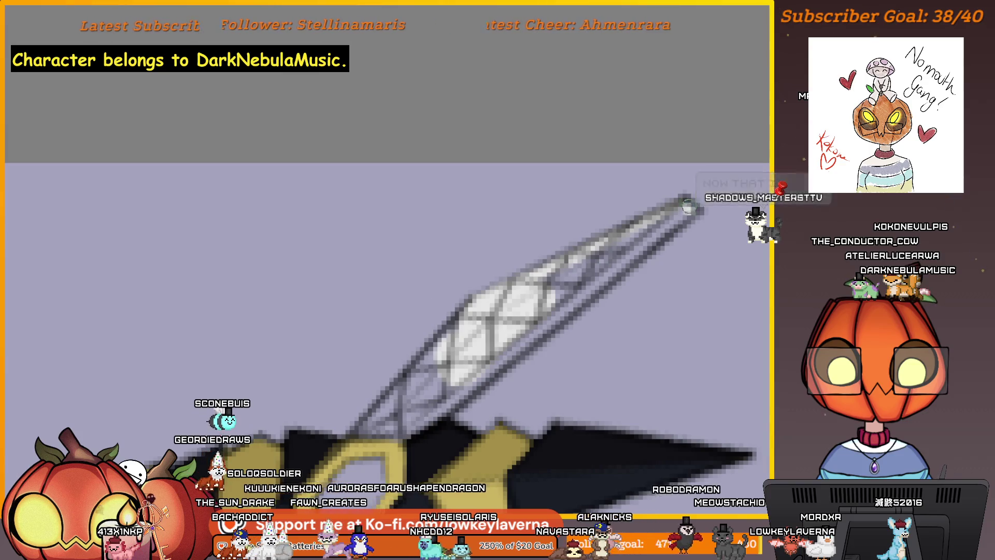
{"action": "mouse_move", "coordinate": [674, 233]}
{"action": "left_mouse_down"}
{"action": "mouse_move", "coordinate": [752, 146]}
{"action": "mouse_move", "coordinate": [585, 182]}
{"action": "left_mouse_up"}
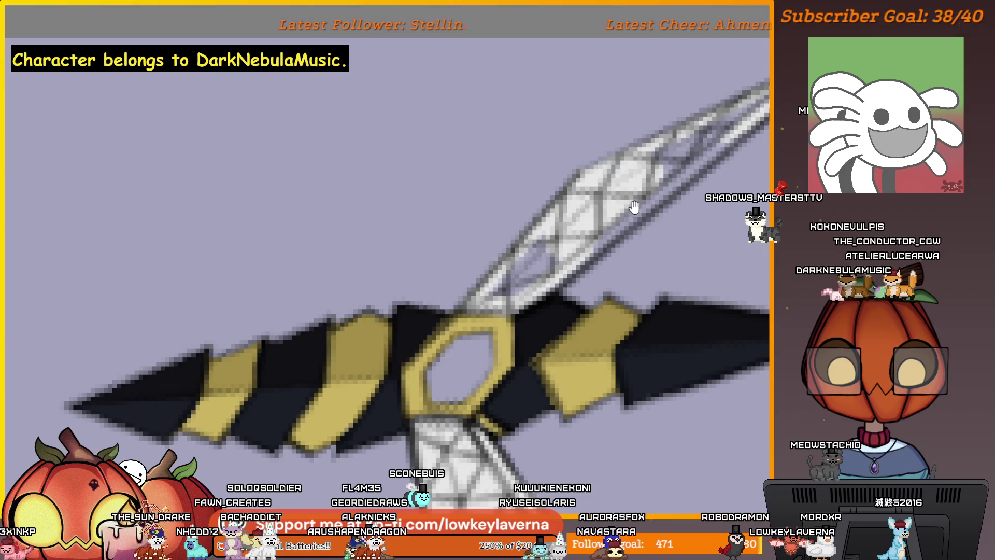
{"action": "left_click_drag", "start_coordinate": [544, 288], "coordinate": [470, 338]}
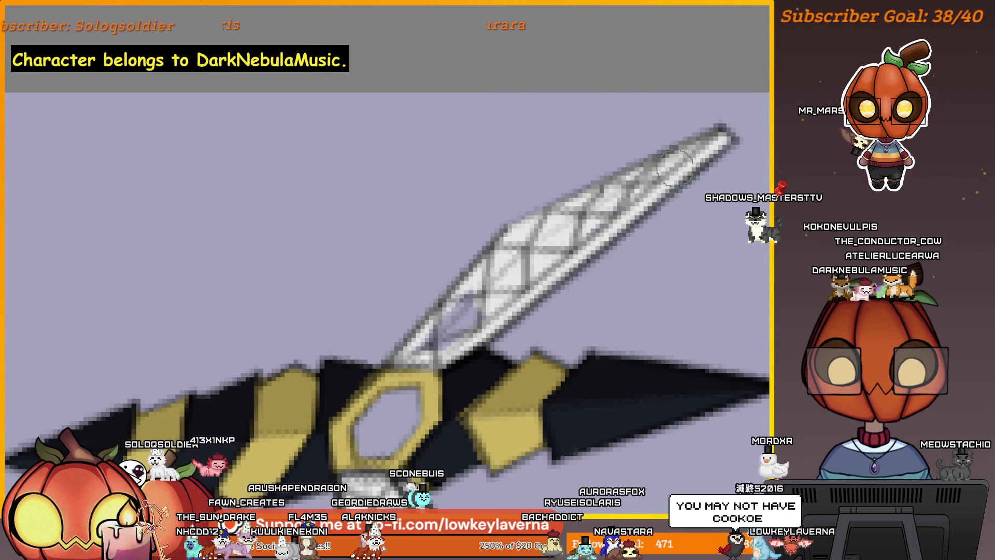
{"action": "left_click_drag", "start_coordinate": [548, 257], "coordinate": [548, 260]}
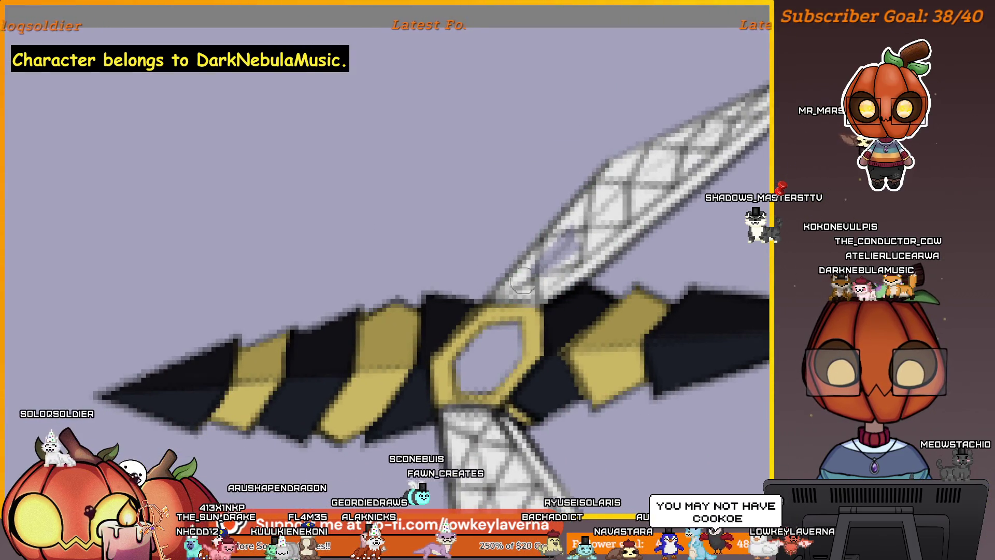
{"action": "scroll", "coordinate": [669, 140], "scroll_direction": "down", "scroll_amount": 3}
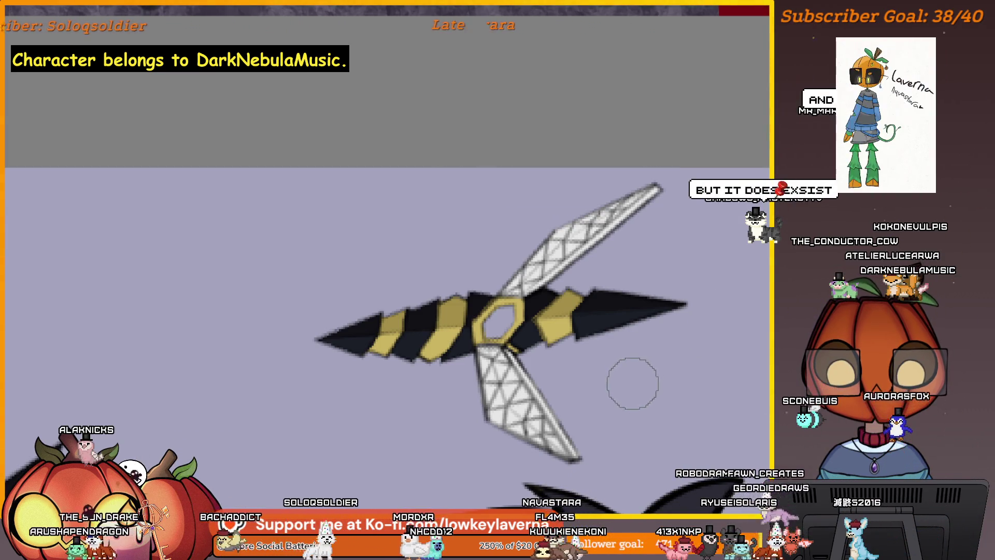
{"action": "scroll", "coordinate": [665, 355], "scroll_direction": "down", "scroll_amount": 2}
{"action": "scroll", "coordinate": [659, 422], "scroll_direction": "up", "scroll_amount": 2}
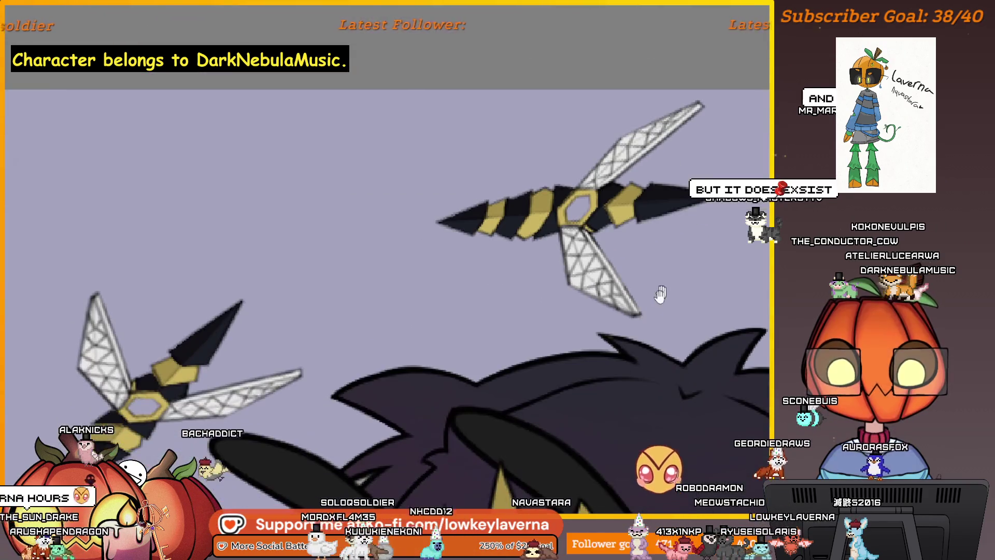
{"action": "scroll", "coordinate": [645, 261], "scroll_direction": "down", "scroll_amount": 1}
{"action": "scroll", "coordinate": [644, 262], "scroll_direction": "down", "scroll_amount": 2}
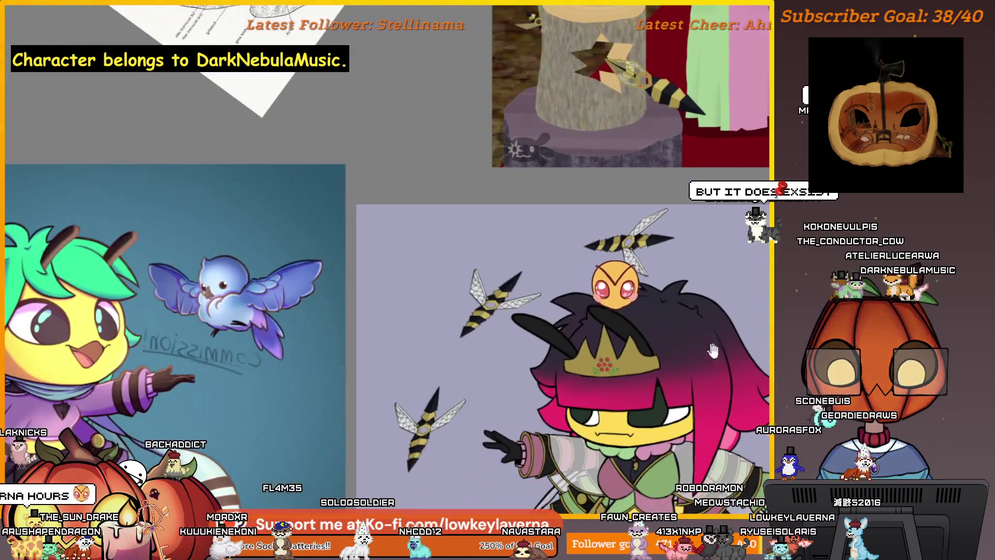
{"action": "scroll", "coordinate": [644, 261], "scroll_direction": "down", "scroll_amount": 1}
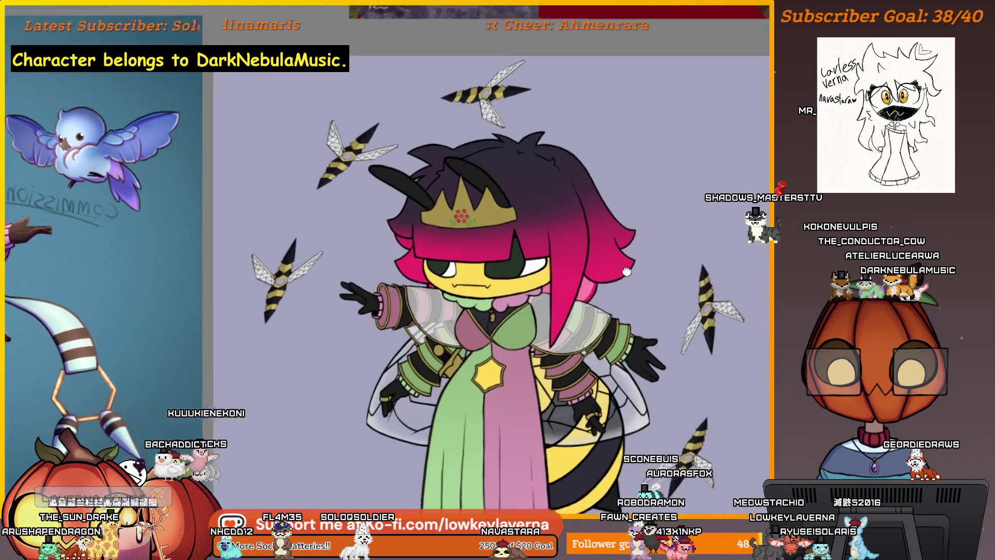
{"action": "scroll", "coordinate": [591, 250], "scroll_direction": "down", "scroll_amount": 2}
{"action": "scroll", "coordinate": [639, 295], "scroll_direction": "down", "scroll_amount": 1}
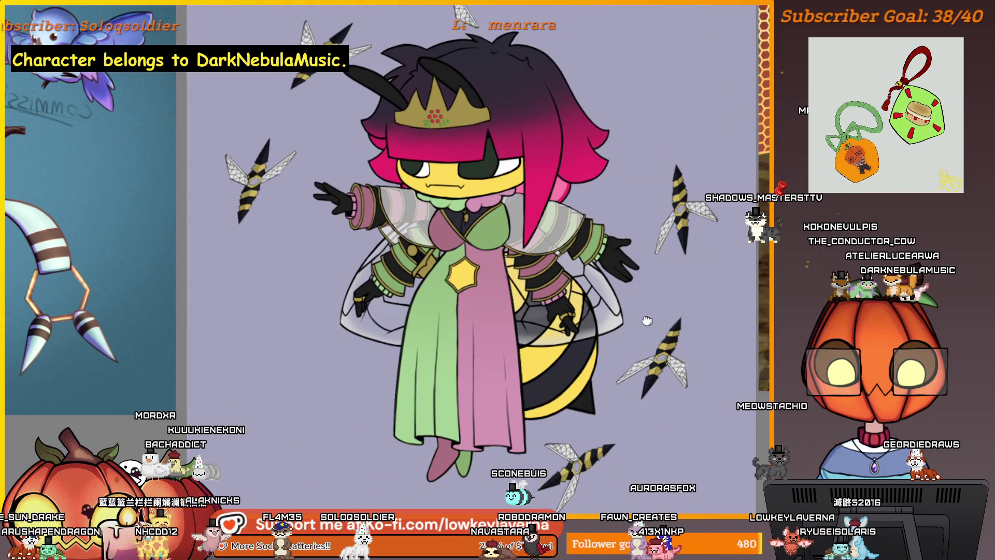
{"action": "scroll", "coordinate": [639, 296], "scroll_direction": "down", "scroll_amount": 1}
{"action": "scroll", "coordinate": [624, 327], "scroll_direction": "down", "scroll_amount": 1}
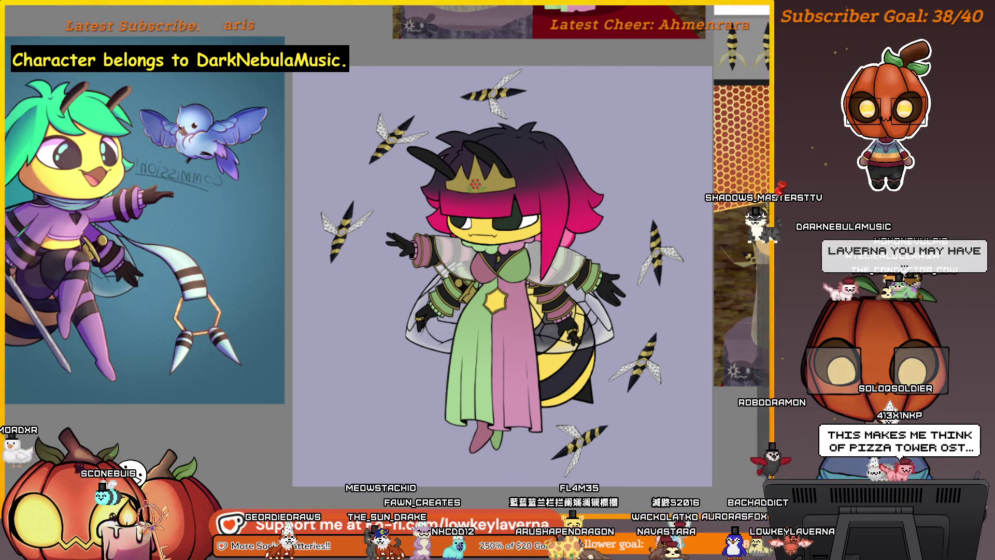
{"action": "right_click", "coordinate": [593, 422]}
{"action": "key", "text": "Escape"}
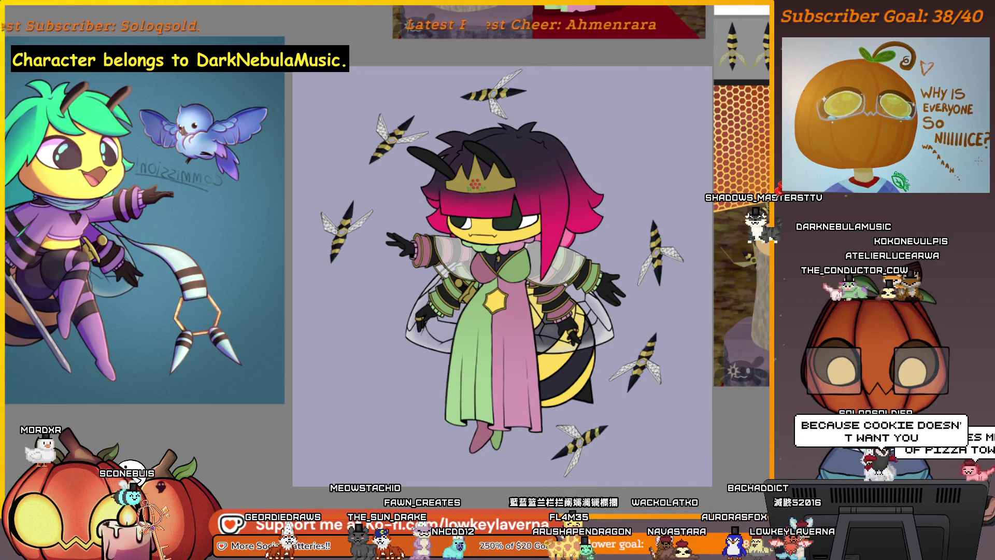
{"action": "key", "text": "ctrl+z"}
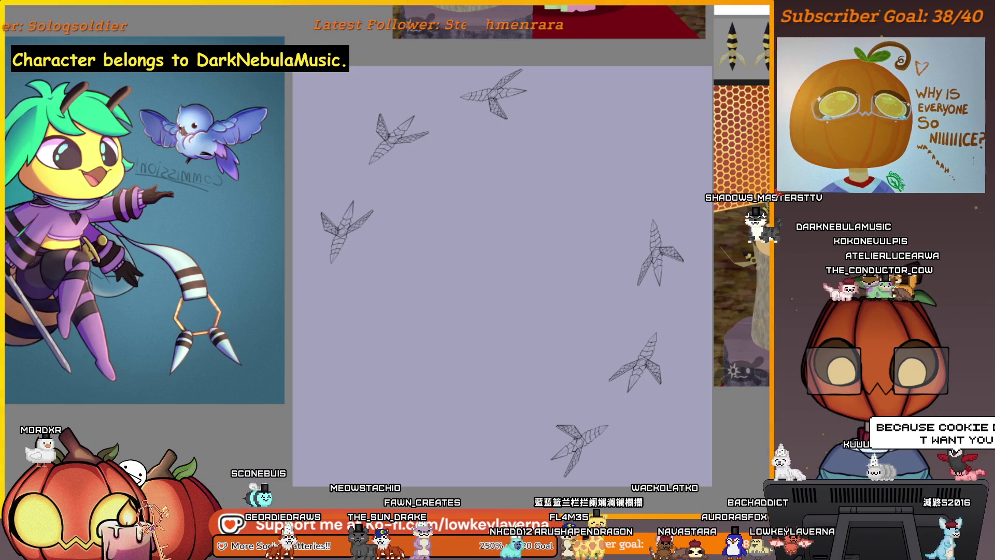
{"action": "key", "text": "ctrl+shift+z"}
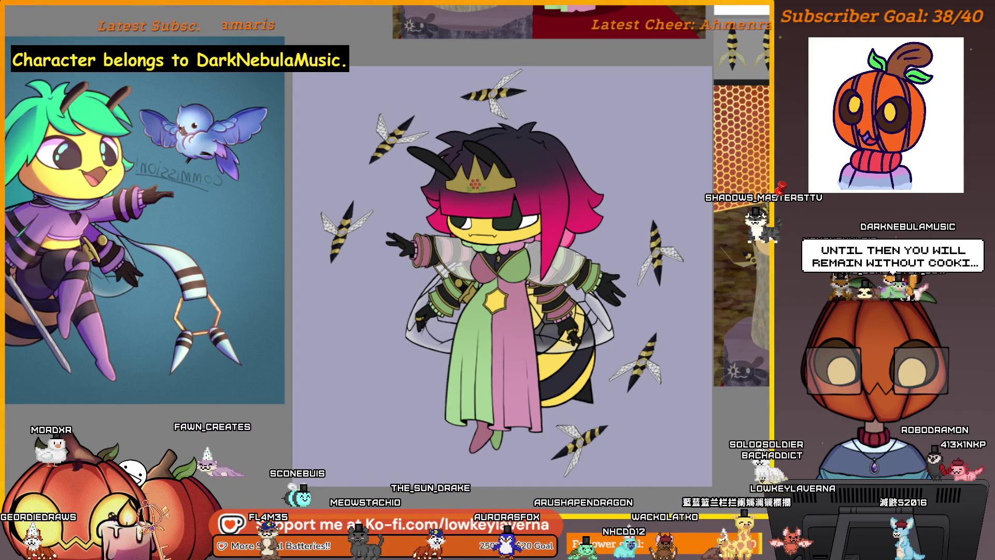
{"action": "key", "text": "ctrl+z"}
{"action": "key", "text": "ctrl+shift+z"}
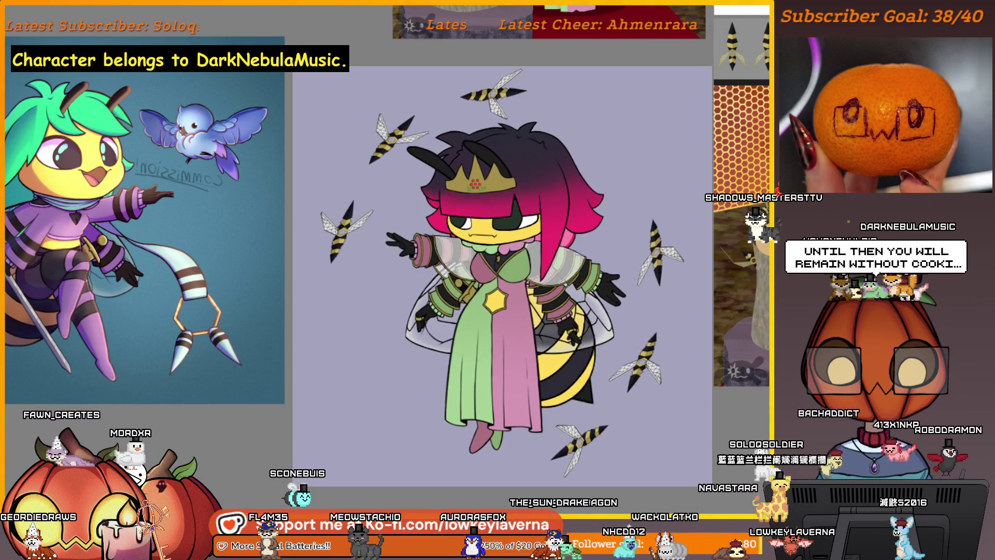
{"action": "key", "text": "ctrl+z"}
{"action": "key", "text": "ctrl+shift+z"}
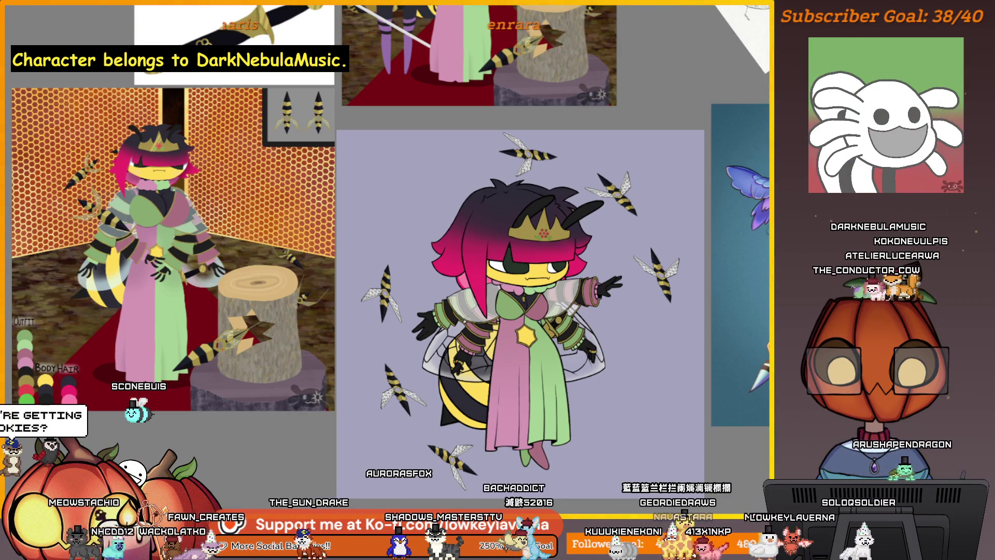
Pan the canvas so the green-haired bee commission sits beside the crowned bee character
{"action": "left_click_drag", "start_coordinate": [698, 415], "coordinate": [442, 393]}
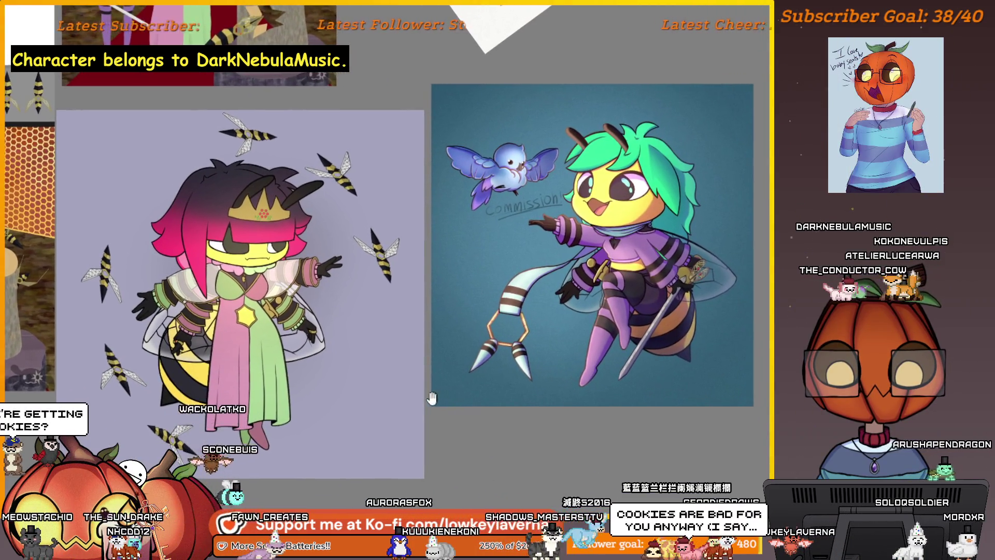
{"action": "left_click_drag", "start_coordinate": [432, 397], "coordinate": [468, 389]}
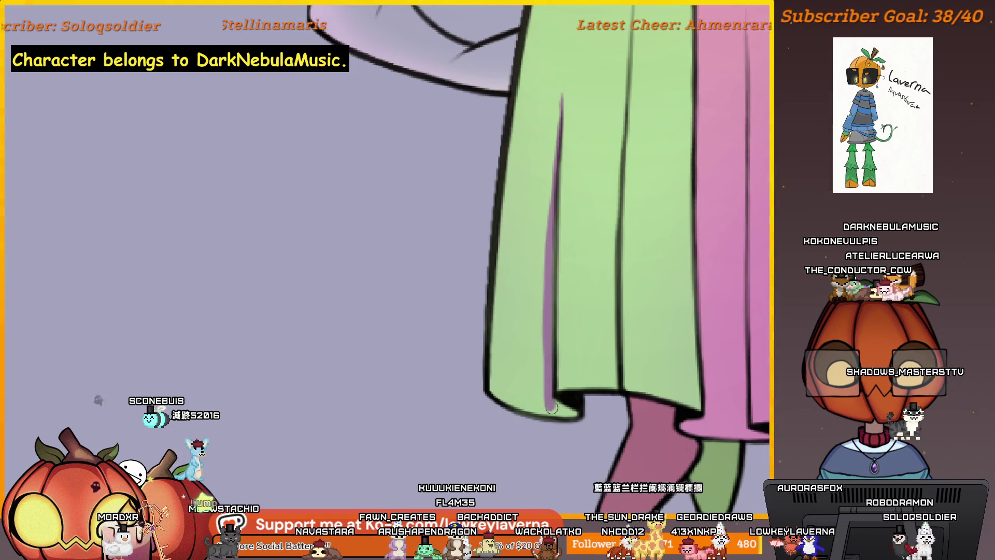
Extend the grey fold shadow down to the green dress hem and tone it lighter
{"action": "left_click_drag", "start_coordinate": [548, 354], "coordinate": [548, 426]}
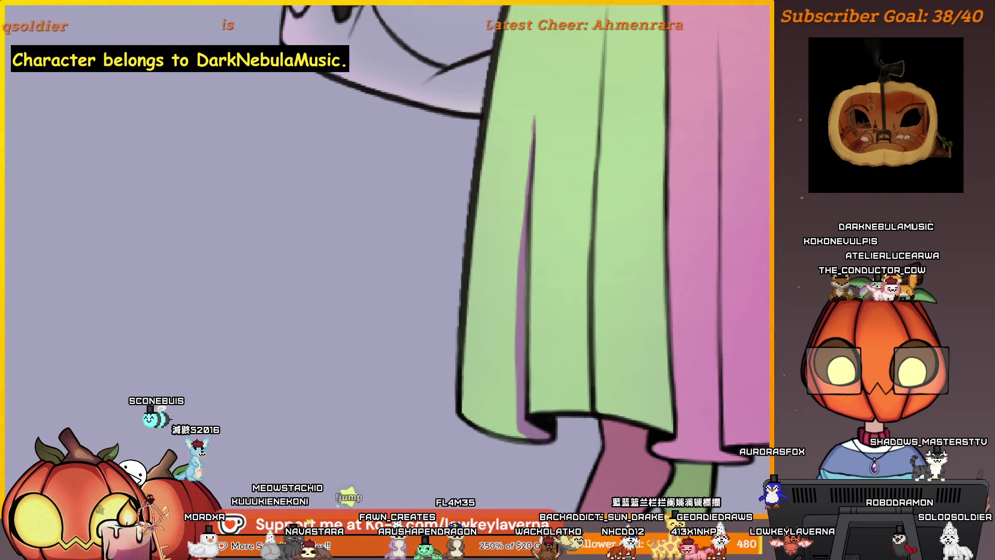
{"action": "key", "text": "ctrl+z"}
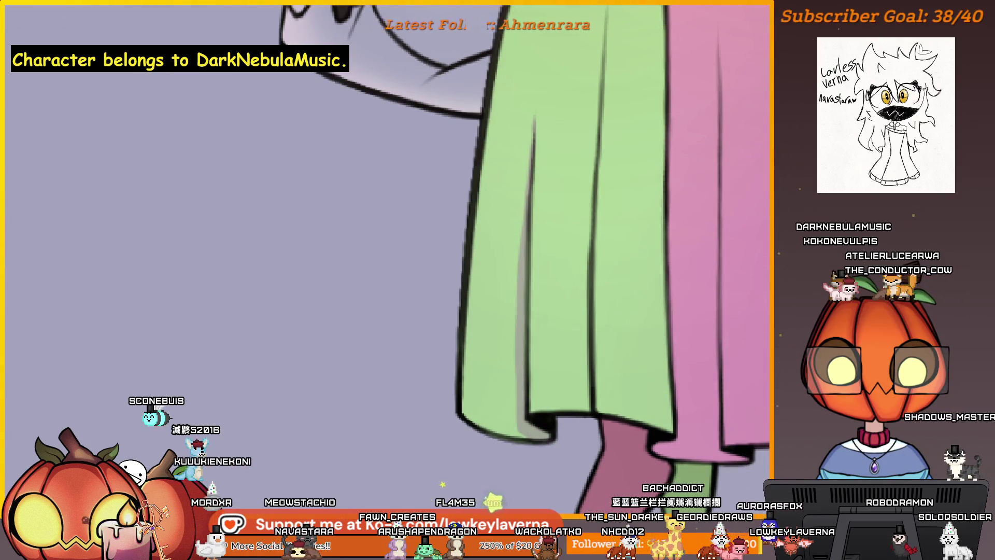
{"action": "left_click_drag", "start_coordinate": [574, 289], "coordinate": [579, 327]}
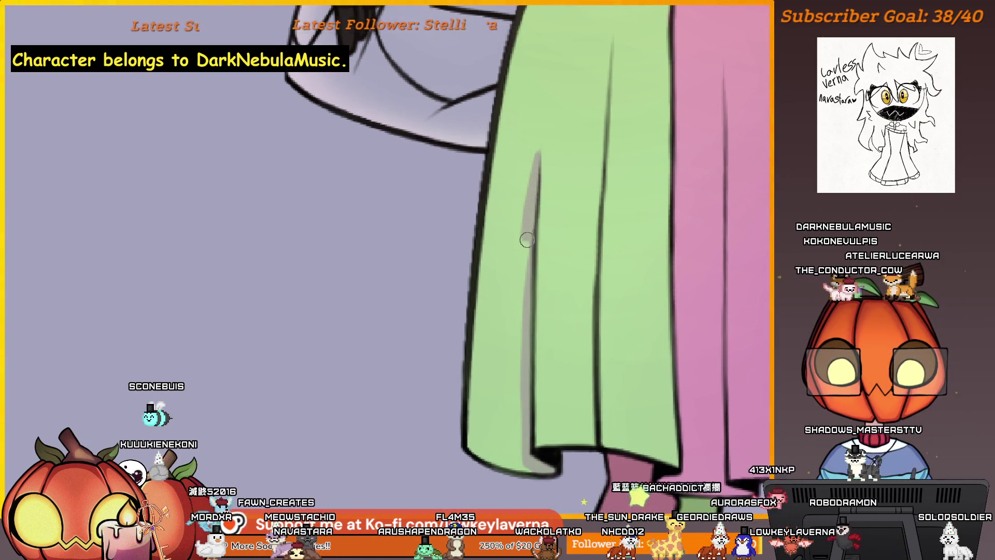
{"action": "scroll", "coordinate": [527, 239], "scroll_direction": "down", "scroll_amount": 5}
{"action": "scroll", "coordinate": [527, 240], "scroll_direction": "down", "scroll_amount": 3}
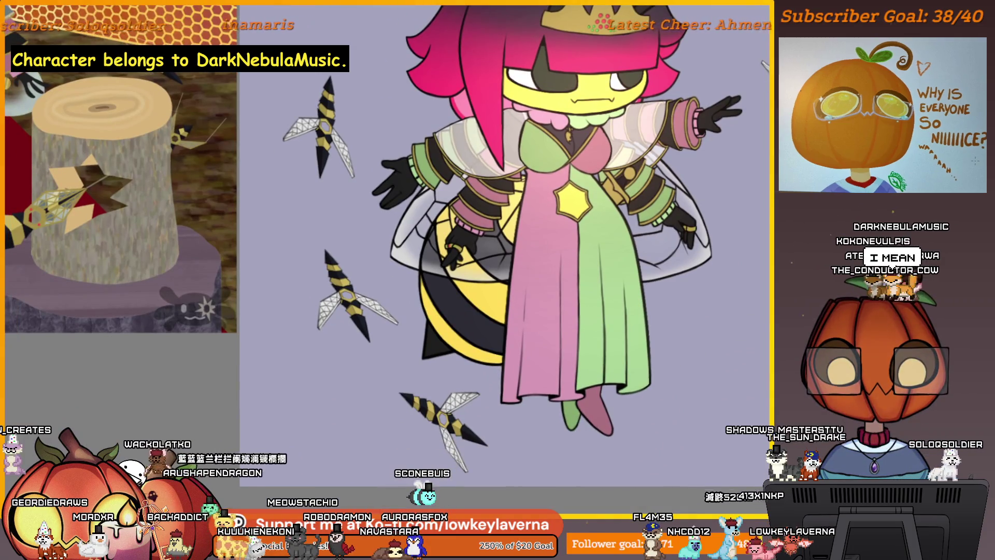
Shade a grey fold down the green dress, then mirror the canvas view horizontally
{"action": "left_click", "coordinate": [599, 382]}
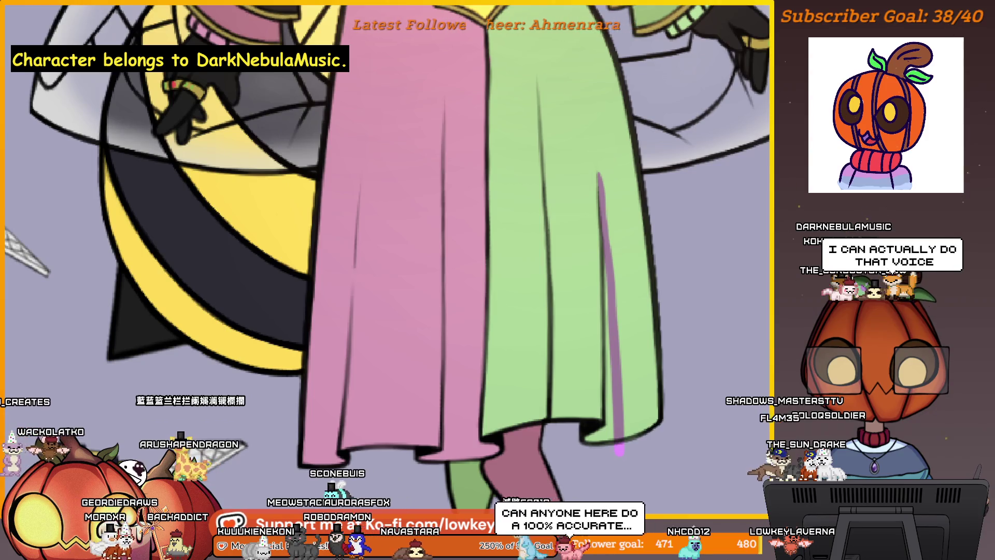
{"action": "left_click_drag", "start_coordinate": [601, 180], "coordinate": [619, 445]}
{"action": "scroll", "coordinate": [622, 217], "scroll_direction": "up", "scroll_amount": 1}
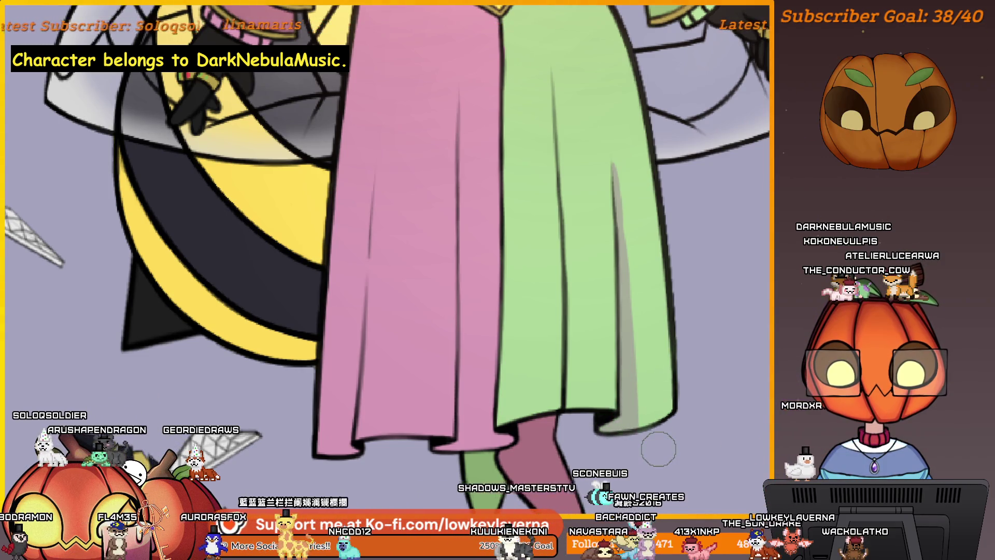
{"action": "scroll", "coordinate": [666, 340], "scroll_direction": "up", "scroll_amount": 1}
{"action": "scroll", "coordinate": [665, 340], "scroll_direction": "down", "scroll_amount": 1}
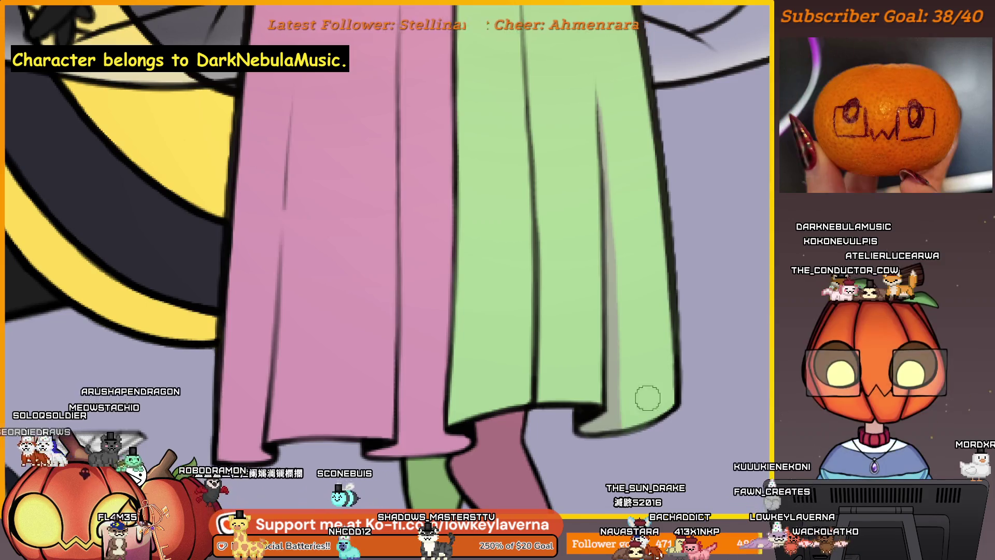
{"action": "scroll", "coordinate": [643, 394], "scroll_direction": "down", "scroll_amount": 1}
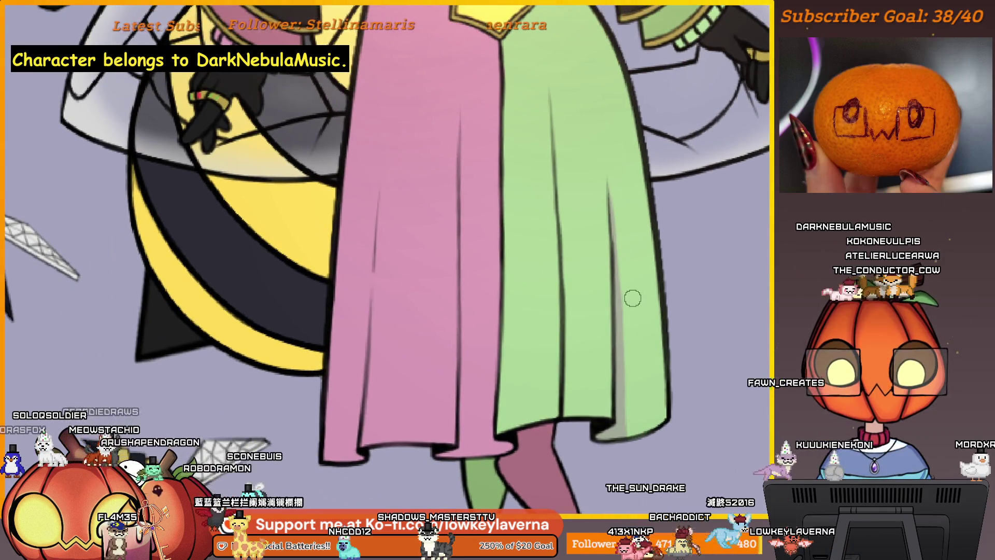
{"action": "left_click_drag", "start_coordinate": [637, 229], "coordinate": [588, 169]}
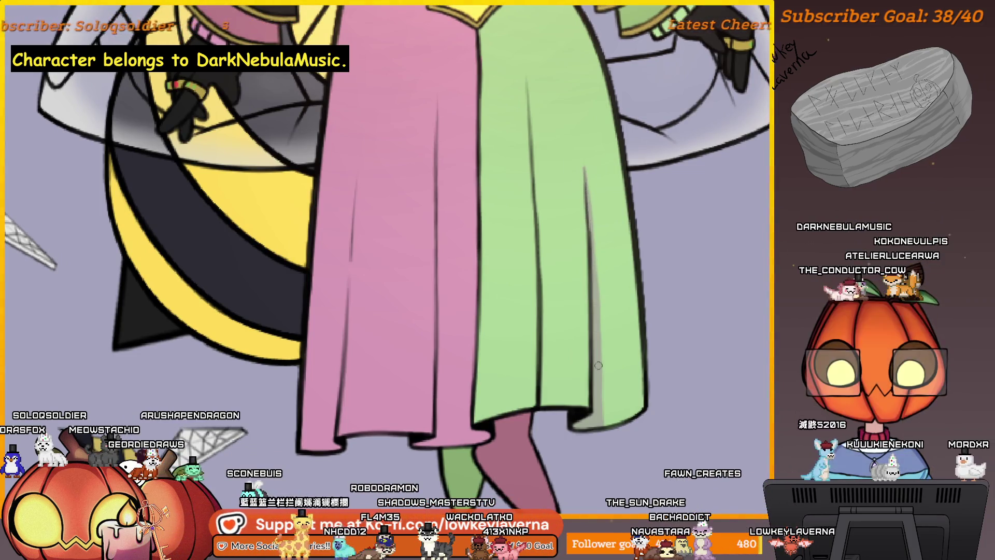
{"action": "left_click_drag", "start_coordinate": [609, 259], "coordinate": [607, 275]}
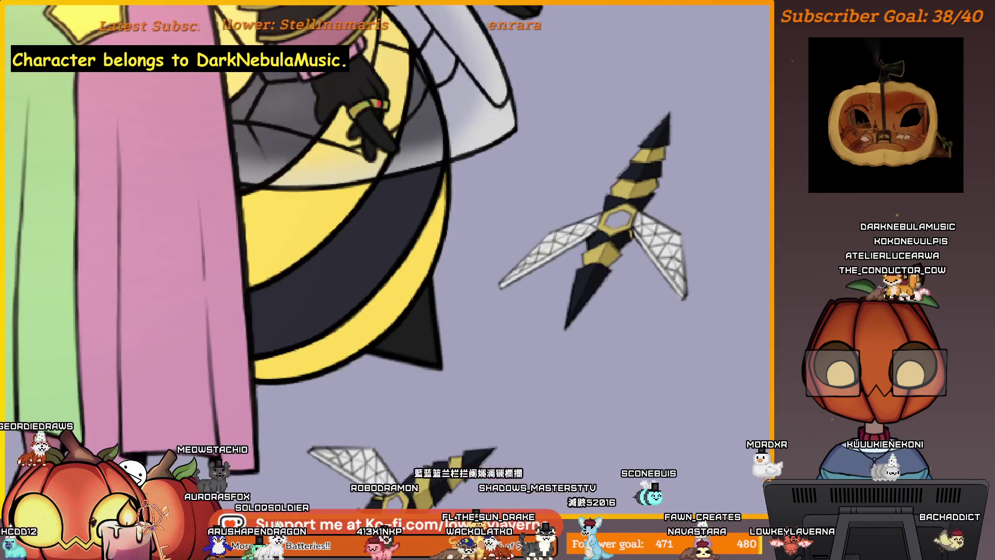
{"action": "mouse_move", "coordinate": [622, 450]}
{"action": "left_mouse_down"}
{"action": "mouse_move", "coordinate": [479, 263]}
{"action": "mouse_move", "coordinate": [487, 311]}
{"action": "left_mouse_up"}
{"action": "key", "text": "m"}
{"action": "scroll", "coordinate": [466, 272], "scroll_direction": "down", "scroll_amount": 2}
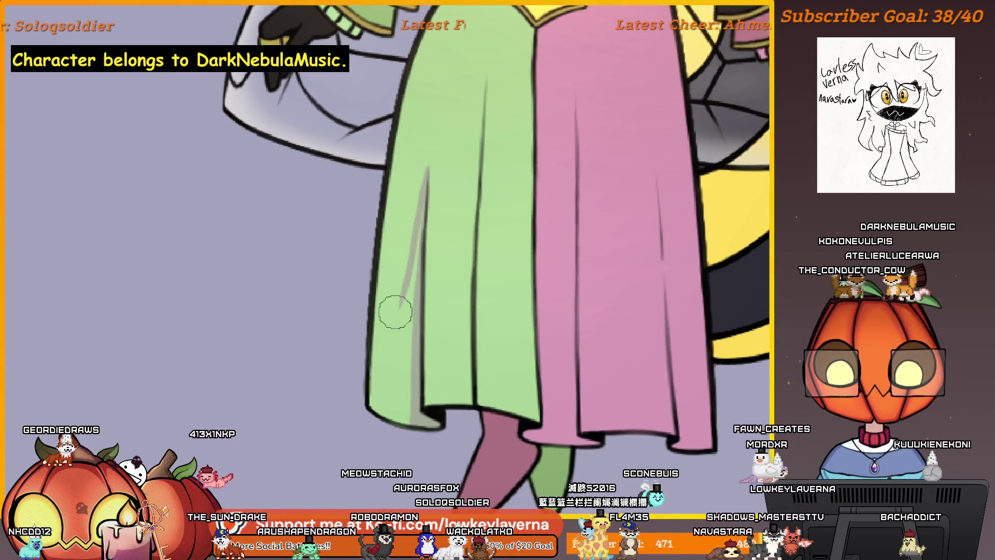
Darken the green skirt's left fold and undo the stray purple stroke on the pink skirt
{"action": "left_click_drag", "start_coordinate": [425, 214], "coordinate": [406, 344]}
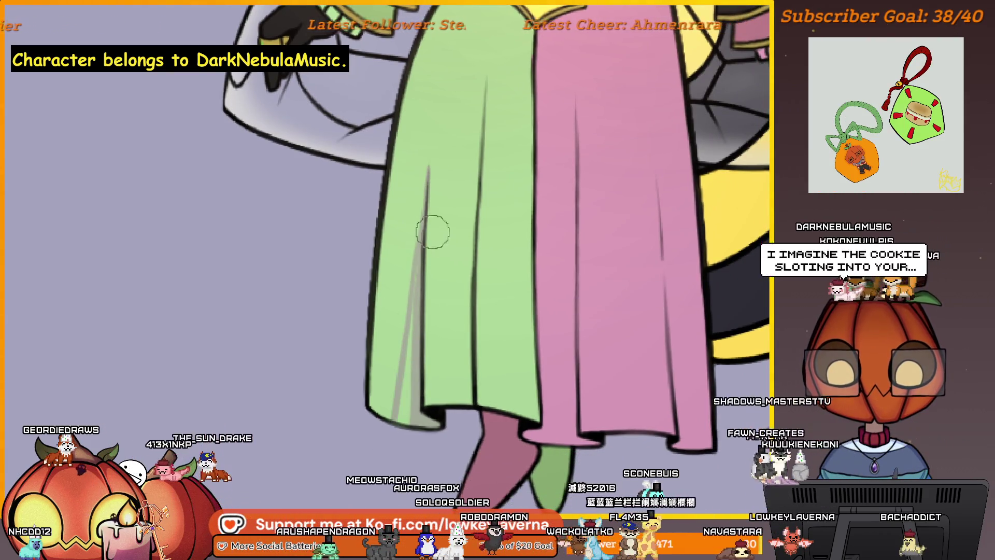
{"action": "scroll", "coordinate": [432, 231], "scroll_direction": "up", "scroll_amount": 1}
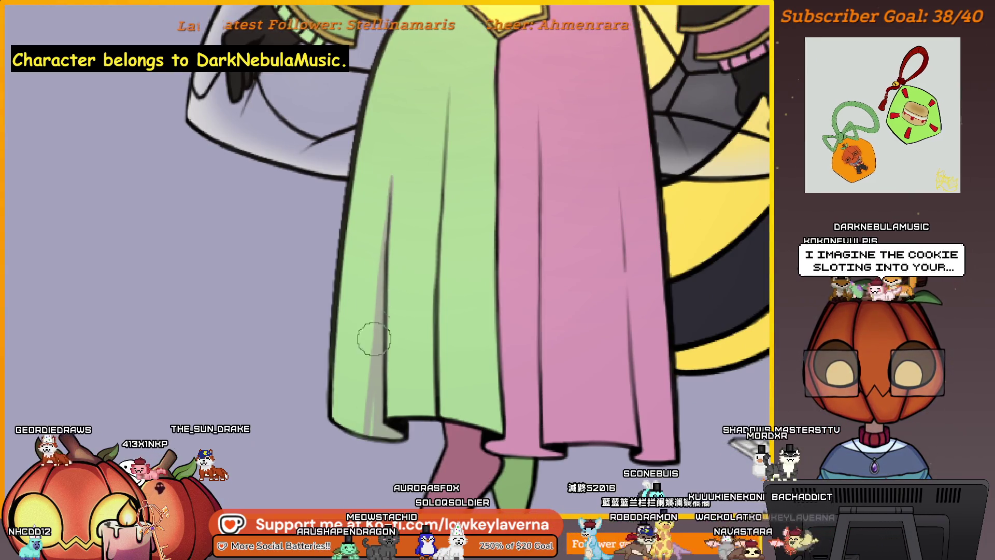
{"action": "left_click_drag", "start_coordinate": [380, 332], "coordinate": [391, 246]}
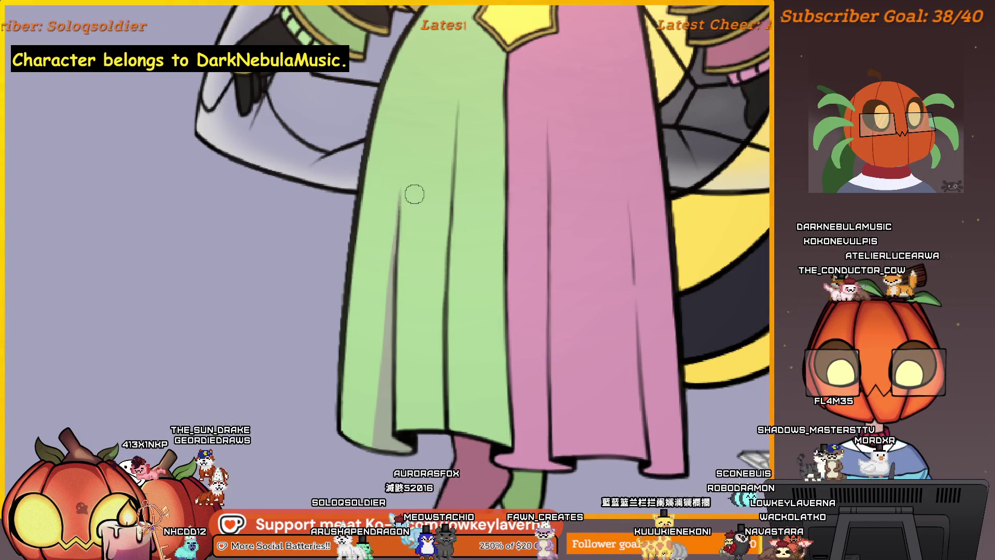
{"action": "mouse_move", "coordinate": [510, 384]}
{"action": "left_mouse_down"}
{"action": "mouse_move", "coordinate": [622, 382]}
{"action": "mouse_move", "coordinate": [600, 370]}
{"action": "mouse_move", "coordinate": [626, 349]}
{"action": "left_mouse_up"}
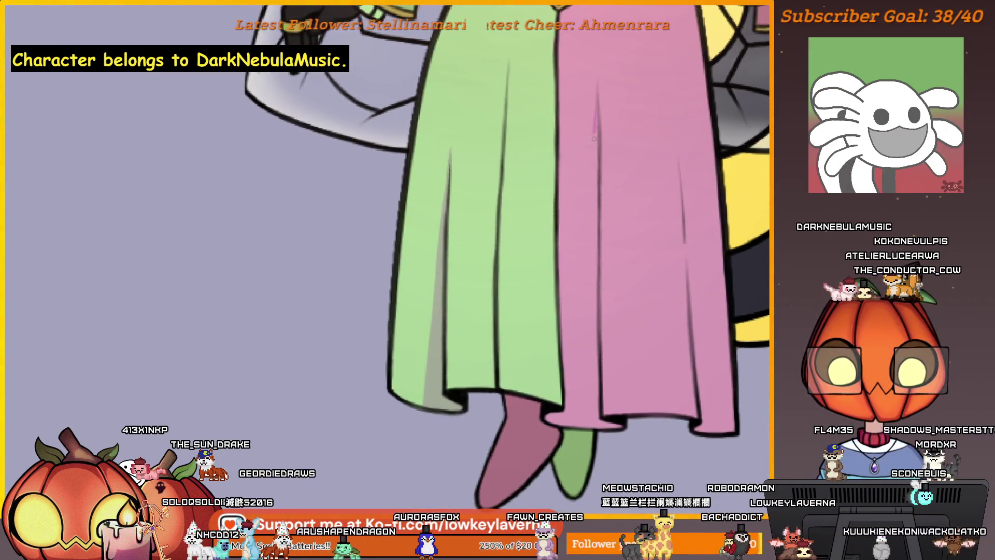
{"action": "key", "text": "ctrl+z"}
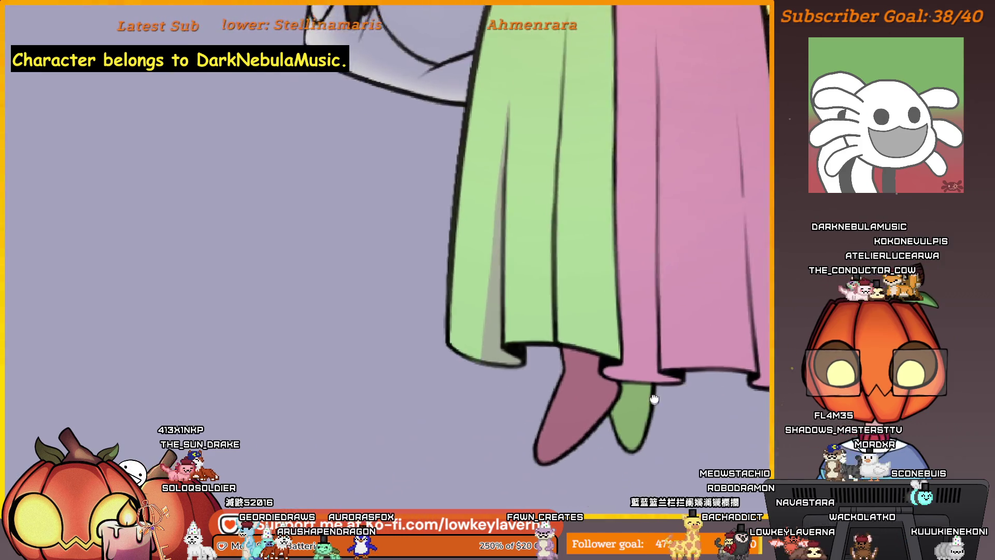
{"action": "left_click_drag", "start_coordinate": [613, 403], "coordinate": [660, 361]}
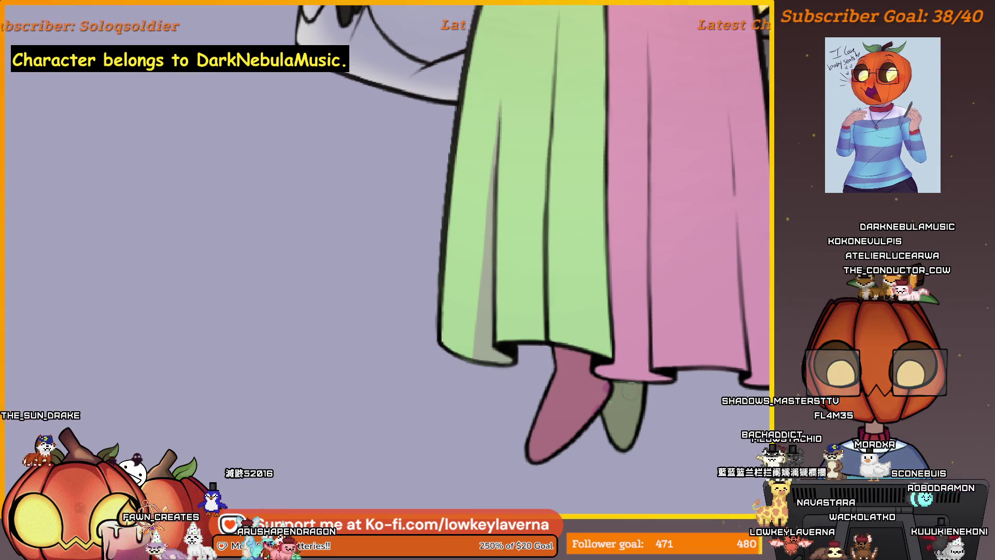
{"action": "scroll", "coordinate": [645, 377], "scroll_direction": "up", "scroll_amount": 2}
{"action": "left_click_drag", "start_coordinate": [647, 374], "coordinate": [664, 345]}
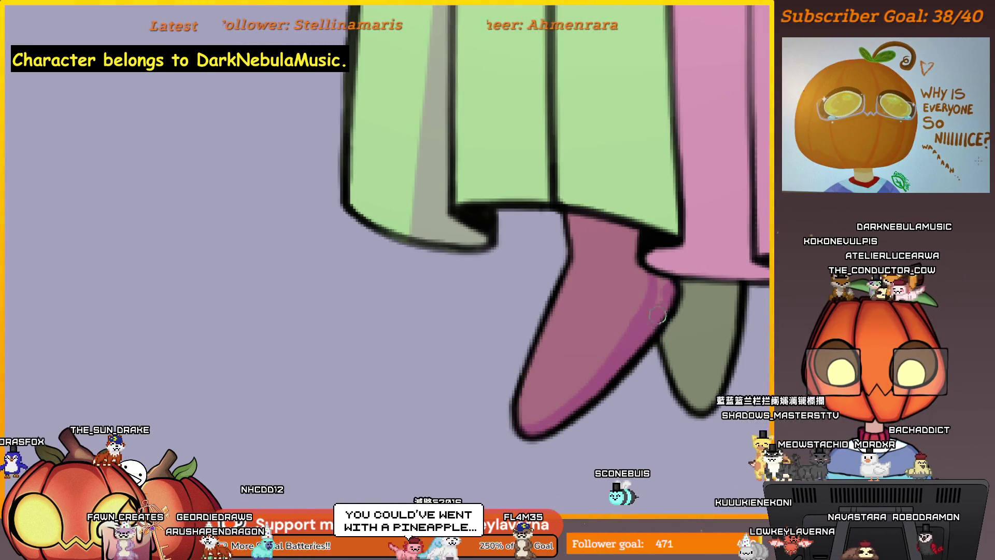
{"action": "left_click_drag", "start_coordinate": [662, 318], "coordinate": [598, 356]}
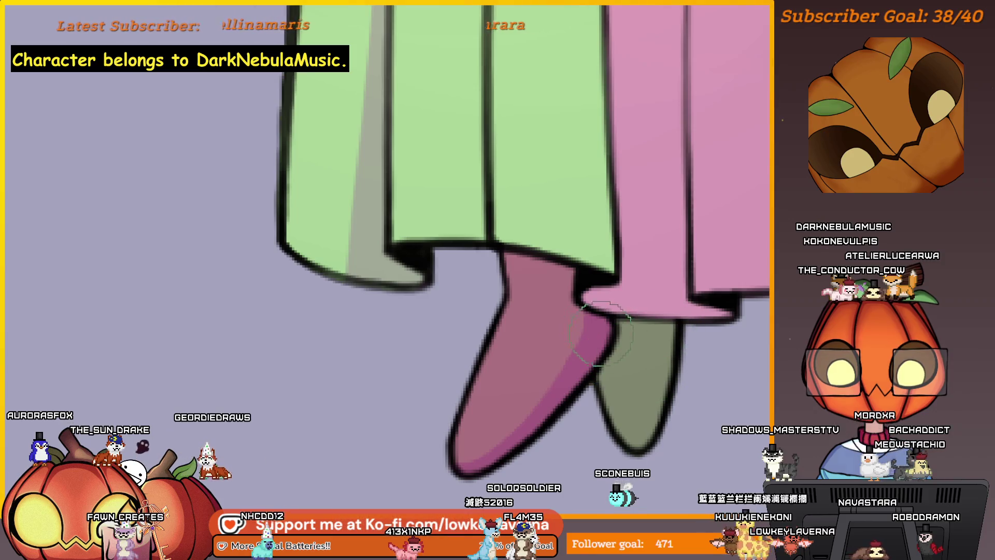
{"action": "left_click_drag", "start_coordinate": [587, 308], "coordinate": [649, 243]}
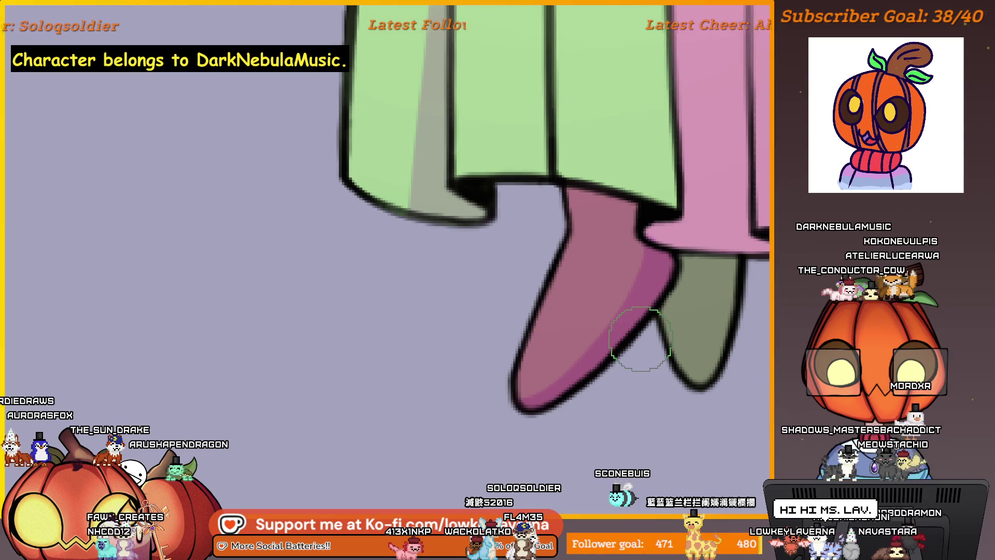
{"action": "scroll", "coordinate": [640, 340], "scroll_direction": "up", "scroll_amount": 1}
{"action": "scroll", "coordinate": [622, 310], "scroll_direction": "up", "scroll_amount": 1}
{"action": "scroll", "coordinate": [605, 270], "scroll_direction": "up", "scroll_amount": 1}
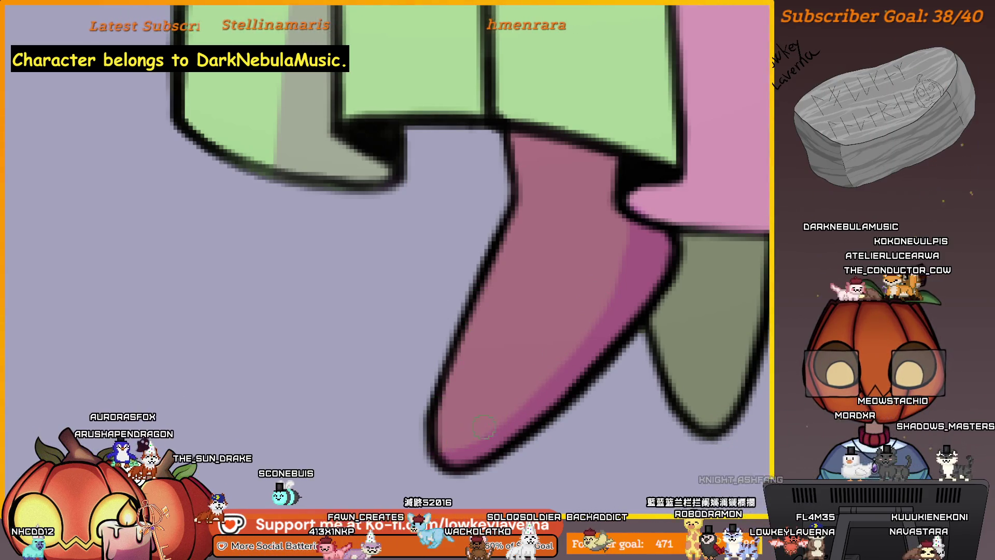
{"action": "scroll", "coordinate": [651, 200], "scroll_direction": "down", "scroll_amount": 1}
{"action": "scroll", "coordinate": [617, 248], "scroll_direction": "down", "scroll_amount": 1}
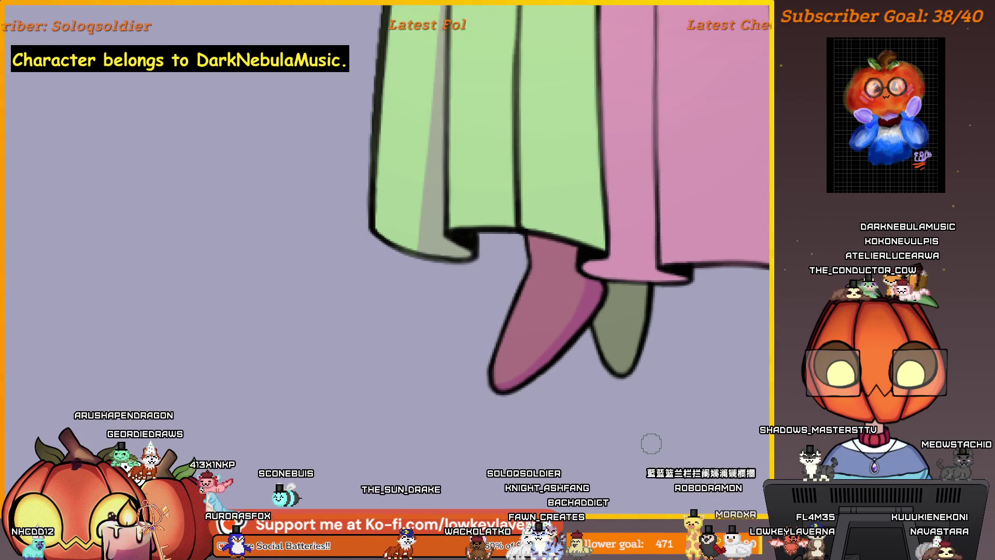
{"action": "scroll", "coordinate": [551, 338], "scroll_direction": "up", "scroll_amount": 2}
{"action": "scroll", "coordinate": [606, 312], "scroll_direction": "up", "scroll_amount": 1}
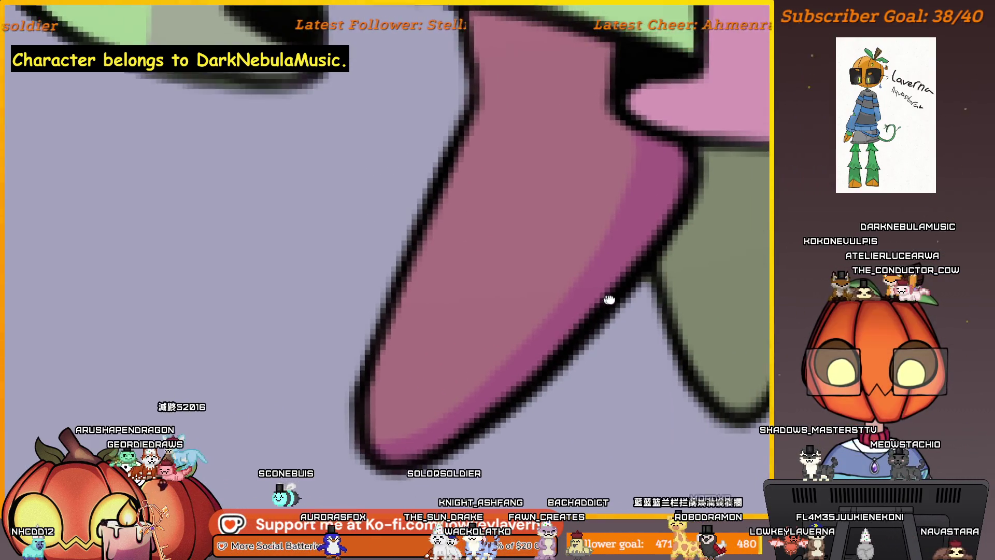
{"action": "scroll", "coordinate": [609, 299], "scroll_direction": "up", "scroll_amount": 1}
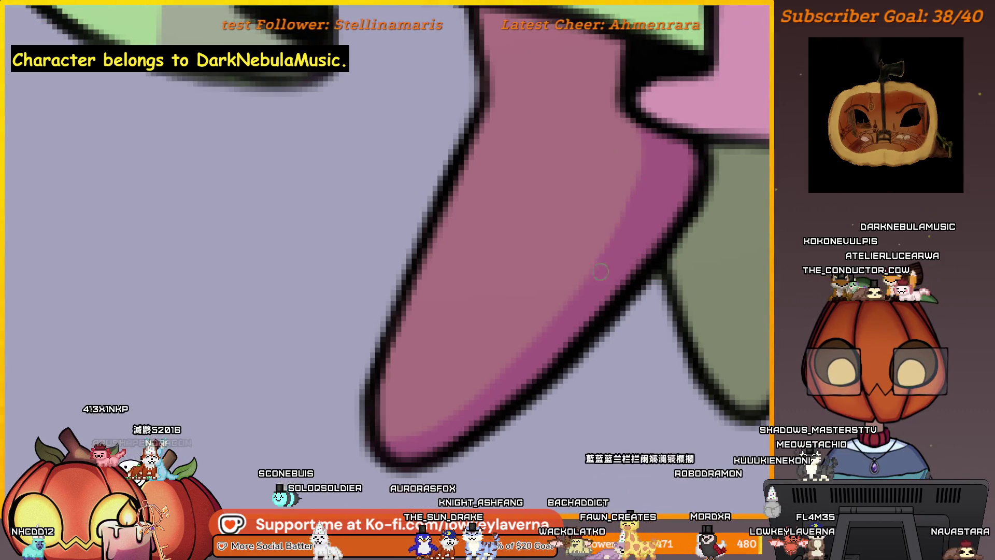
{"action": "key", "text": "bracketright"}
{"action": "key", "text": "bracketright"}
{"action": "key", "text": "bracketright"}
{"action": "key", "text": "bracketleft"}
{"action": "key", "text": "bracketleft"}
{"action": "key", "text": "bracketleft"}
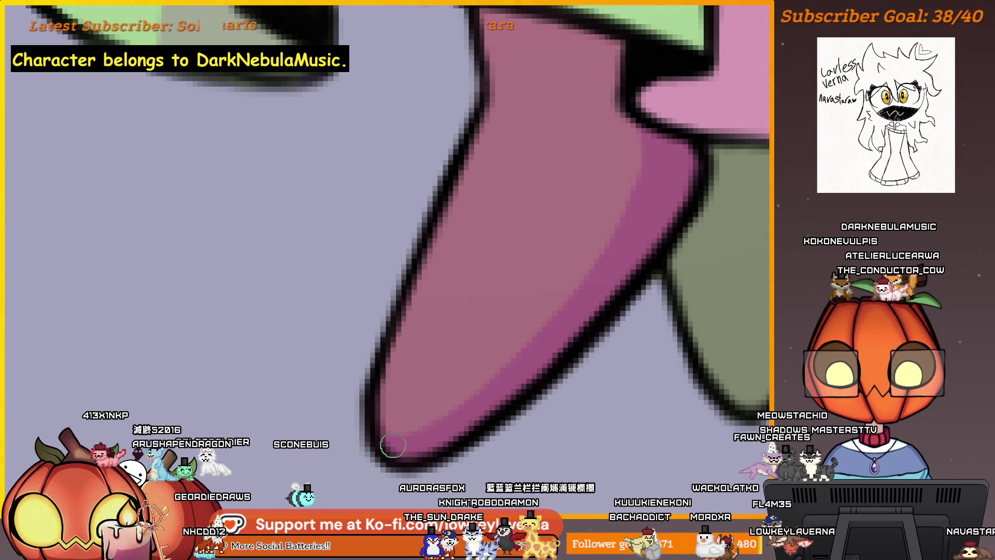
{"action": "scroll", "coordinate": [645, 238], "scroll_direction": "down", "scroll_amount": 1}
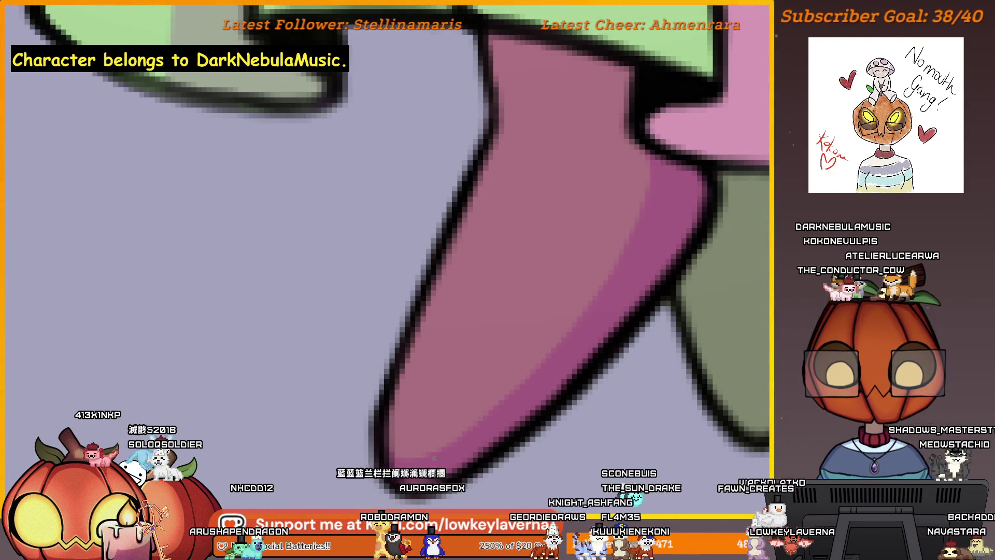
{"action": "scroll", "coordinate": [516, 289], "scroll_direction": "down", "scroll_amount": 3}
{"action": "scroll", "coordinate": [549, 303], "scroll_direction": "up", "scroll_amount": 2}
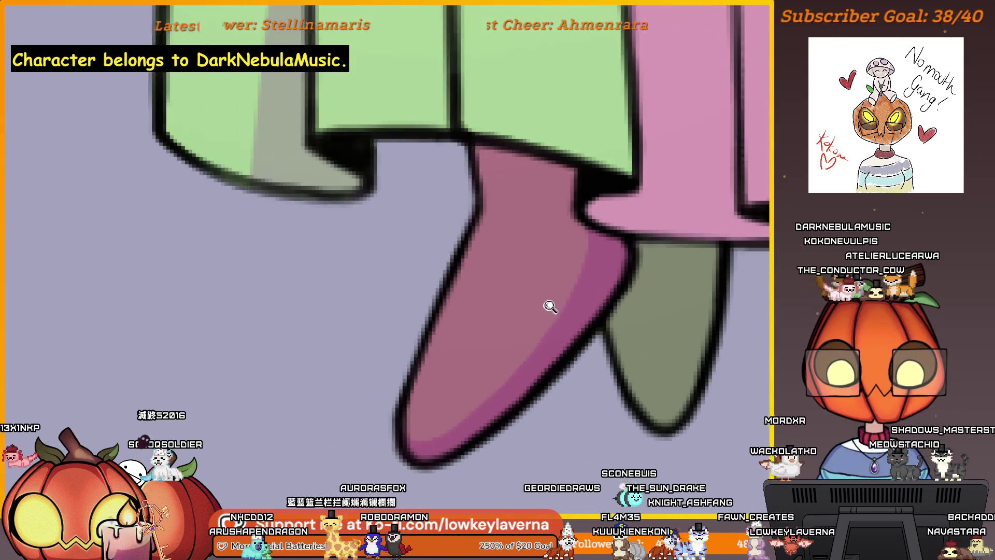
{"action": "scroll", "coordinate": [575, 296], "scroll_direction": "up", "scroll_amount": 1}
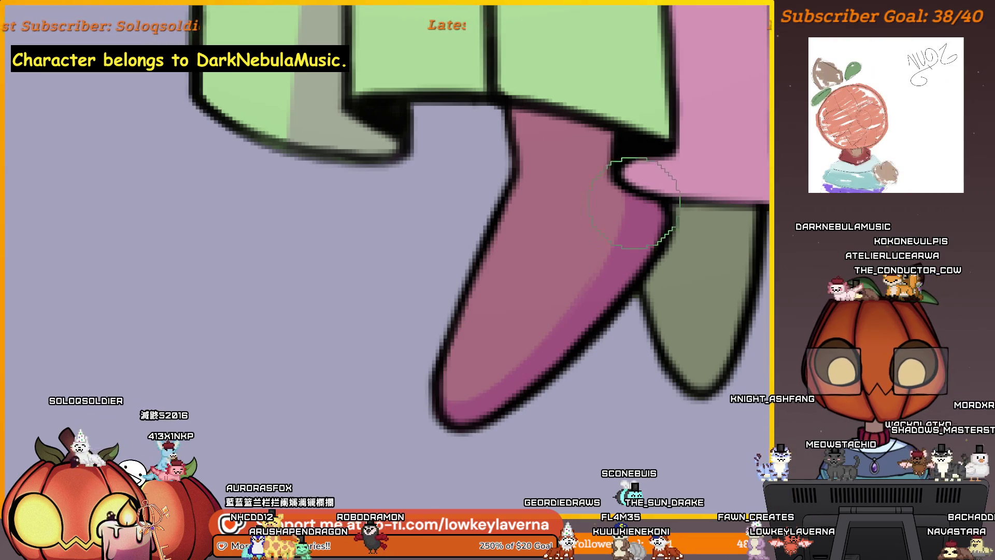
{"action": "scroll", "coordinate": [567, 324], "scroll_direction": "down", "scroll_amount": 1}
{"action": "scroll", "coordinate": [562, 308], "scroll_direction": "down", "scroll_amount": 2}
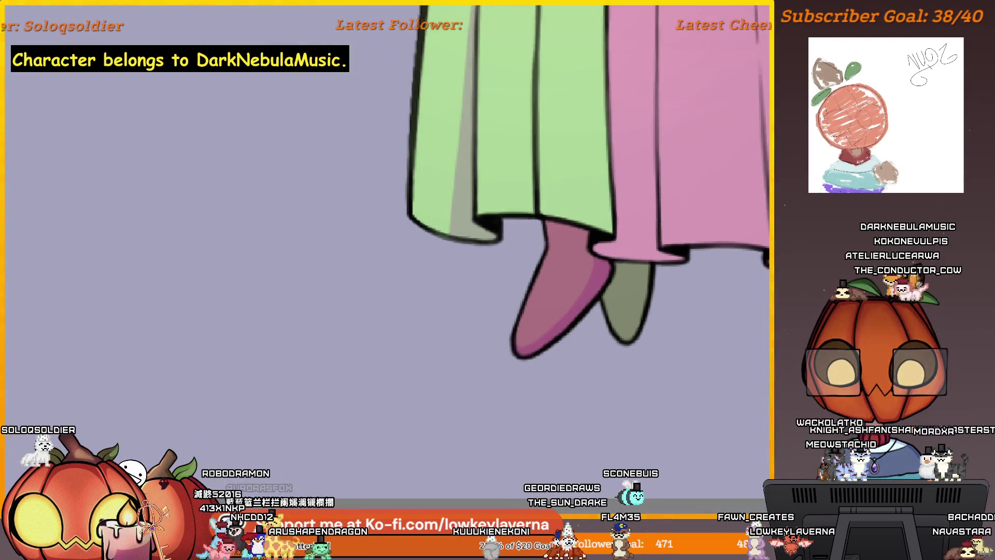
{"action": "scroll", "coordinate": [549, 334], "scroll_direction": "up", "scroll_amount": 1}
{"action": "scroll", "coordinate": [536, 350], "scroll_direction": "up", "scroll_amount": 1}
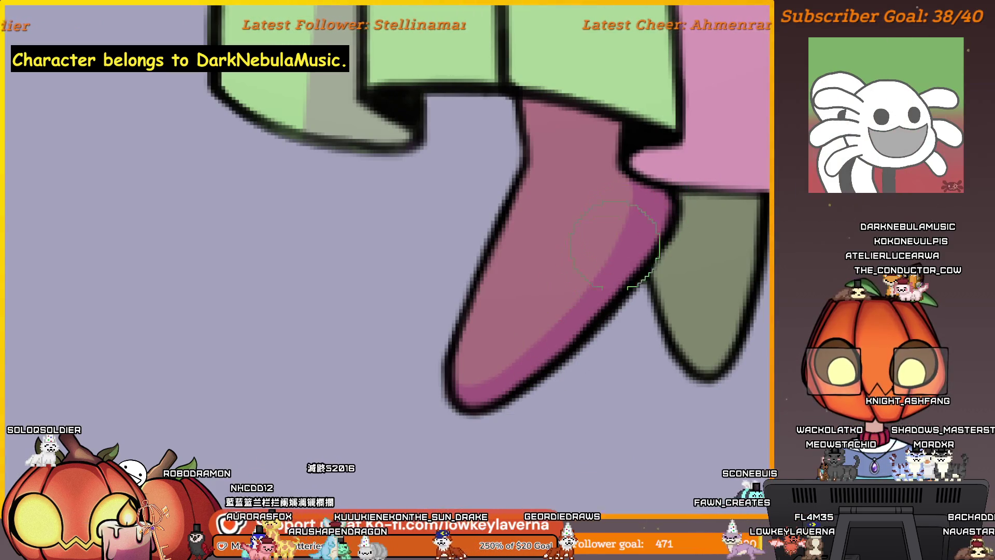
Mirror the canvas horizontally and recentre the view on the skirt and feet
{"action": "left_click_drag", "start_coordinate": [637, 230], "coordinate": [637, 319]}
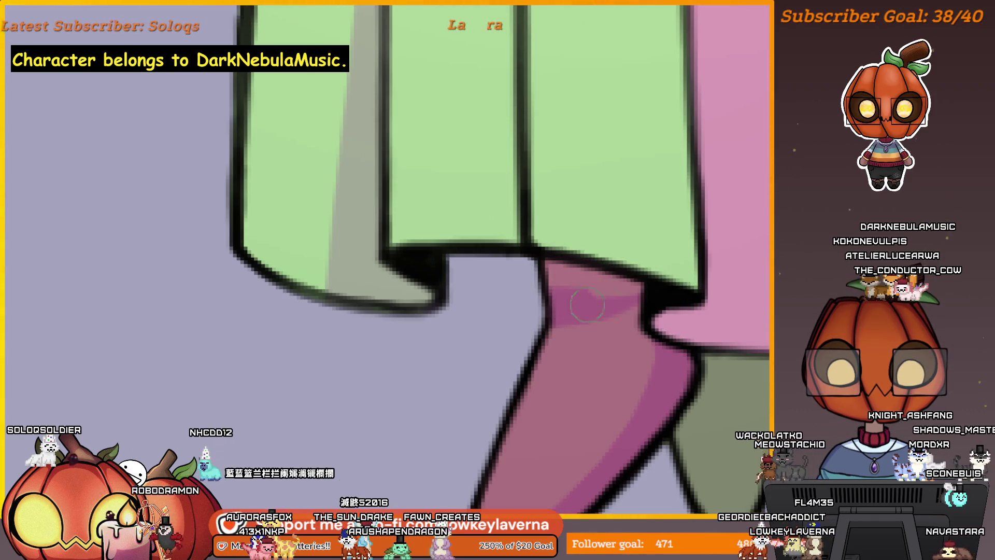
{"action": "scroll", "coordinate": [626, 311], "scroll_direction": "down", "scroll_amount": 2}
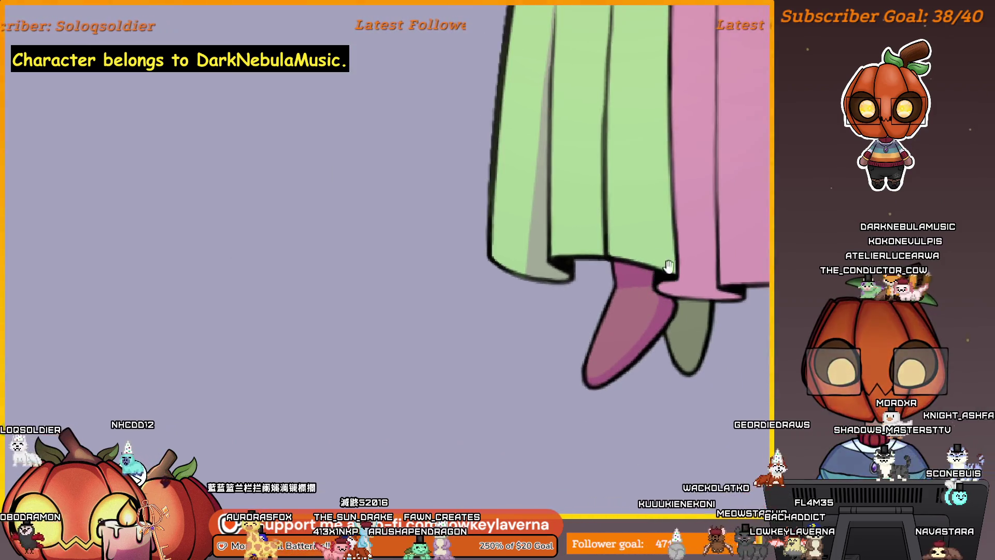
{"action": "scroll", "coordinate": [602, 307], "scroll_direction": "down", "scroll_amount": 1}
{"action": "scroll", "coordinate": [636, 302], "scroll_direction": "right", "scroll_amount": 2}
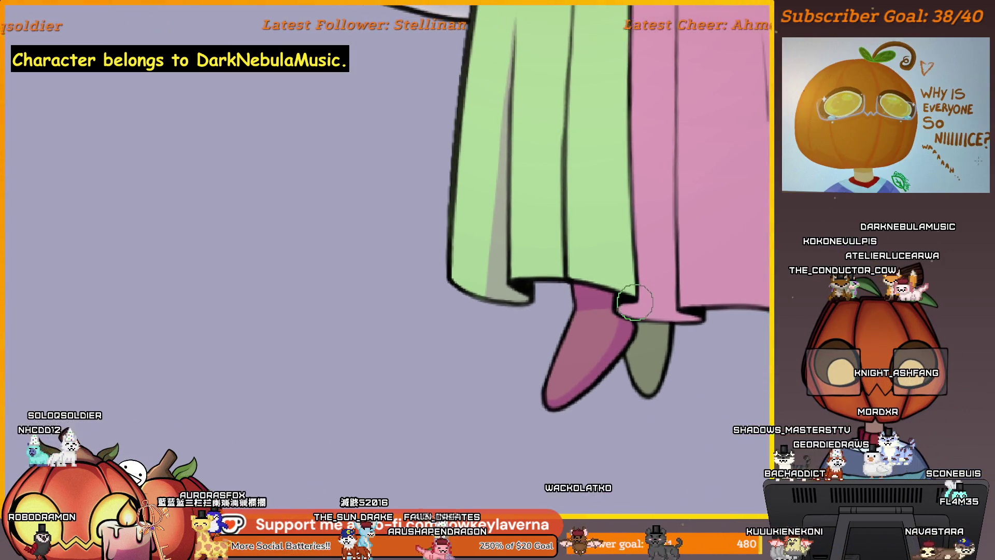
{"action": "key", "text": "m"}
{"action": "left_click_drag", "start_coordinate": [620, 284], "coordinate": [407, 293]}
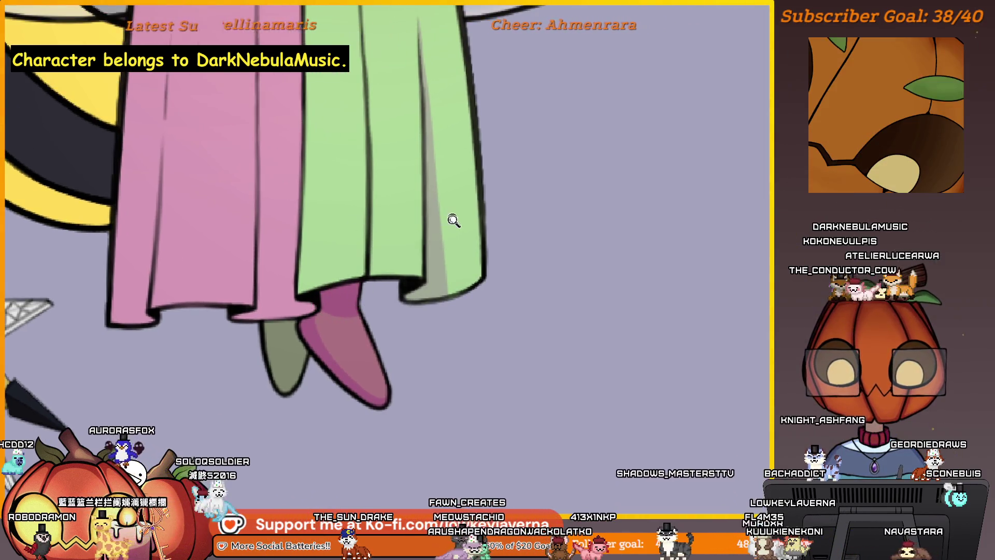
{"action": "scroll", "coordinate": [455, 214], "scroll_direction": "down", "scroll_amount": 2}
{"action": "scroll", "coordinate": [455, 214], "scroll_direction": "up", "scroll_amount": 2}
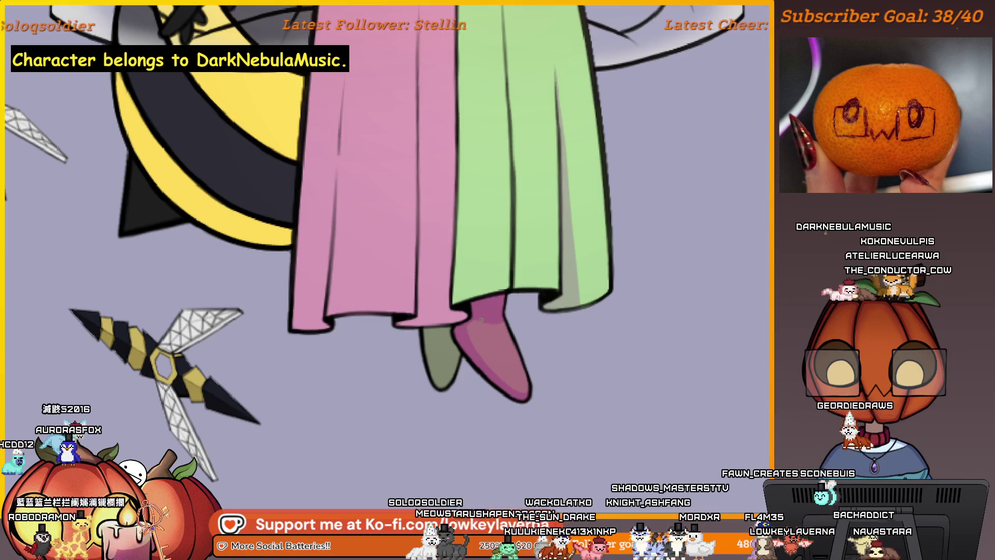
{"action": "scroll", "coordinate": [465, 336], "scroll_direction": "down", "scroll_amount": 5}
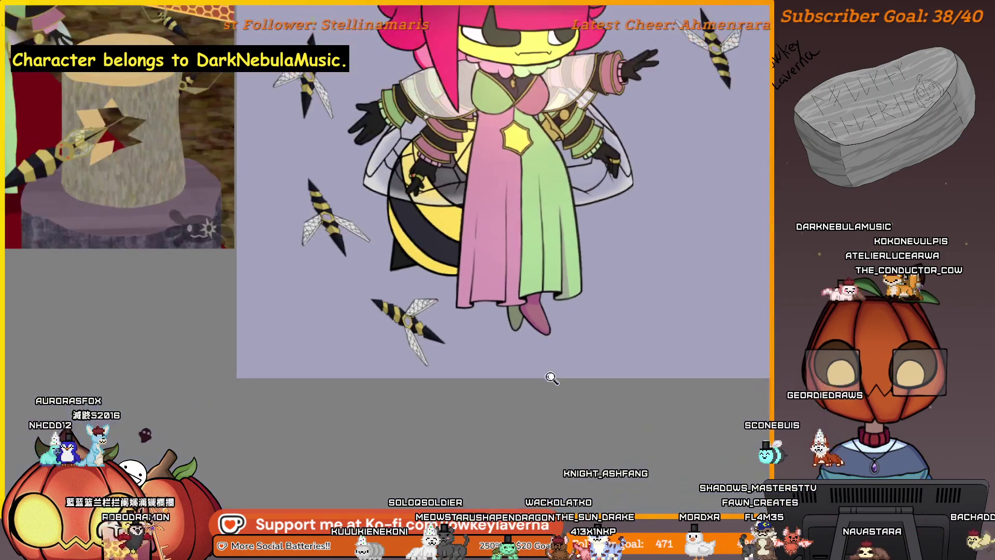
{"action": "scroll", "coordinate": [549, 378], "scroll_direction": "up", "scroll_amount": 1}
{"action": "scroll", "coordinate": [585, 309], "scroll_direction": "up", "scroll_amount": 2}
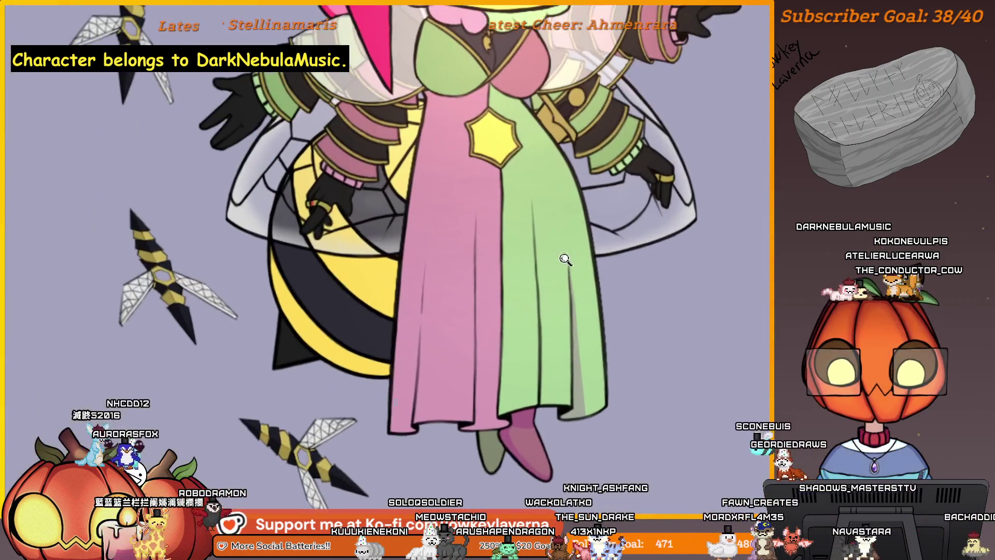
{"action": "scroll", "coordinate": [613, 264], "scroll_direction": "up", "scroll_amount": 2}
{"action": "scroll", "coordinate": [552, 299], "scroll_direction": "up", "scroll_amount": 1}
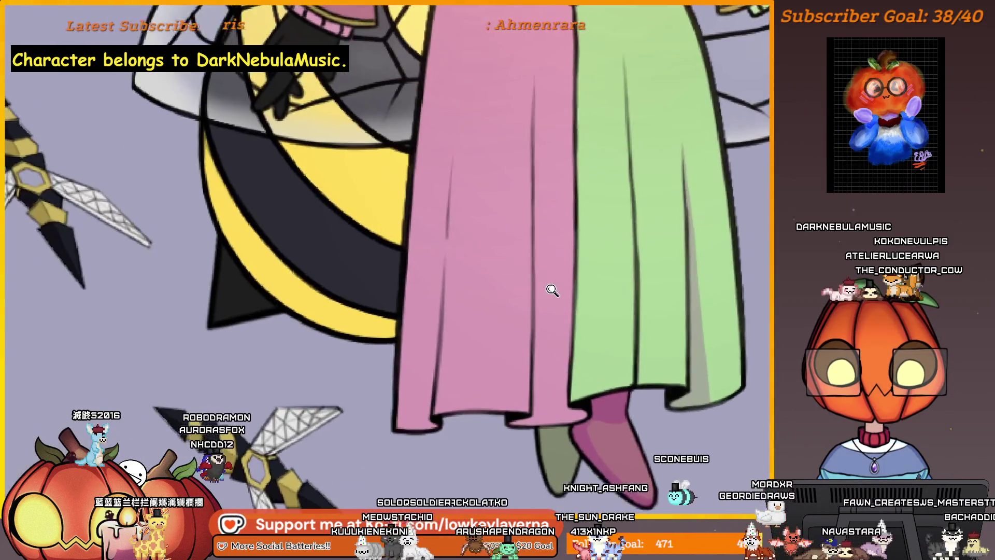
{"action": "scroll", "coordinate": [553, 268], "scroll_direction": "up", "scroll_amount": 1}
{"action": "scroll", "coordinate": [544, 233], "scroll_direction": "up", "scroll_amount": 1}
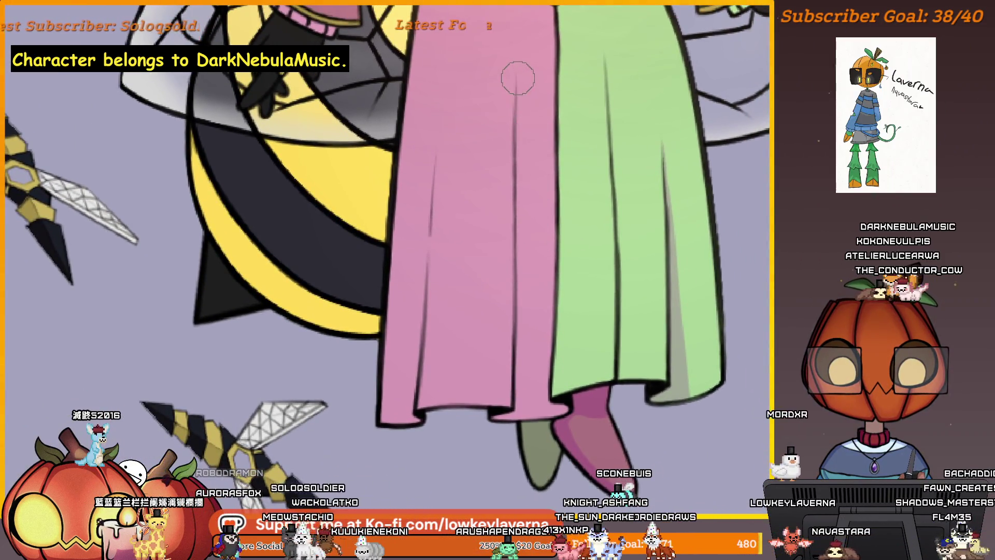
Paint a darker pink fold line down the pink dress and flip the view twice to check it
{"action": "left_click_drag", "start_coordinate": [518, 101], "coordinate": [524, 328]}
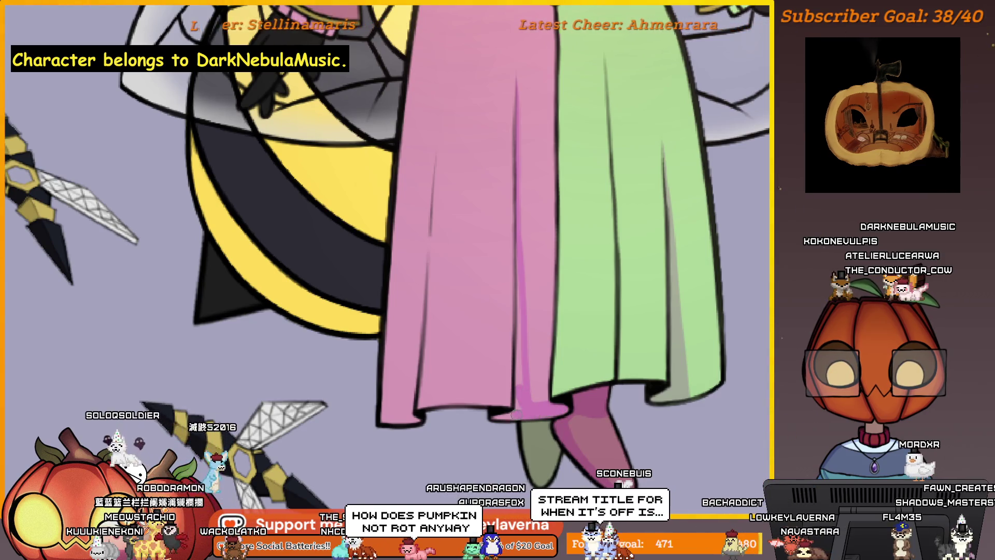
{"action": "scroll", "coordinate": [544, 406], "scroll_direction": "up", "scroll_amount": 1}
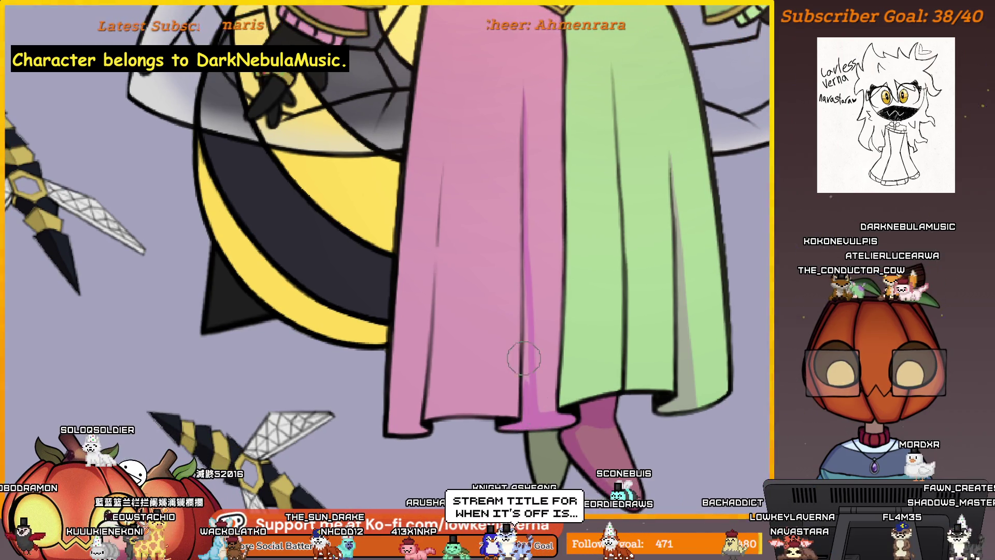
{"action": "scroll", "coordinate": [537, 342], "scroll_direction": "up", "scroll_amount": 1}
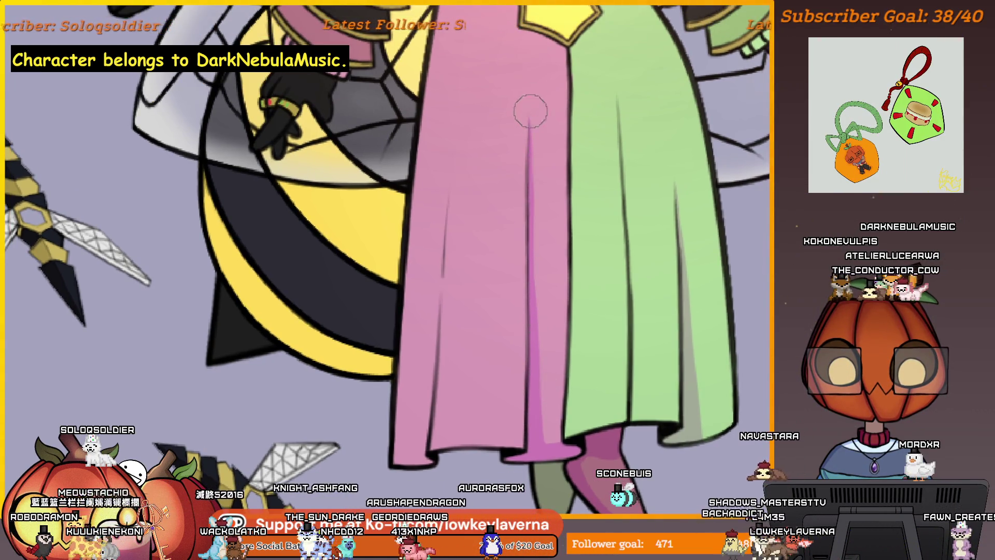
{"action": "scroll", "coordinate": [550, 332], "scroll_direction": "down", "scroll_amount": 3}
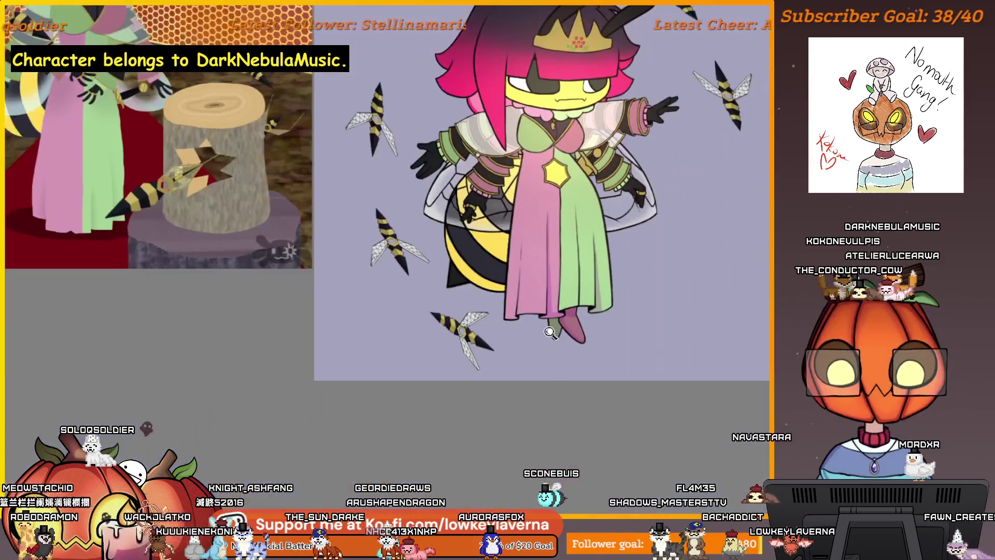
{"action": "key", "text": "h"}
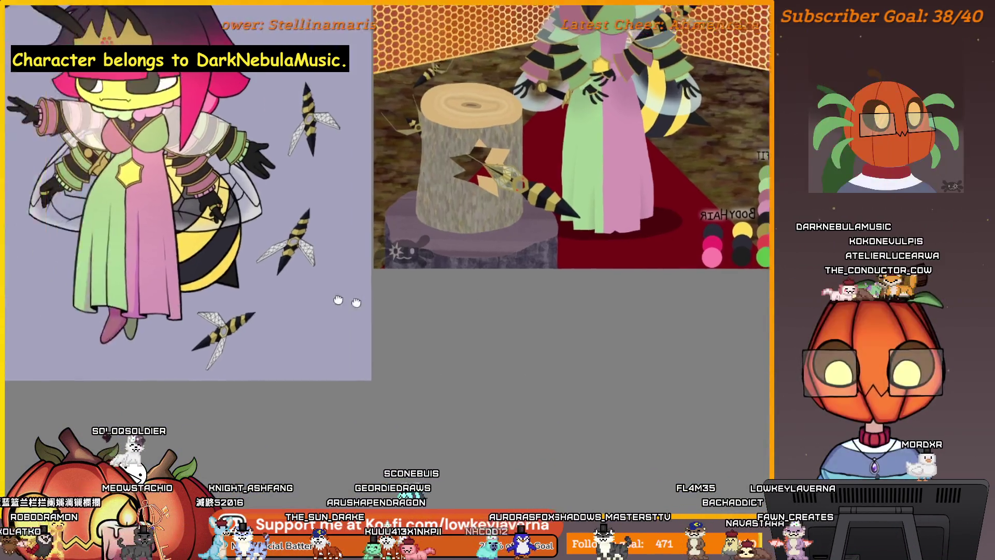
{"action": "key", "text": "h"}
{"action": "scroll", "coordinate": [371, 255], "scroll_direction": "up", "scroll_amount": 3}
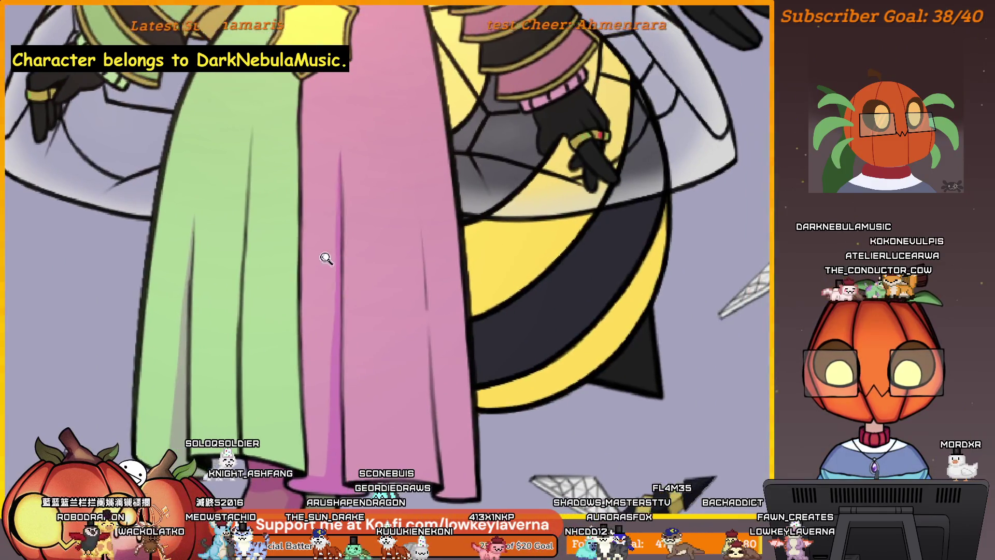
{"action": "scroll", "coordinate": [325, 258], "scroll_direction": "down", "scroll_amount": 2}
{"action": "scroll", "coordinate": [325, 258], "scroll_direction": "up", "scroll_amount": 1}
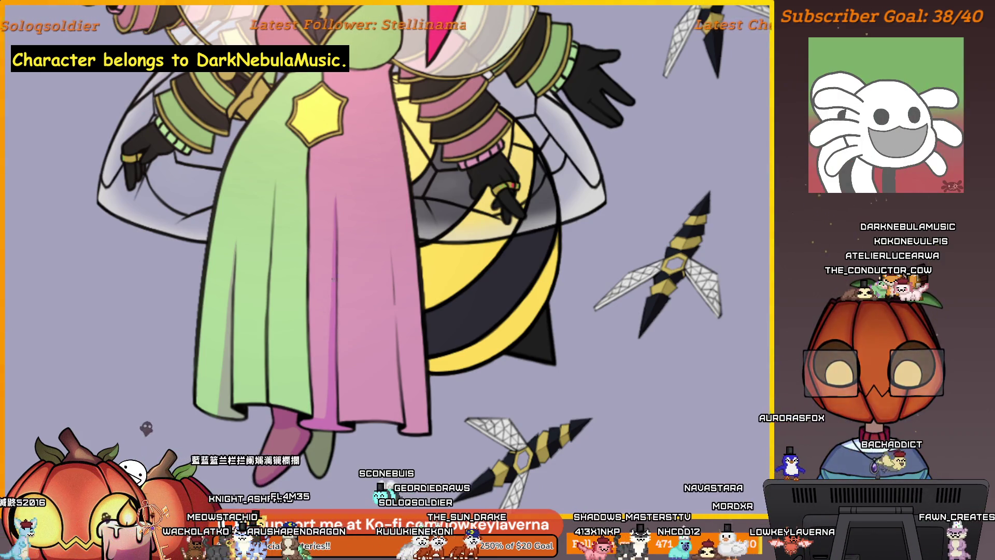
{"action": "scroll", "coordinate": [457, 329], "scroll_direction": "down", "scroll_amount": 3}
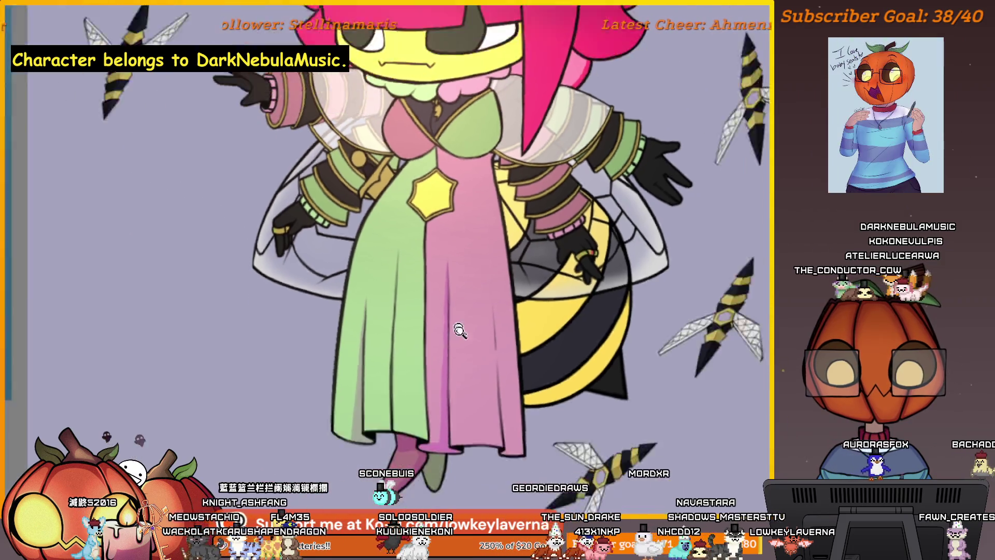
{"action": "scroll", "coordinate": [457, 329], "scroll_direction": "down", "scroll_amount": 2}
{"action": "scroll", "coordinate": [488, 172], "scroll_direction": "up", "scroll_amount": 3}
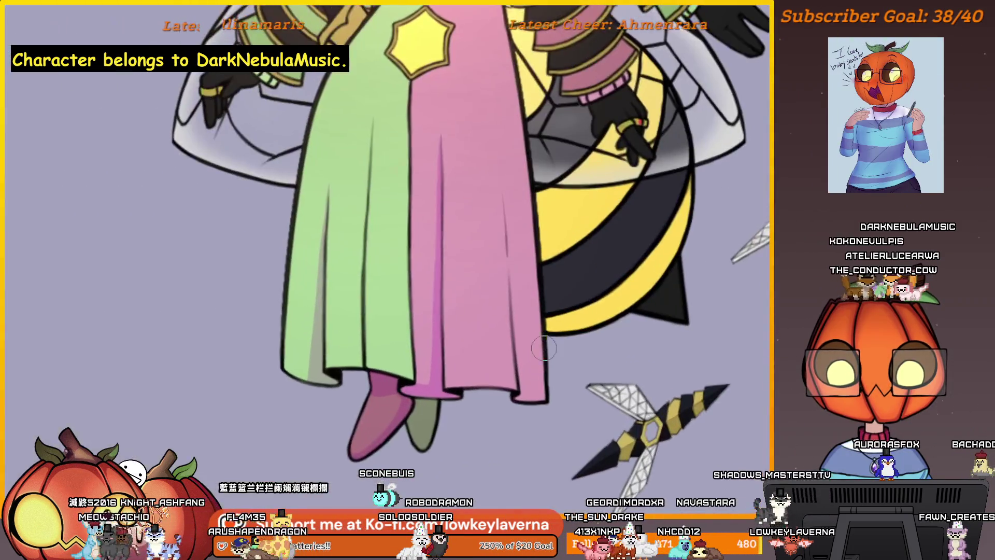
{"action": "scroll", "coordinate": [488, 172], "scroll_direction": "up", "scroll_amount": 2}
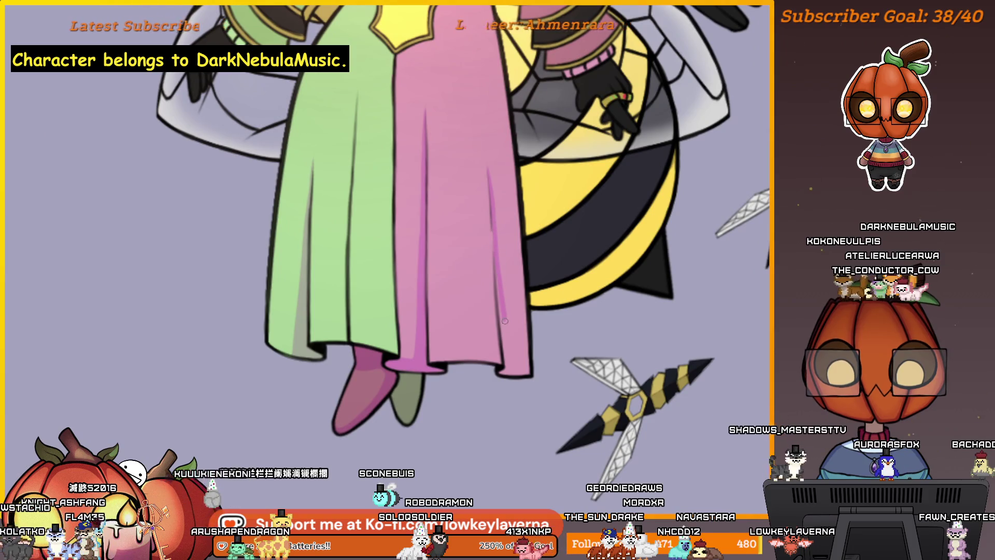
{"action": "left_click_drag", "start_coordinate": [529, 364], "coordinate": [540, 374]}
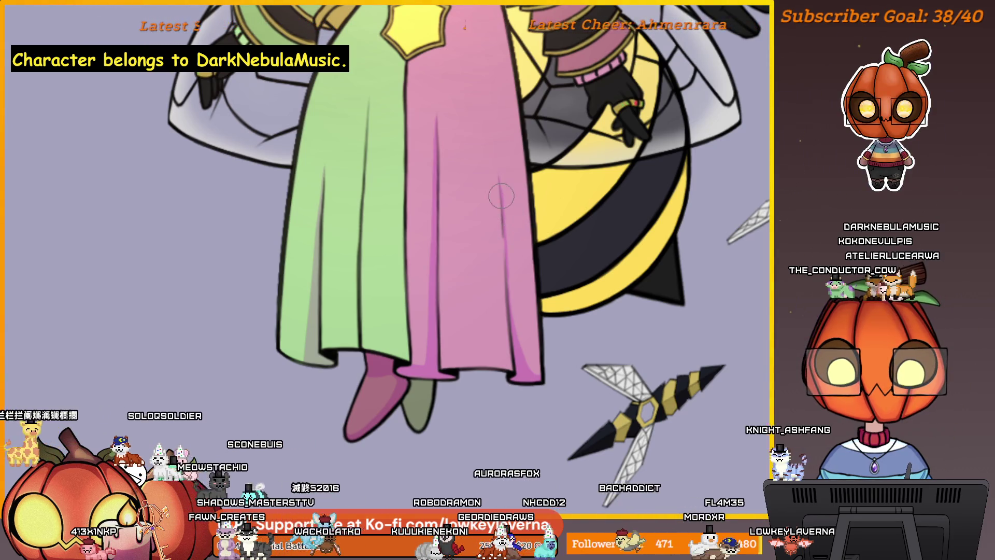
{"action": "scroll", "coordinate": [536, 261], "scroll_direction": "up", "scroll_amount": 3}
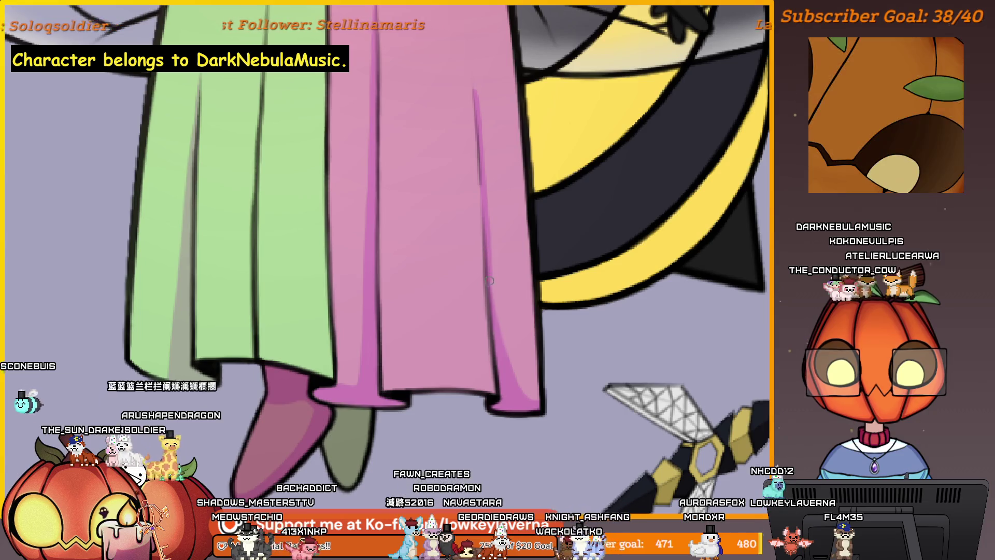
Mirror the canvas again and pan across the dress to the lower figure
{"action": "left_click_drag", "start_coordinate": [513, 358], "coordinate": [533, 422]}
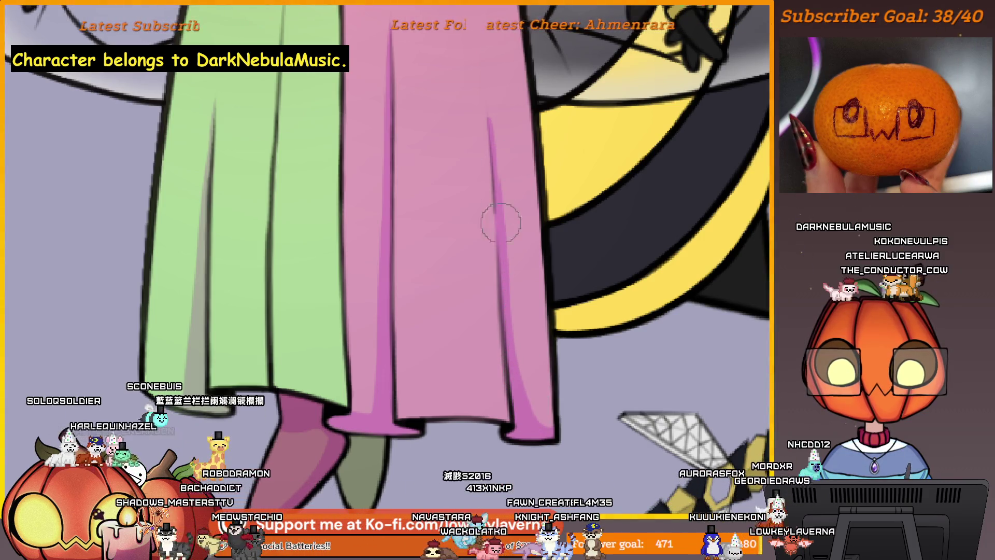
{"action": "key", "text": "m"}
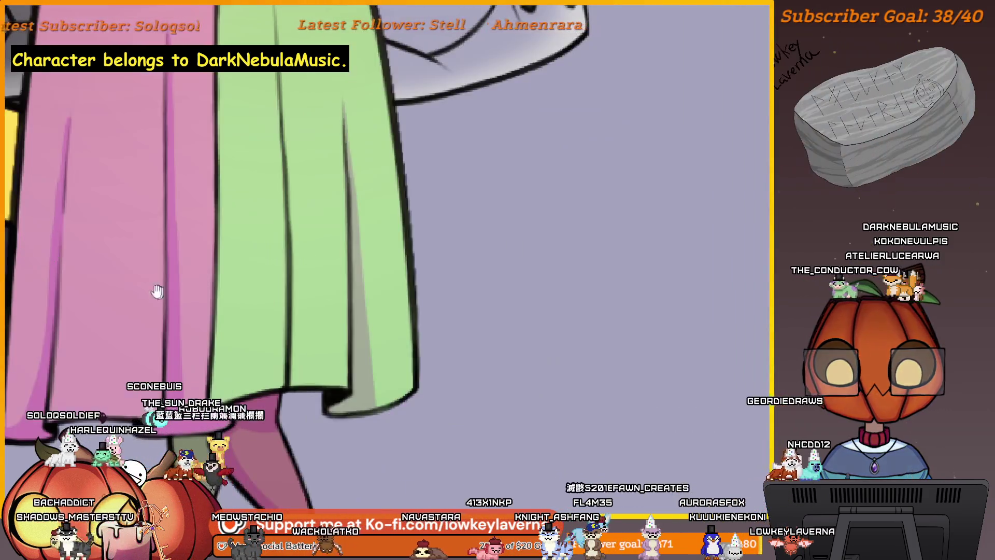
{"action": "left_click_drag", "start_coordinate": [155, 288], "coordinate": [210, 157]}
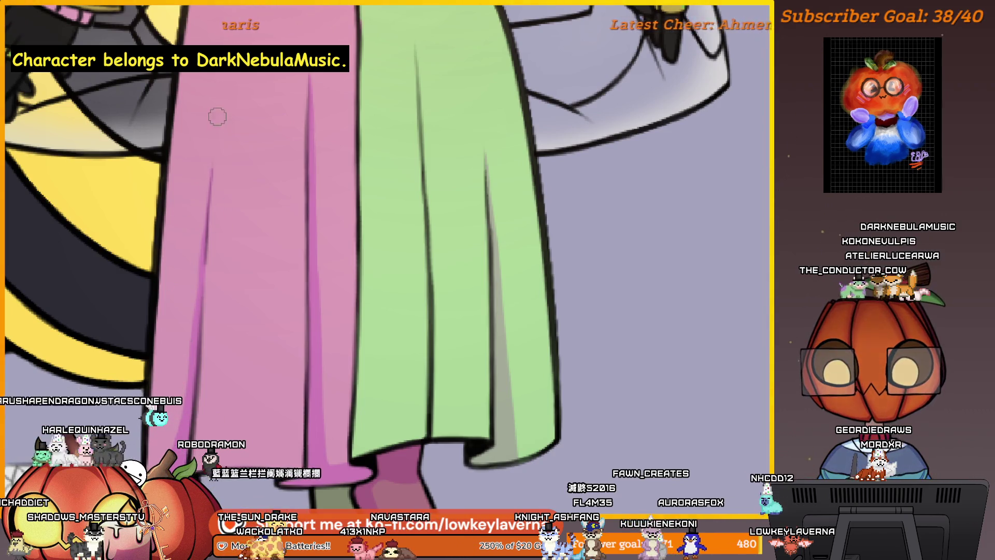
{"action": "scroll", "coordinate": [257, 235], "scroll_direction": "down", "scroll_amount": 2}
{"action": "left_click_drag", "start_coordinate": [411, 247], "coordinate": [551, 319]}
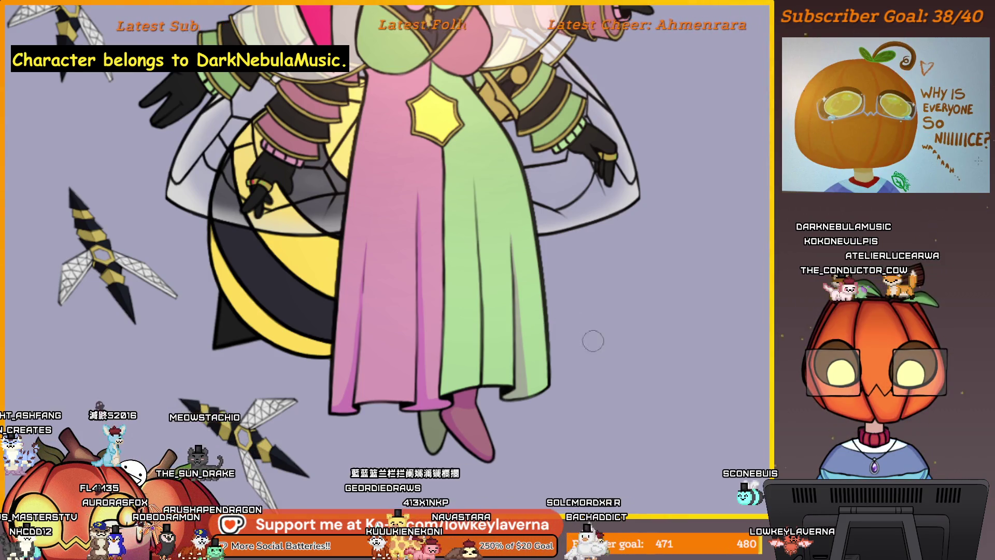
{"action": "scroll", "coordinate": [351, 307], "scroll_direction": "up", "scroll_amount": 3}
{"action": "scroll", "coordinate": [366, 322], "scroll_direction": "up", "scroll_amount": 3}
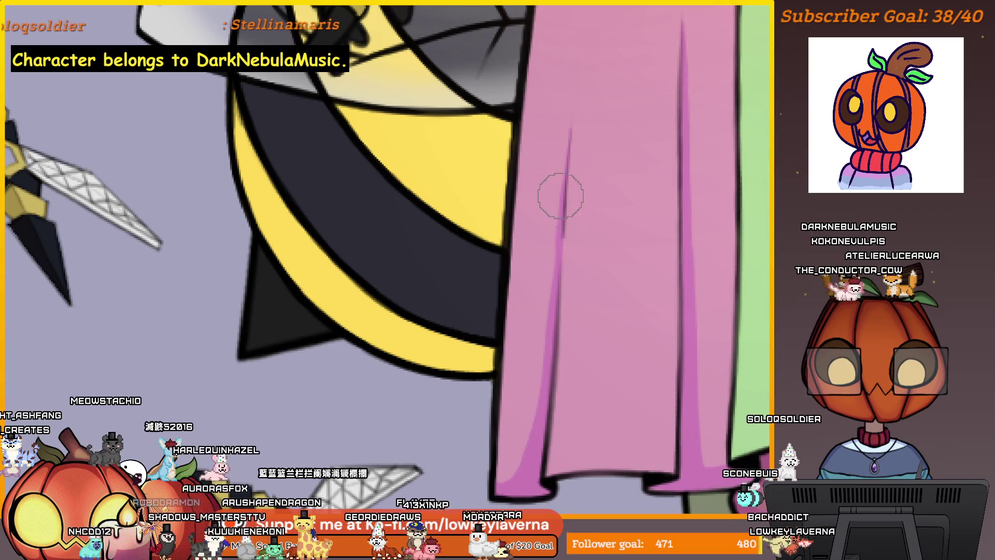
{"action": "scroll", "coordinate": [559, 251], "scroll_direction": "down", "scroll_amount": 2}
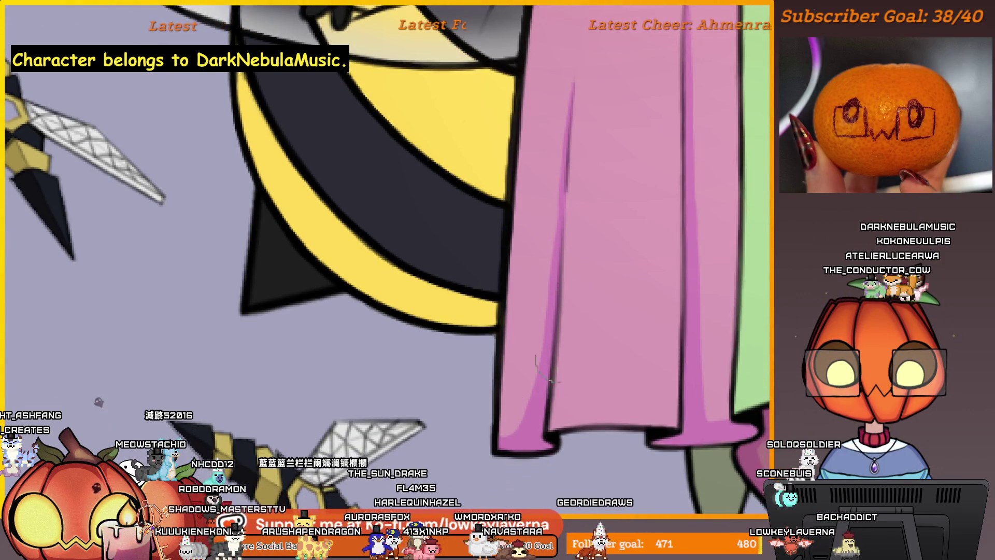
{"action": "scroll", "coordinate": [542, 372], "scroll_direction": "up", "scroll_amount": 2}
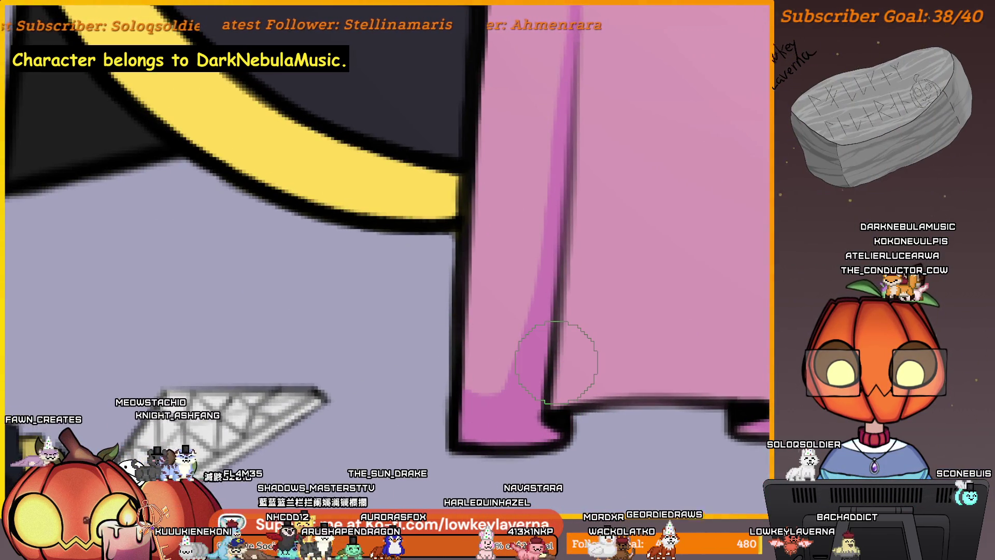
{"action": "scroll", "coordinate": [583, 373], "scroll_direction": "down", "scroll_amount": 5}
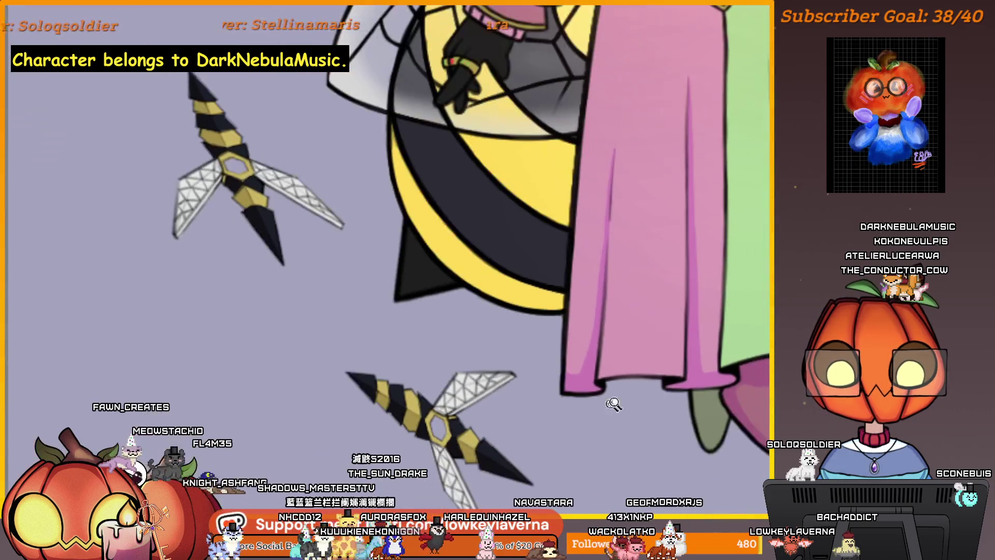
{"action": "scroll", "coordinate": [615, 388], "scroll_direction": "up", "scroll_amount": 1}
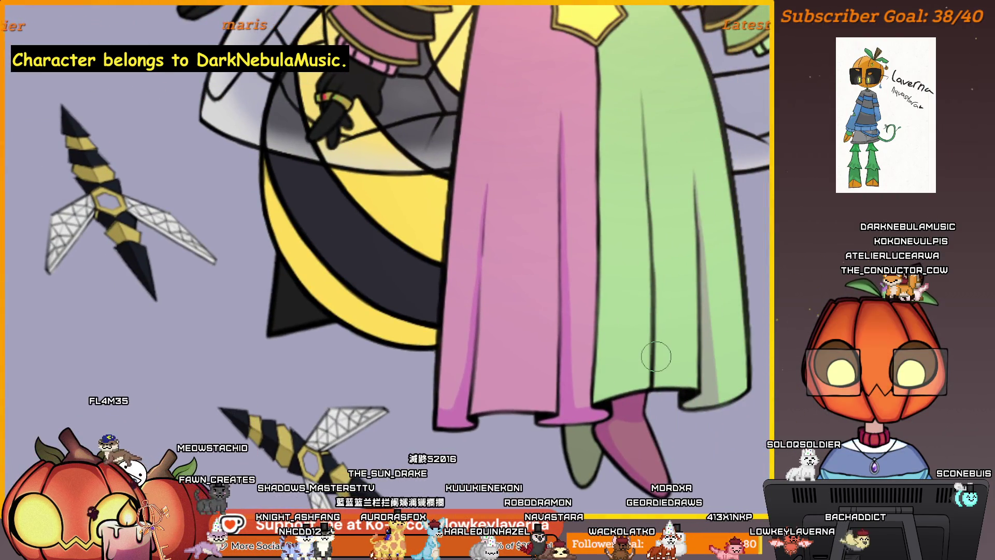
{"action": "scroll", "coordinate": [442, 421], "scroll_direction": "up", "scroll_amount": 2}
{"action": "scroll", "coordinate": [506, 366], "scroll_direction": "up", "scroll_amount": 1}
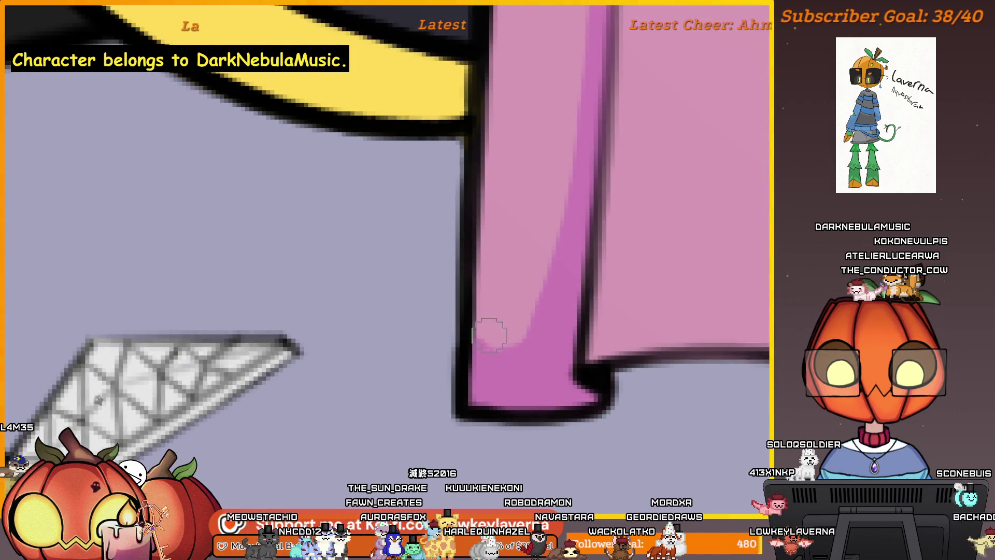
{"action": "key", "text": "bracketright"}
{"action": "scroll", "coordinate": [556, 255], "scroll_direction": "up", "scroll_amount": 1}
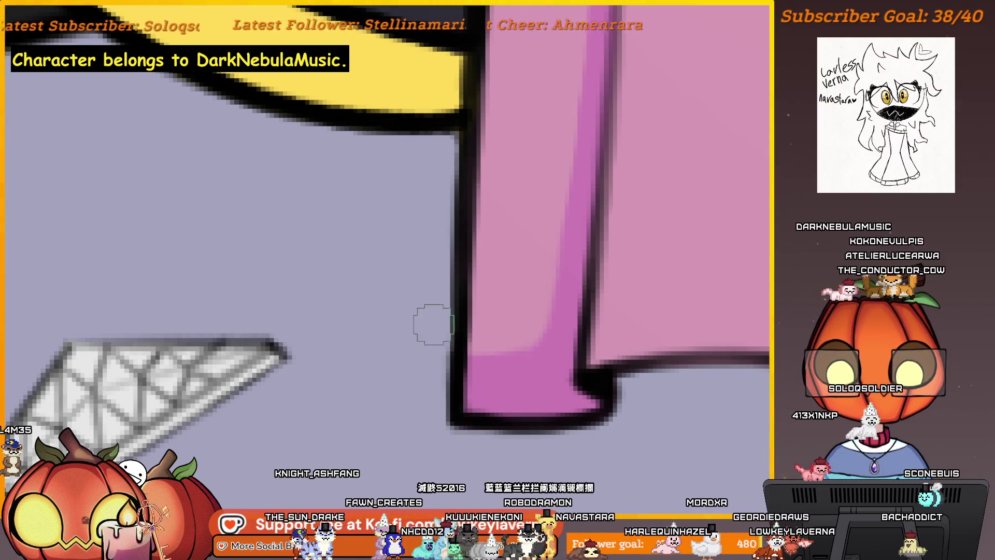
{"action": "left_click_drag", "start_coordinate": [562, 365], "coordinate": [536, 393]}
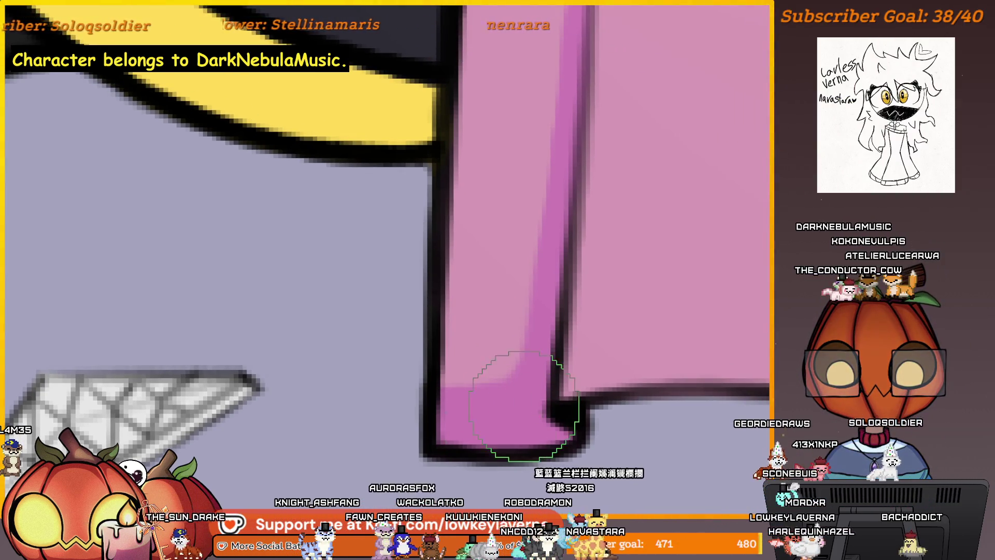
{"action": "scroll", "coordinate": [536, 366], "scroll_direction": "down", "scroll_amount": 2}
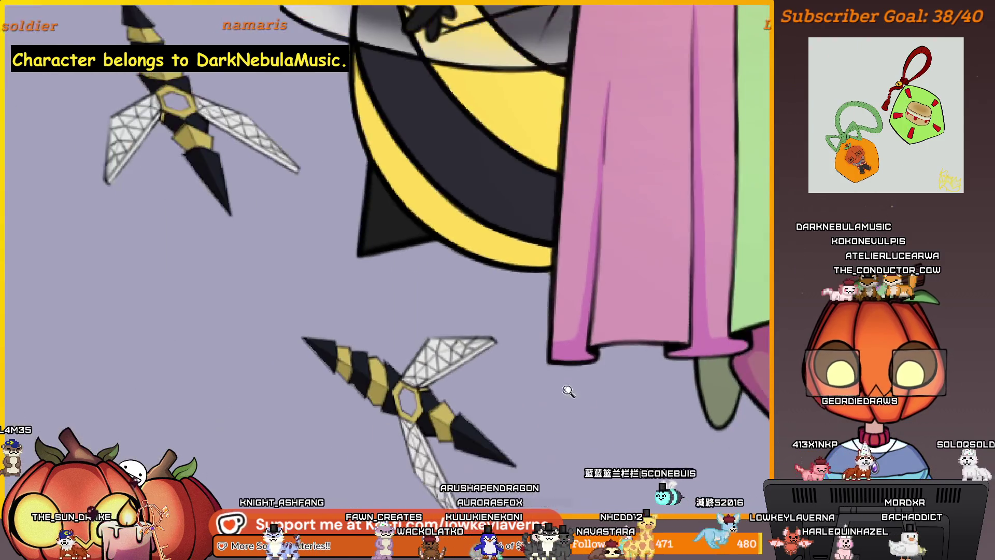
{"action": "scroll", "coordinate": [571, 356], "scroll_direction": "down", "scroll_amount": 2}
{"action": "scroll", "coordinate": [571, 356], "scroll_direction": "up", "scroll_amount": 1}
{"action": "scroll", "coordinate": [539, 344], "scroll_direction": "up", "scroll_amount": 2}
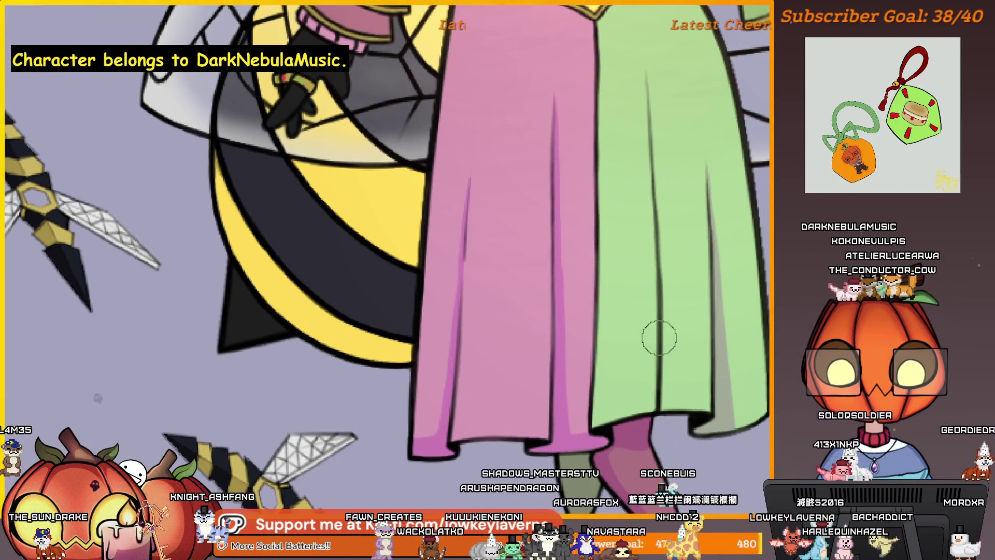
{"action": "scroll", "coordinate": [665, 404], "scroll_direction": "right", "scroll_amount": 3}
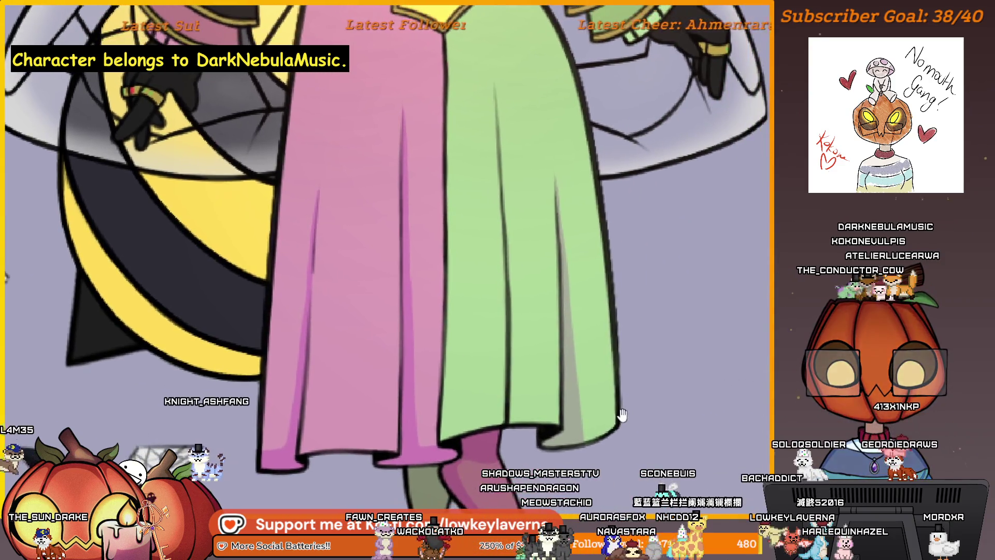
{"action": "scroll", "coordinate": [593, 391], "scroll_direction": "up", "scroll_amount": 1}
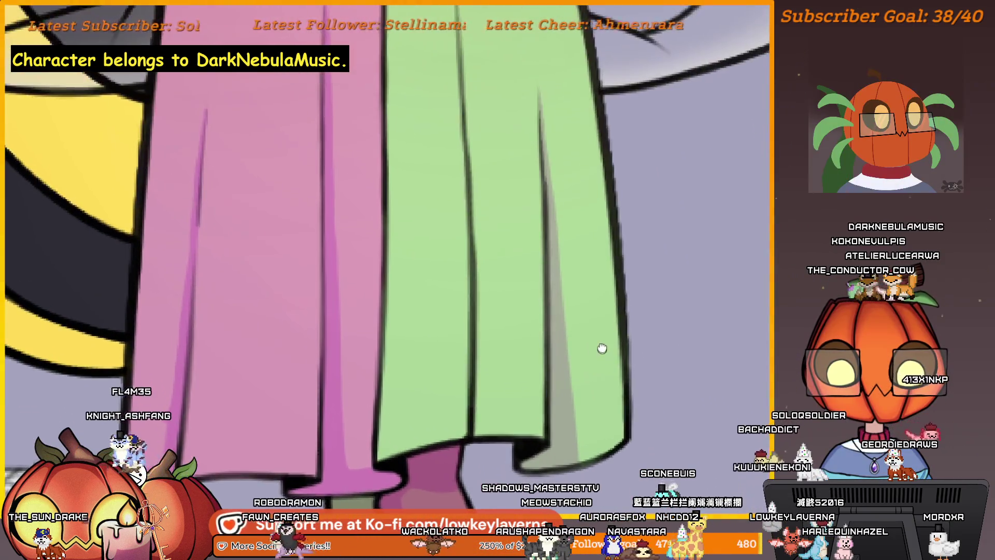
{"action": "scroll", "coordinate": [599, 349], "scroll_direction": "up", "scroll_amount": 1}
{"action": "scroll", "coordinate": [596, 280], "scroll_direction": "up", "scroll_amount": 1}
{"action": "scroll", "coordinate": [545, 77], "scroll_direction": "down", "scroll_amount": 1}
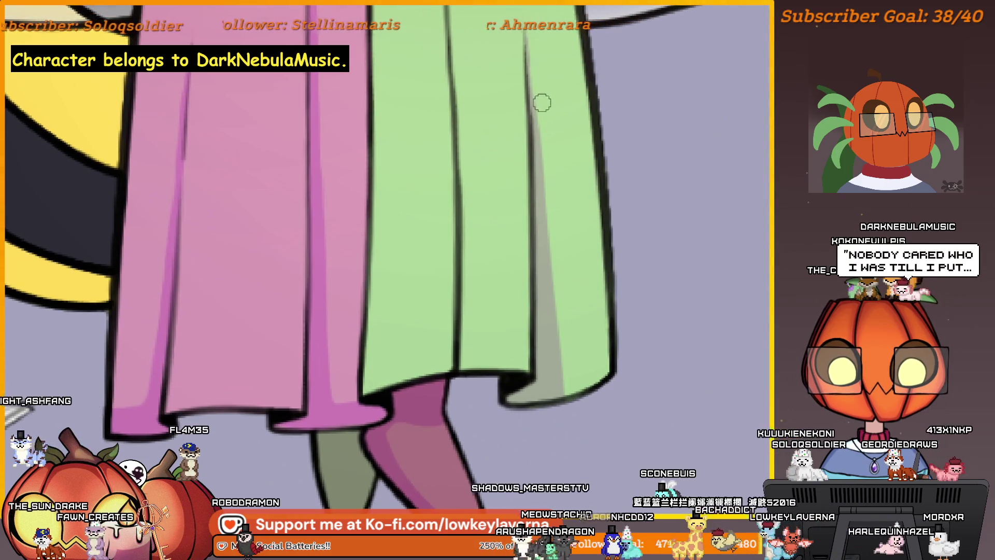
{"action": "scroll", "coordinate": [552, 207], "scroll_direction": "up", "scroll_amount": 1}
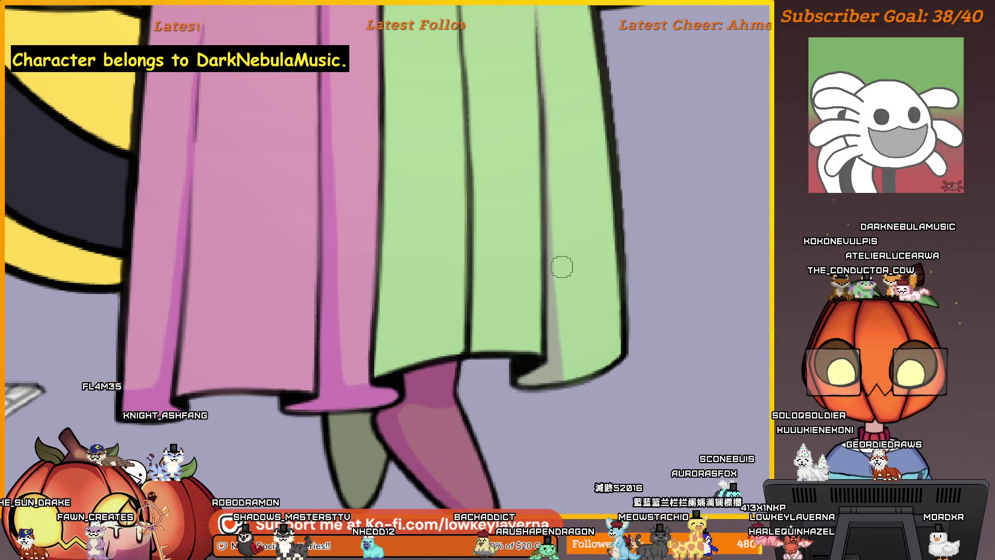
{"action": "scroll", "coordinate": [575, 433], "scroll_direction": "down", "scroll_amount": 1}
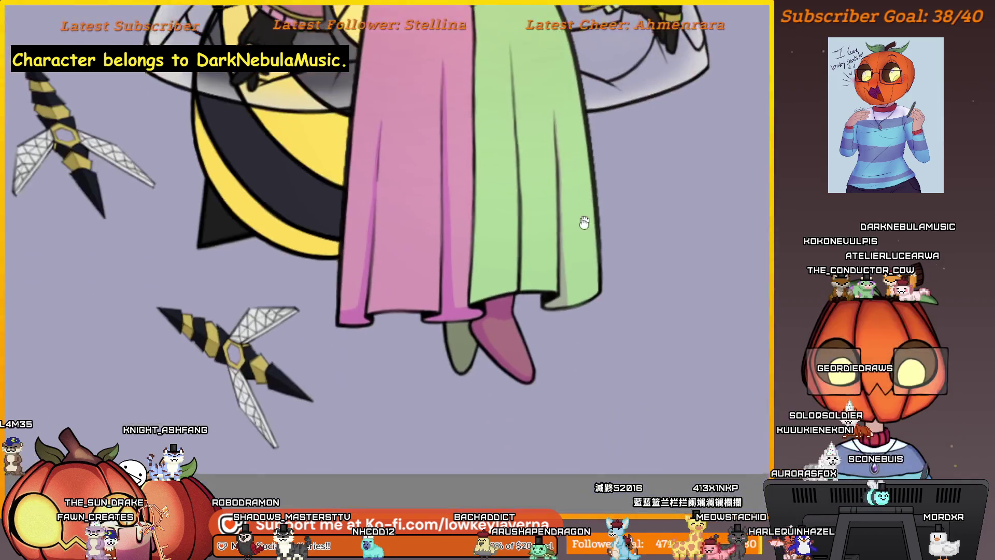
{"action": "scroll", "coordinate": [552, 381], "scroll_direction": "down", "scroll_amount": 1}
{"action": "left_click_drag", "start_coordinate": [581, 328], "coordinate": [606, 355]}
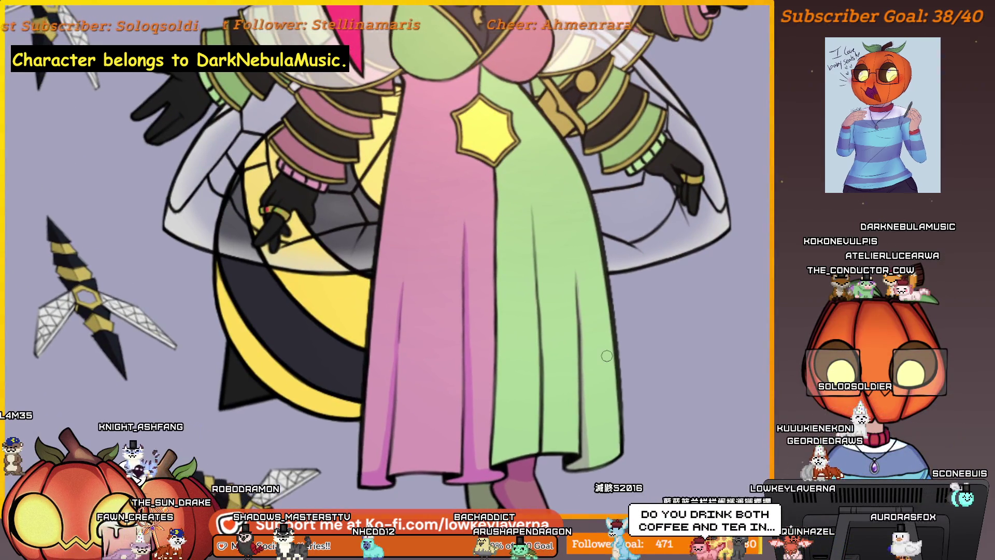
{"action": "scroll", "coordinate": [539, 350], "scroll_direction": "up", "scroll_amount": 1}
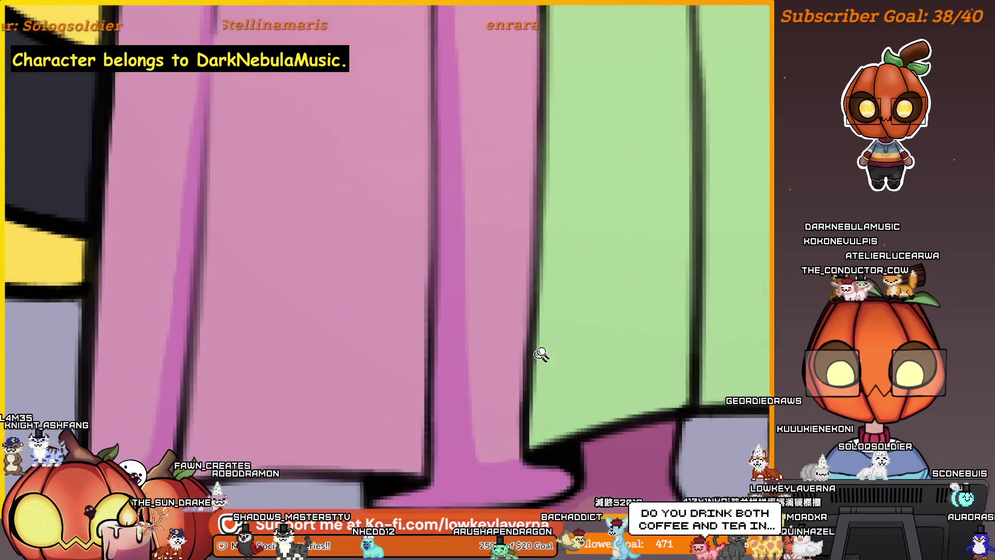
{"action": "scroll", "coordinate": [555, 422], "scroll_direction": "up", "scroll_amount": 1}
{"action": "scroll", "coordinate": [593, 396], "scroll_direction": "up", "scroll_amount": 1}
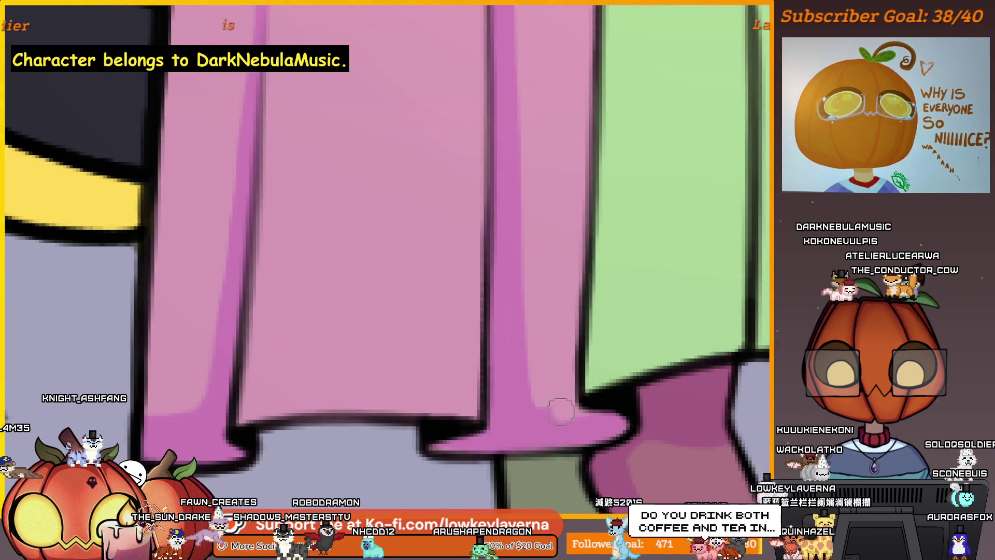
{"action": "key", "text": "bracketright"}
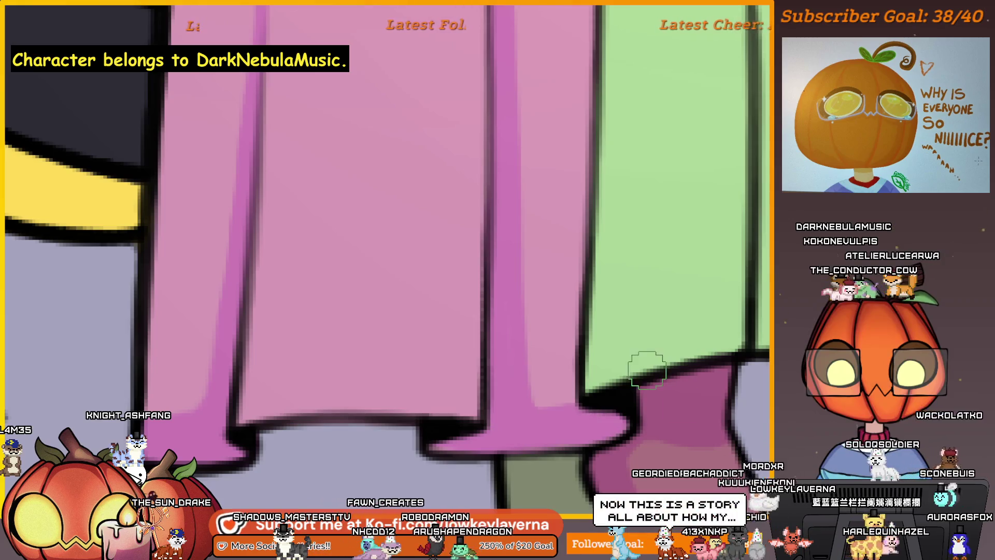
{"action": "scroll", "coordinate": [588, 304], "scroll_direction": "down", "scroll_amount": 1}
{"action": "scroll", "coordinate": [572, 376], "scroll_direction": "down", "scroll_amount": 1}
{"action": "scroll", "coordinate": [572, 377], "scroll_direction": "down", "scroll_amount": 1}
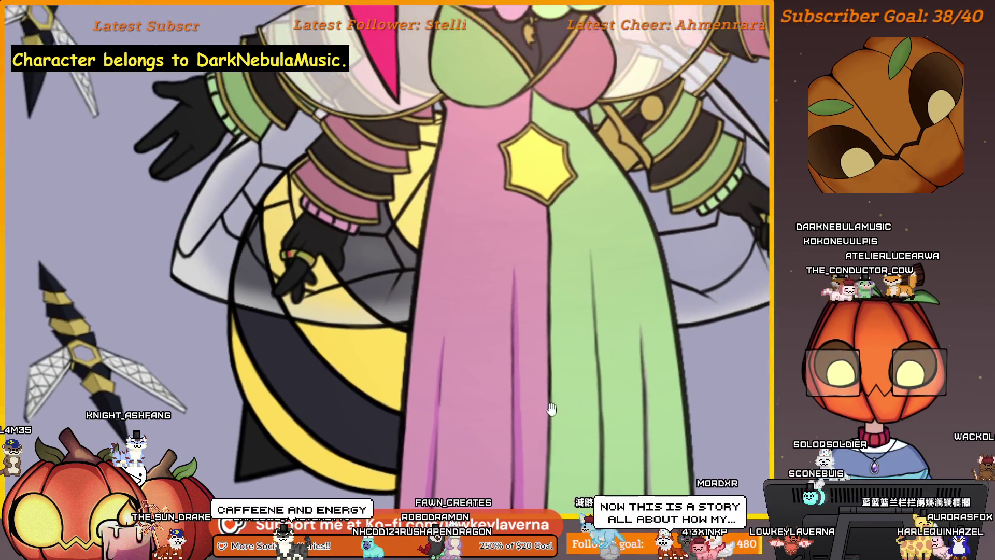
{"action": "scroll", "coordinate": [549, 388], "scroll_direction": "down", "scroll_amount": 1}
{"action": "scroll", "coordinate": [479, 460], "scroll_direction": "down", "scroll_amount": 1}
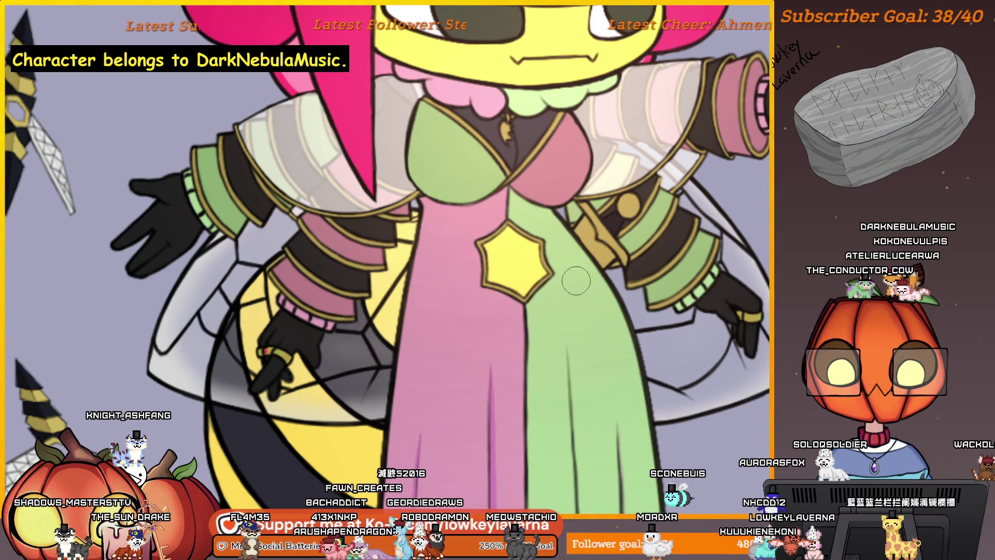
{"action": "scroll", "coordinate": [568, 270], "scroll_direction": "up", "scroll_amount": 3}
{"action": "scroll", "coordinate": [563, 240], "scroll_direction": "up", "scroll_amount": 3}
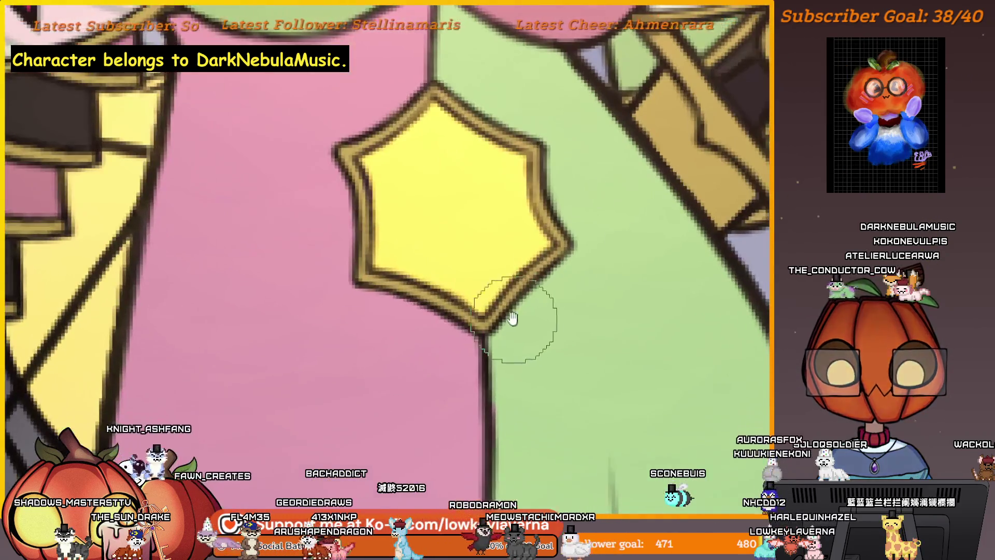
Paint orange shading along the yellow star brooch's lower-right edge while panning around it
{"action": "left_click_drag", "start_coordinate": [511, 322], "coordinate": [534, 381]}
{"action": "left_click_drag", "start_coordinate": [505, 428], "coordinate": [523, 441]}
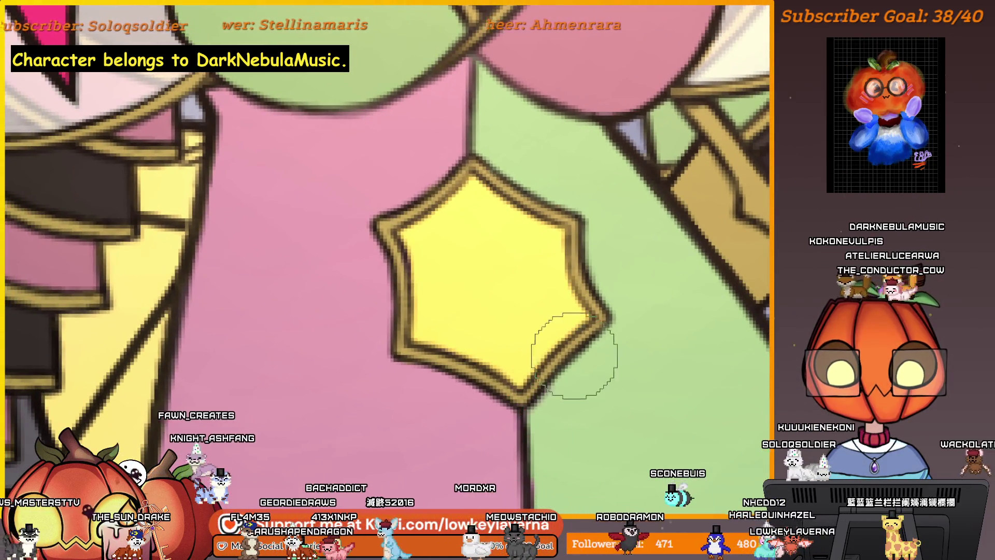
{"action": "mouse_move", "coordinate": [596, 350]}
{"action": "left_mouse_down"}
{"action": "mouse_move", "coordinate": [574, 332]}
{"action": "mouse_move", "coordinate": [556, 358]}
{"action": "left_mouse_up"}
{"action": "left_click_drag", "start_coordinate": [529, 397], "coordinate": [584, 350]}
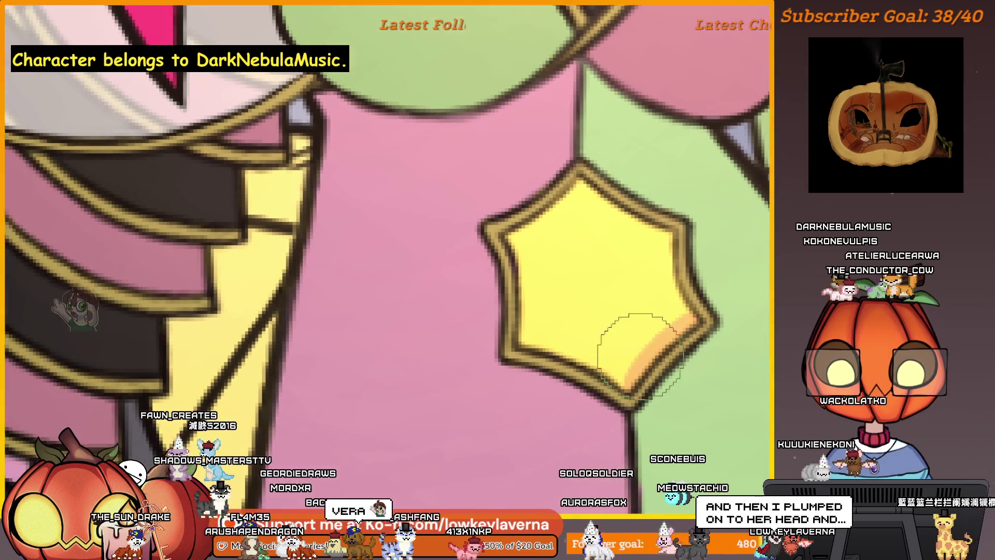
{"action": "mouse_move", "coordinate": [521, 411]}
{"action": "left_mouse_down"}
{"action": "mouse_move", "coordinate": [633, 344]}
{"action": "mouse_move", "coordinate": [513, 345]}
{"action": "left_mouse_up"}
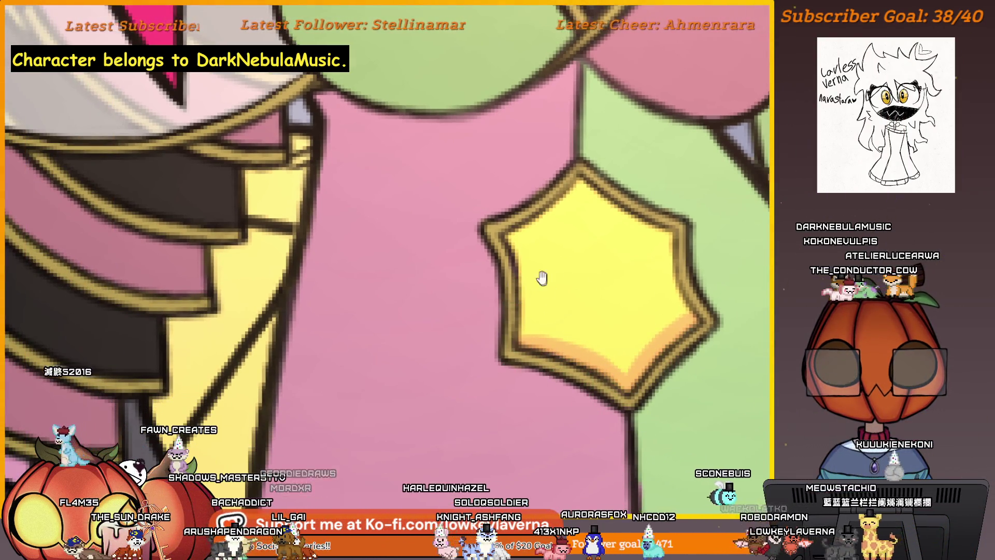
{"action": "left_click_drag", "start_coordinate": [541, 278], "coordinate": [545, 318]}
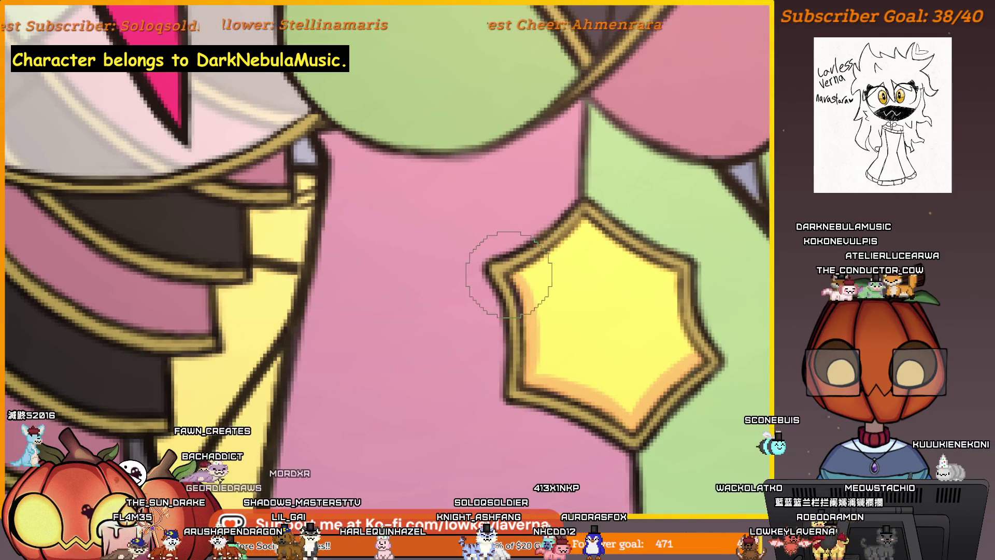
{"action": "left_click_drag", "start_coordinate": [564, 244], "coordinate": [552, 297]}
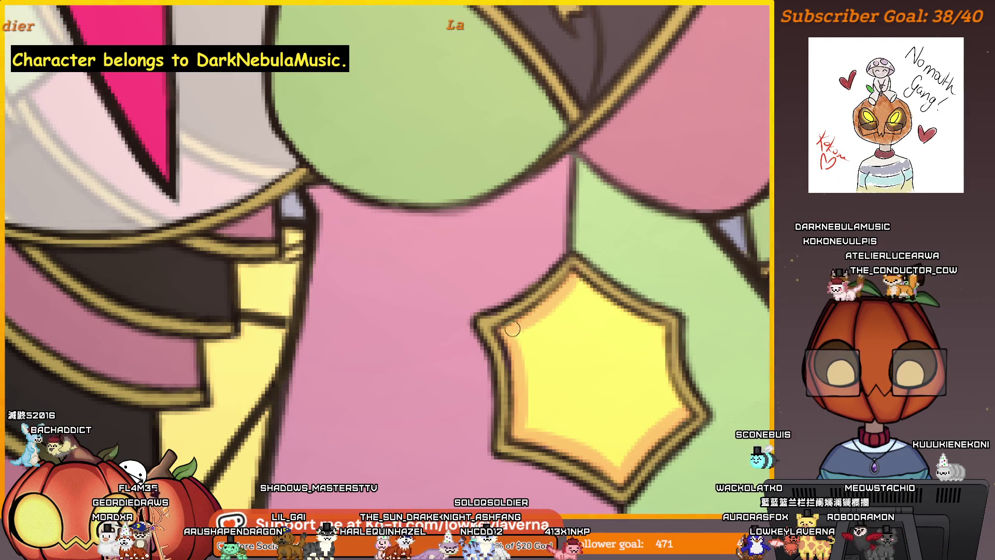
{"action": "scroll", "coordinate": [690, 313], "scroll_direction": "up", "scroll_amount": 2}
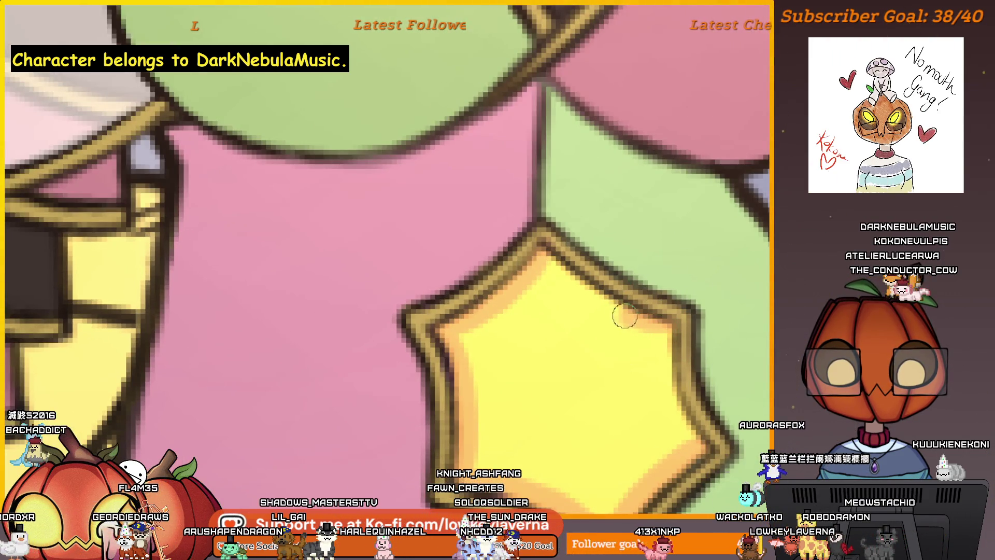
{"action": "left_click_drag", "start_coordinate": [700, 443], "coordinate": [638, 400]}
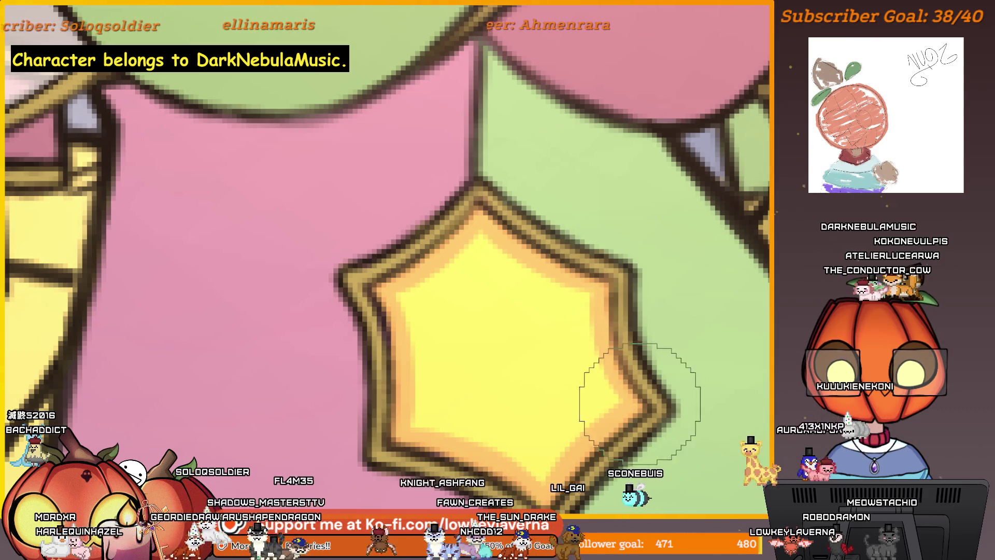
{"action": "scroll", "coordinate": [615, 445], "scroll_direction": "down", "scroll_amount": 3}
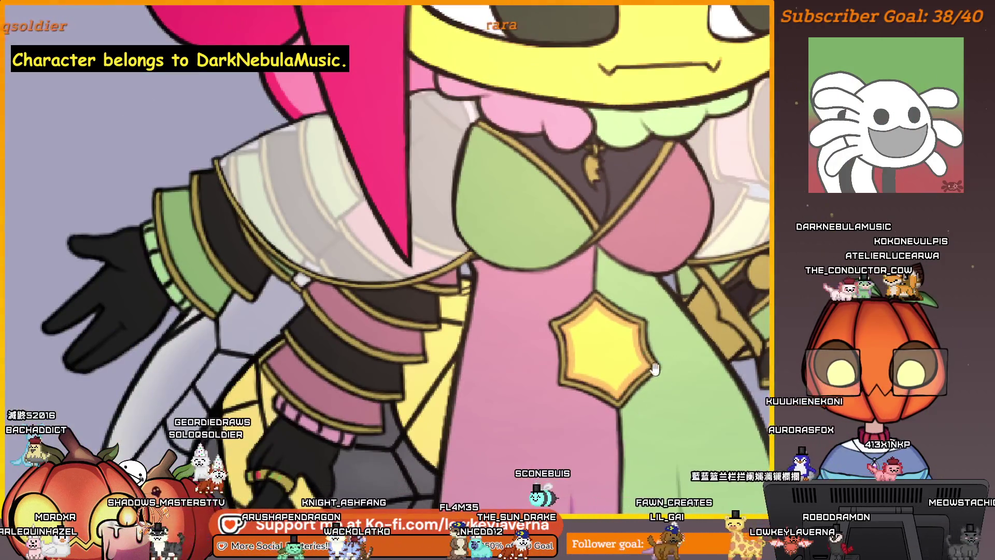
{"action": "left_click_drag", "start_coordinate": [653, 369], "coordinate": [599, 391]}
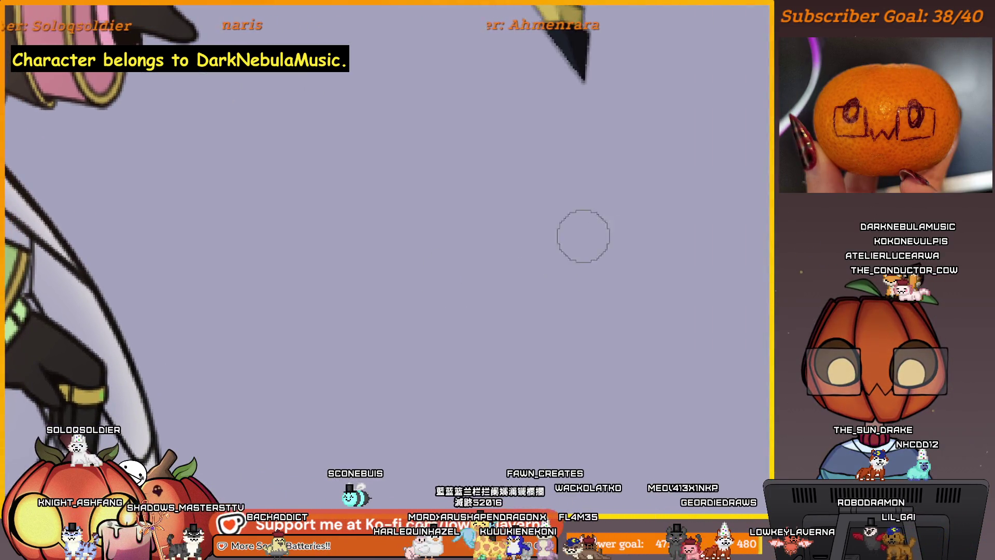
{"action": "left_click_drag", "start_coordinate": [584, 236], "coordinate": [515, 249]}
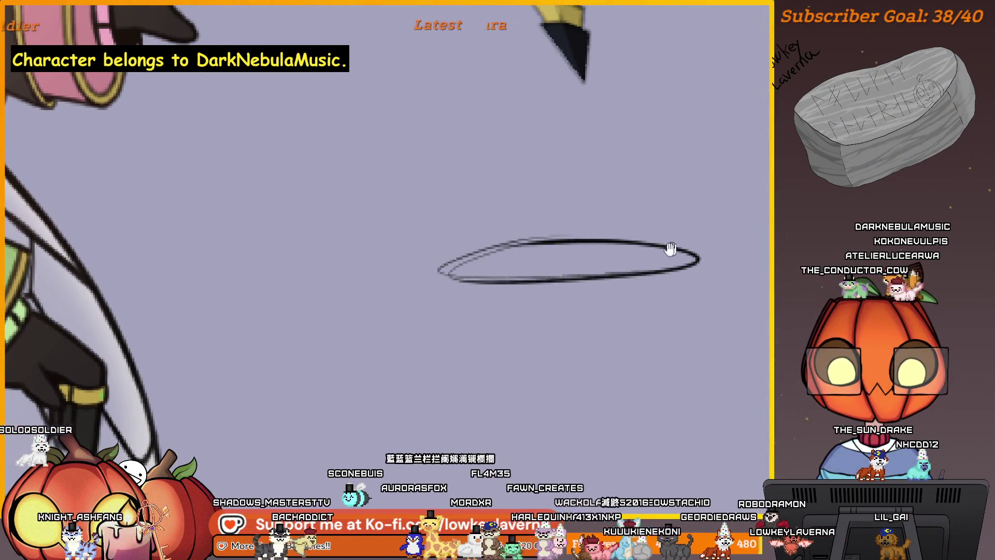
Sketch the fountain's crown sides, the looped top, and a water arc falling to the right
{"action": "left_click_drag", "start_coordinate": [670, 249], "coordinate": [581, 251]}
{"action": "mouse_move", "coordinate": [468, 277]}
{"action": "left_mouse_down"}
{"action": "mouse_move", "coordinate": [474, 216]}
{"action": "mouse_move", "coordinate": [510, 210]}
{"action": "mouse_move", "coordinate": [473, 224]}
{"action": "left_mouse_up"}
{"action": "left_click_drag", "start_coordinate": [539, 222], "coordinate": [541, 278]}
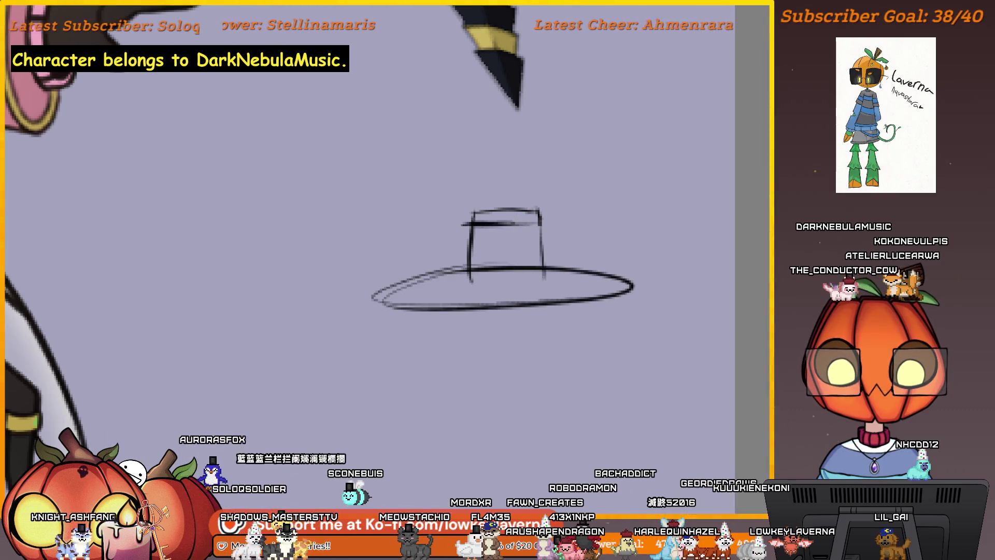
{"action": "scroll", "coordinate": [538, 234], "scroll_direction": "up", "scroll_amount": 2}
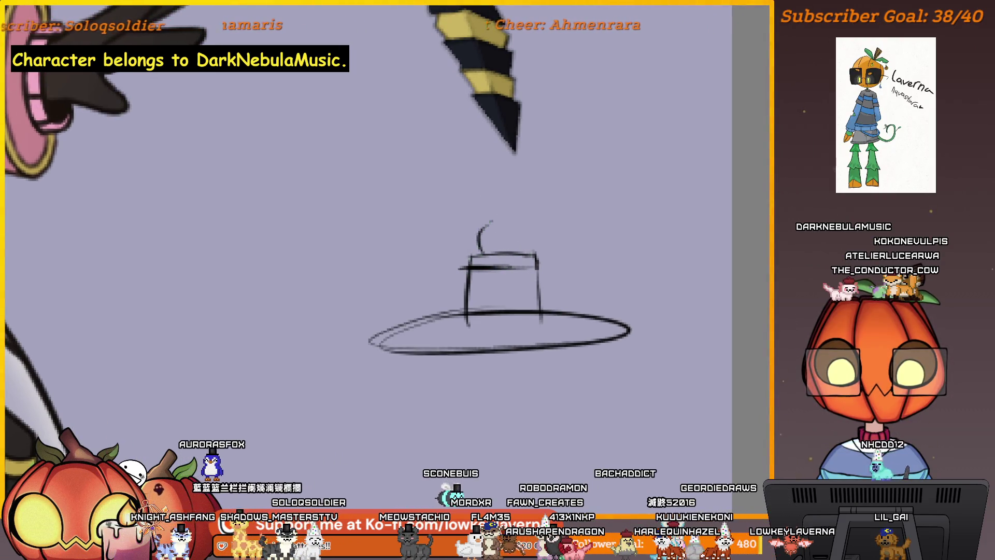
{"action": "left_click_drag", "start_coordinate": [513, 218], "coordinate": [530, 251]}
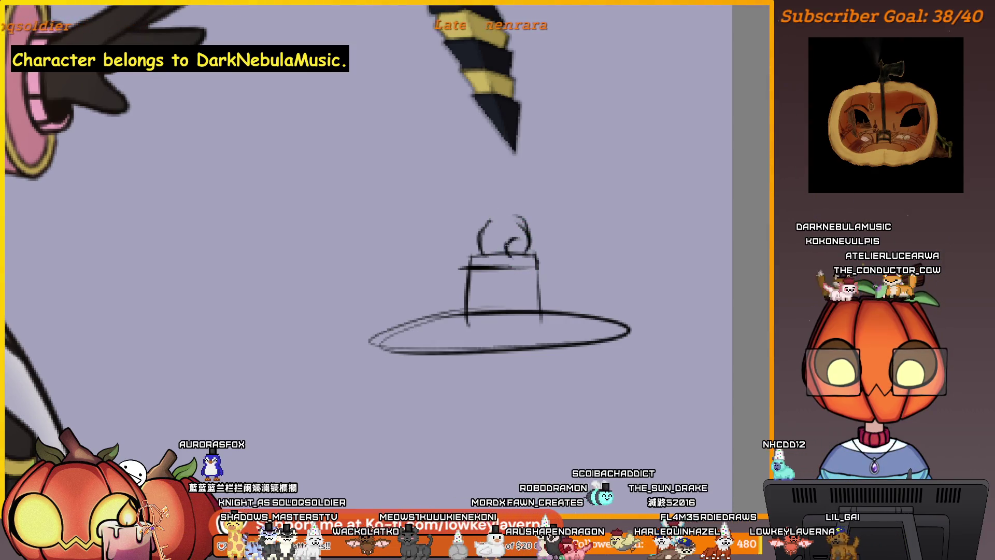
{"action": "left_click_drag", "start_coordinate": [482, 244], "coordinate": [527, 233]}
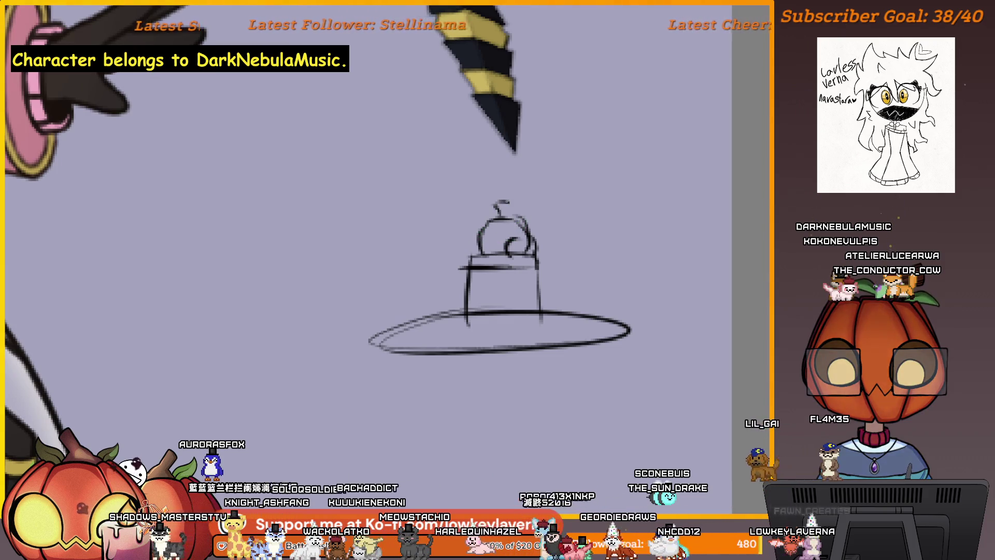
{"action": "scroll", "coordinate": [497, 280], "scroll_direction": "up", "scroll_amount": 1}
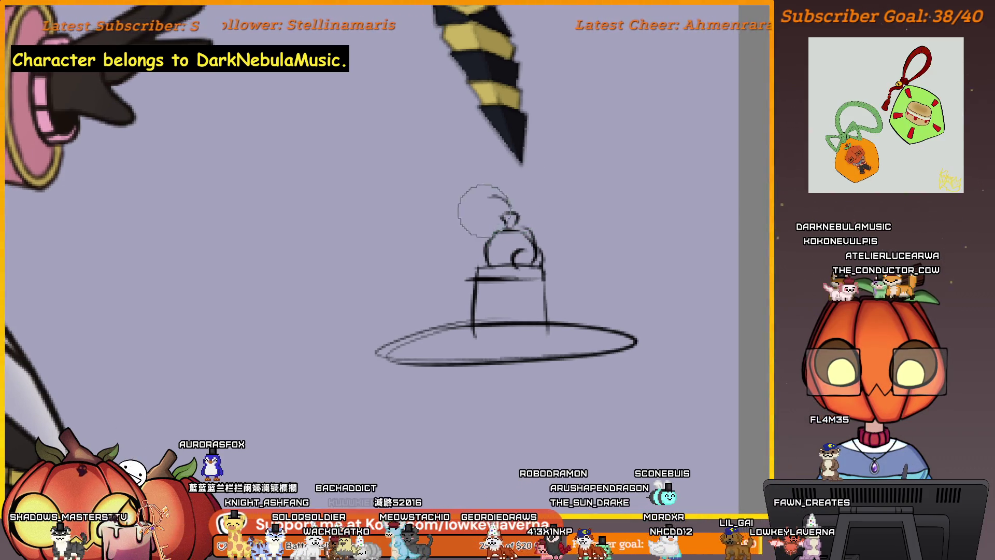
{"action": "left_click_drag", "start_coordinate": [517, 196], "coordinate": [554, 260]}
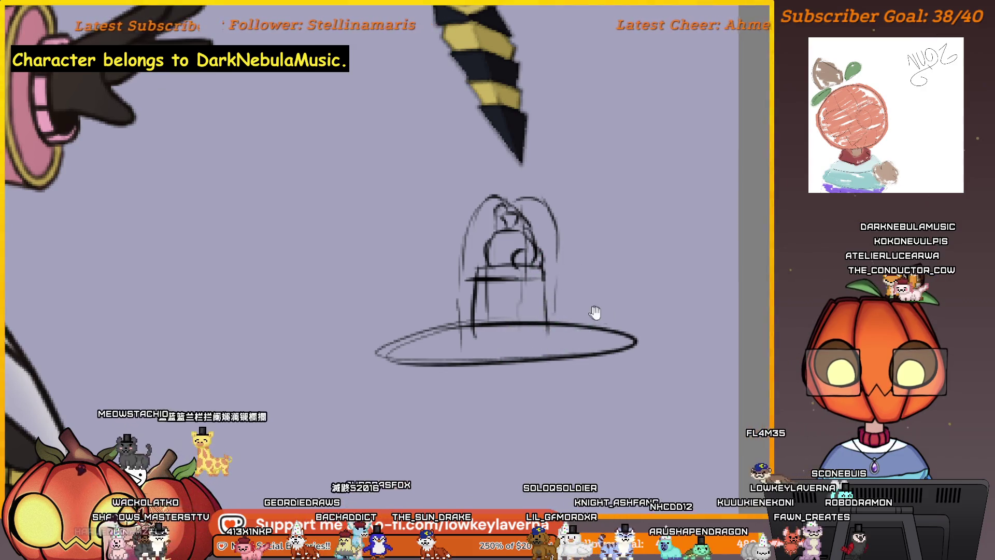
{"action": "scroll", "coordinate": [536, 255], "scroll_direction": "down", "scroll_amount": 2}
Double the brim ellipse and draw the basin's two sides and curved bottom
{"action": "mouse_move", "coordinate": [537, 256]}
{"action": "left_mouse_down"}
{"action": "mouse_move", "coordinate": [564, 318]}
{"action": "mouse_move", "coordinate": [597, 279]}
{"action": "left_mouse_up"}
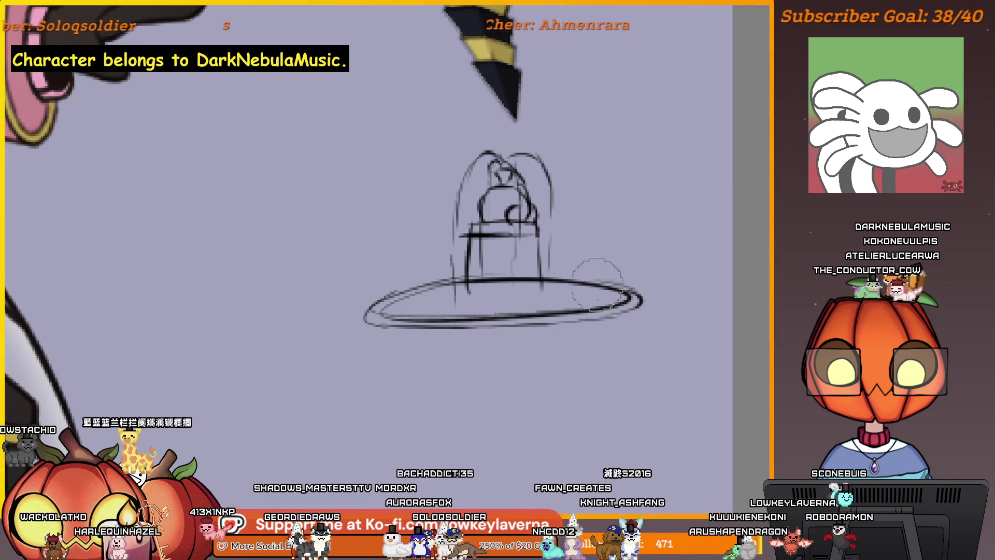
{"action": "left_click_drag", "start_coordinate": [372, 304], "coordinate": [372, 348]}
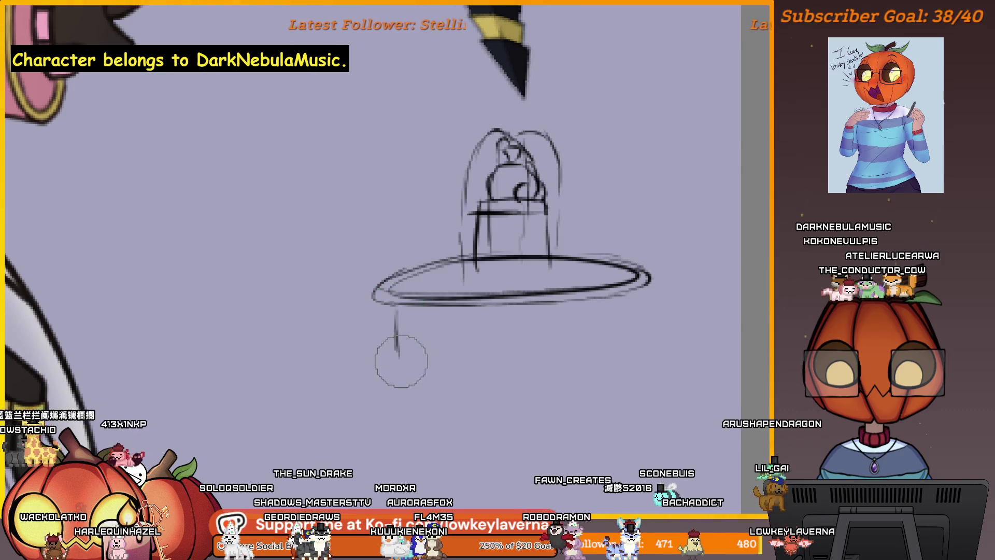
{"action": "left_click_drag", "start_coordinate": [629, 307], "coordinate": [628, 330]}
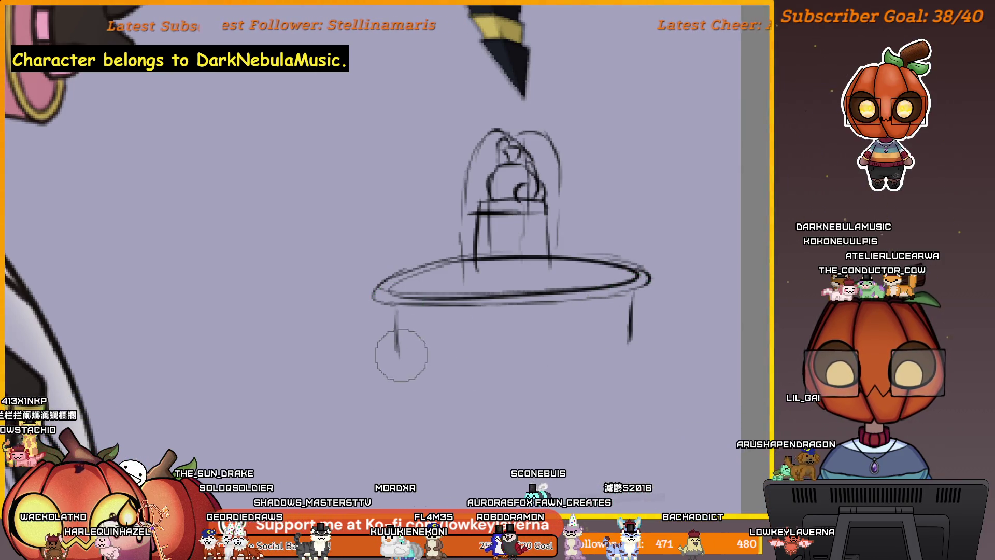
{"action": "left_click_drag", "start_coordinate": [424, 370], "coordinate": [614, 358]}
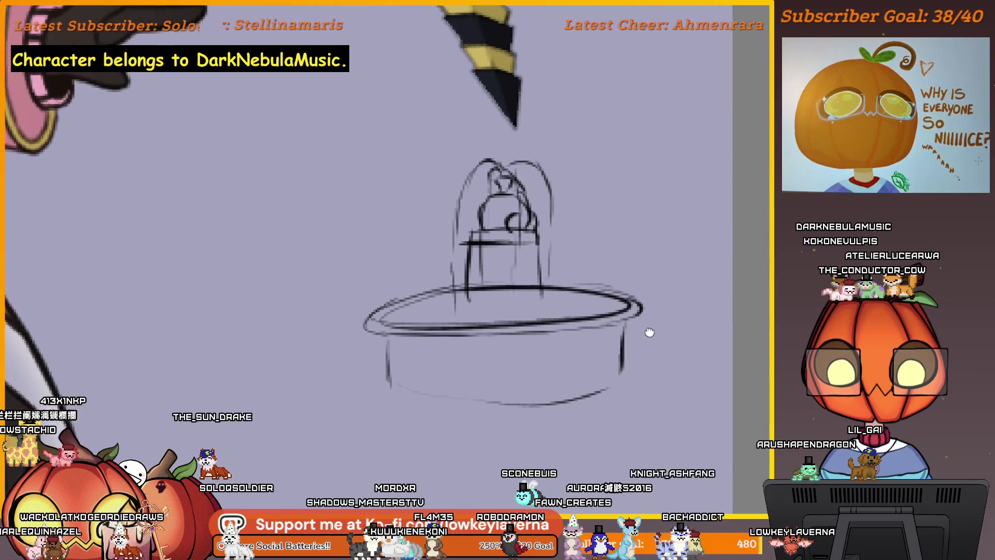
Undo the faint bowl scribbles, try a few curves at the basin's right side, then undo them
{"action": "key", "text": "ctrl+z"}
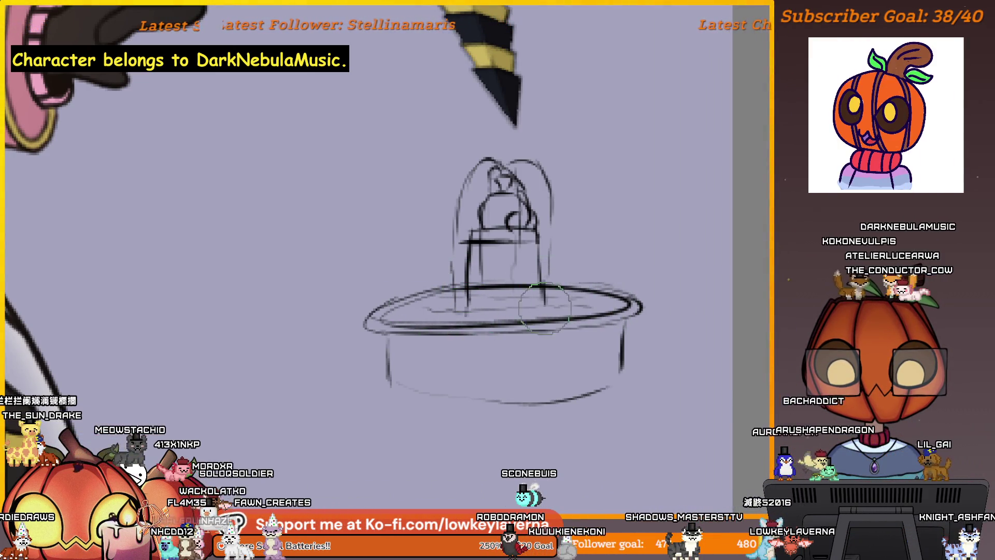
{"action": "left_click_drag", "start_coordinate": [553, 276], "coordinate": [563, 276]}
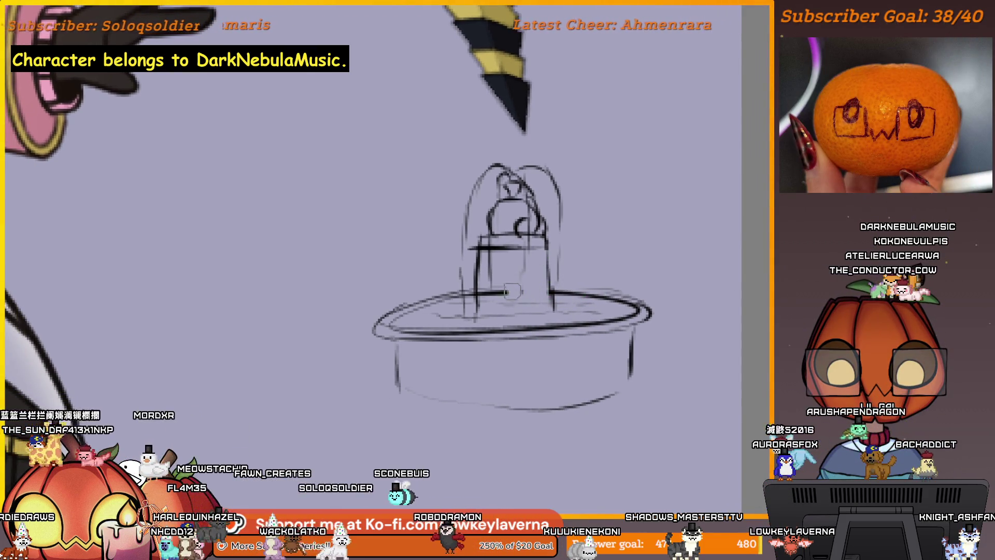
{"action": "left_click_drag", "start_coordinate": [644, 318], "coordinate": [631, 315]}
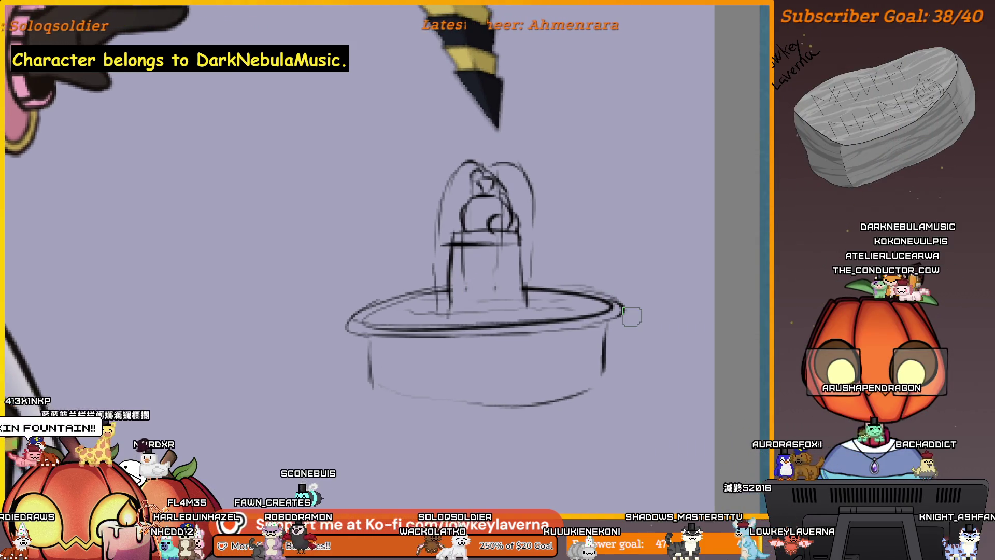
{"action": "mouse_move", "coordinate": [586, 259]}
{"action": "left_mouse_down"}
{"action": "mouse_move", "coordinate": [574, 317]}
{"action": "mouse_move", "coordinate": [582, 372]}
{"action": "left_mouse_up"}
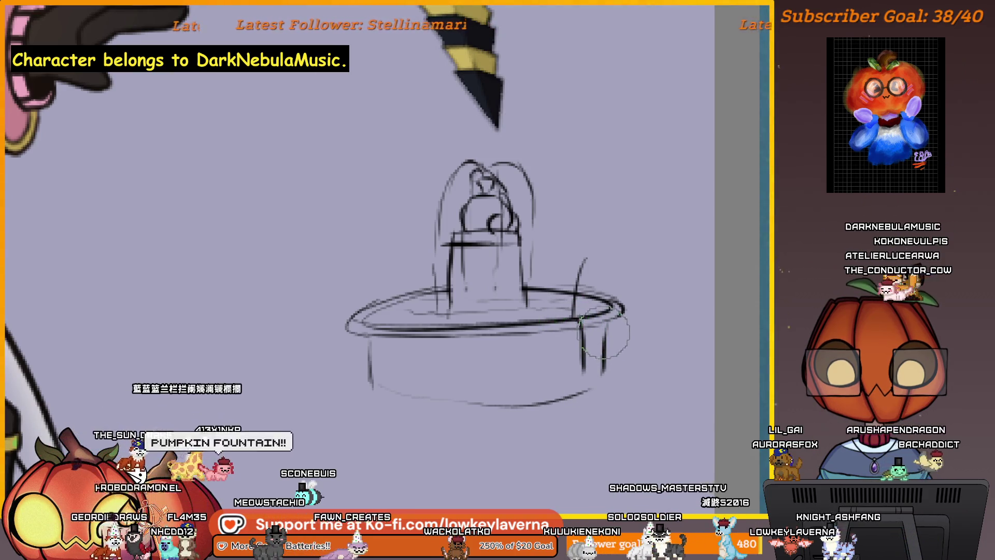
{"action": "left_click_drag", "start_coordinate": [601, 327], "coordinate": [601, 373]}
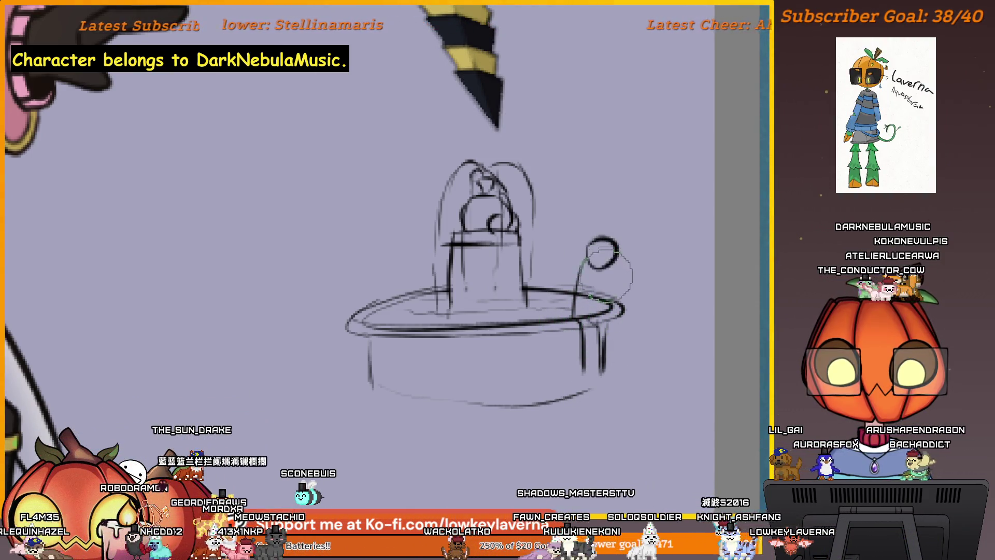
{"action": "left_click_drag", "start_coordinate": [589, 260], "coordinate": [585, 312]}
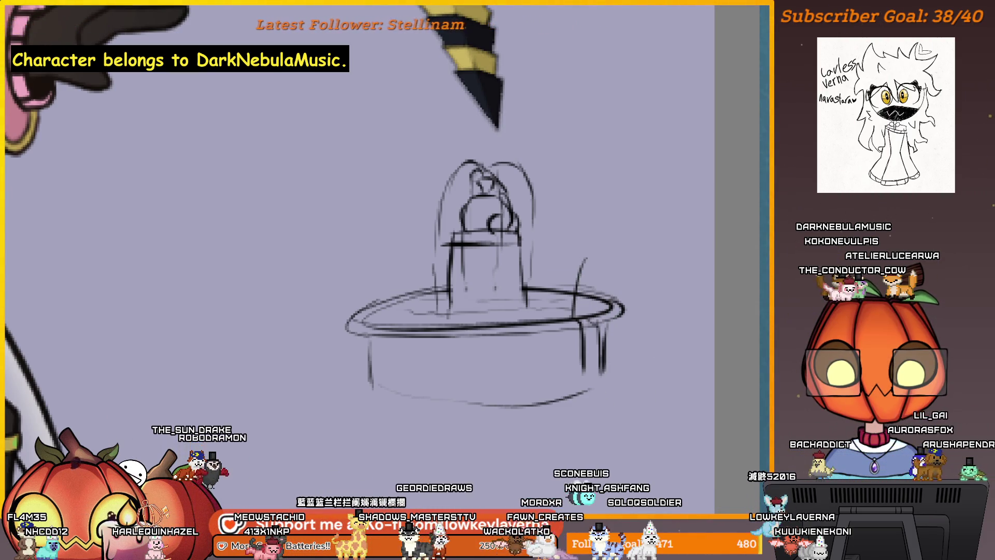
{"action": "key", "text": "ctrl+z"}
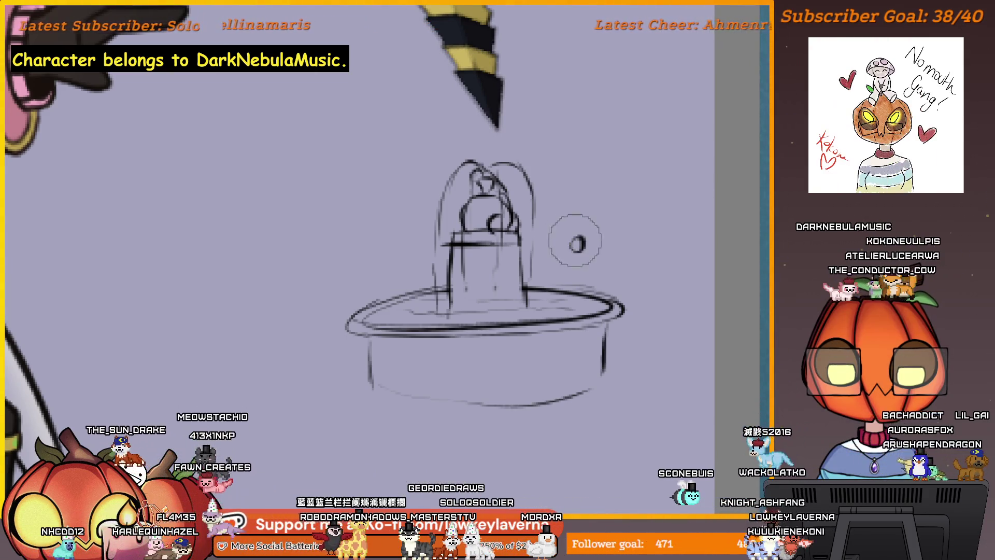
Erase the whole fountain sketch — figure, basin ellipse and remaining strokes — then enlarge the brush
{"action": "mouse_move", "coordinate": [598, 249]}
{"action": "left_mouse_down"}
{"action": "mouse_move", "coordinate": [618, 253]}
{"action": "mouse_move", "coordinate": [573, 281]}
{"action": "left_mouse_up"}
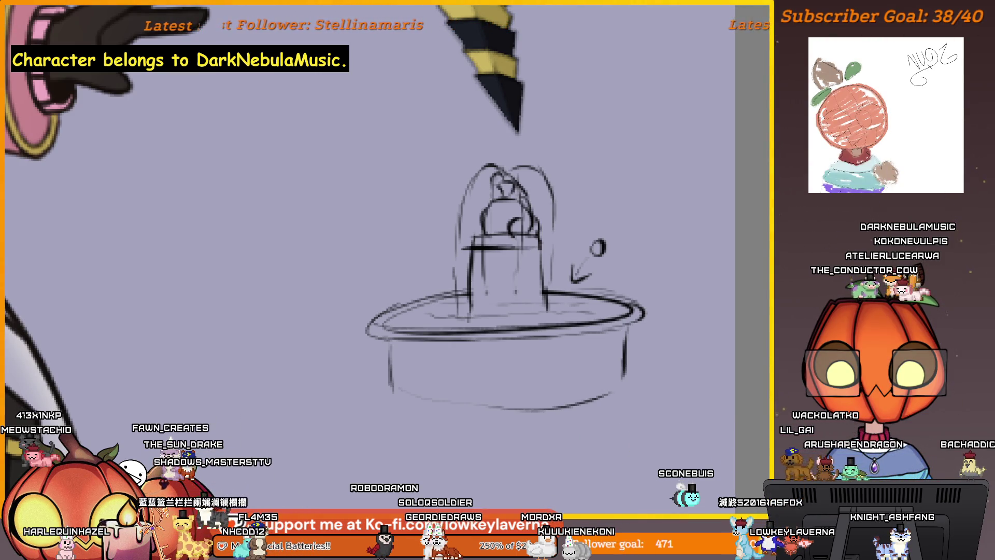
{"action": "key", "text": "ctrl+z"}
{"action": "key", "text": "ctrl+z"}
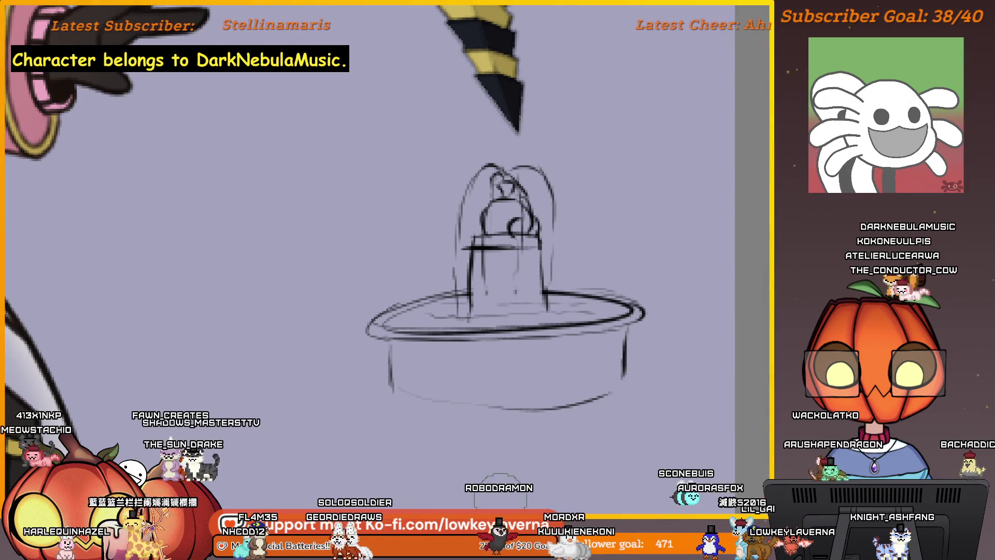
{"action": "left_click_drag", "start_coordinate": [582, 265], "coordinate": [600, 249]}
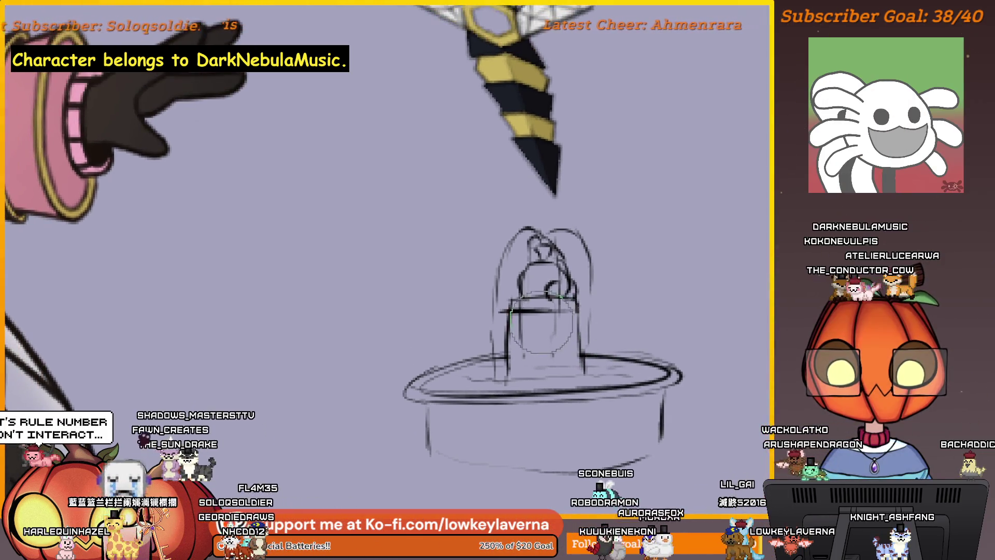
{"action": "mouse_move", "coordinate": [545, 233]}
{"action": "left_mouse_down"}
{"action": "mouse_move", "coordinate": [566, 288]}
{"action": "mouse_move", "coordinate": [441, 378]}
{"action": "left_mouse_up"}
{"action": "mouse_move", "coordinate": [405, 422]}
{"action": "left_mouse_down"}
{"action": "mouse_move", "coordinate": [539, 355]}
{"action": "mouse_move", "coordinate": [511, 423]}
{"action": "mouse_move", "coordinate": [538, 476]}
{"action": "left_mouse_up"}
{"action": "mouse_move", "coordinate": [628, 423]}
{"action": "left_mouse_down"}
{"action": "mouse_move", "coordinate": [645, 389]}
{"action": "mouse_move", "coordinate": [616, 341]}
{"action": "left_mouse_up"}
{"action": "key", "text": "bracketright"}
{"action": "key", "text": "bracketright"}
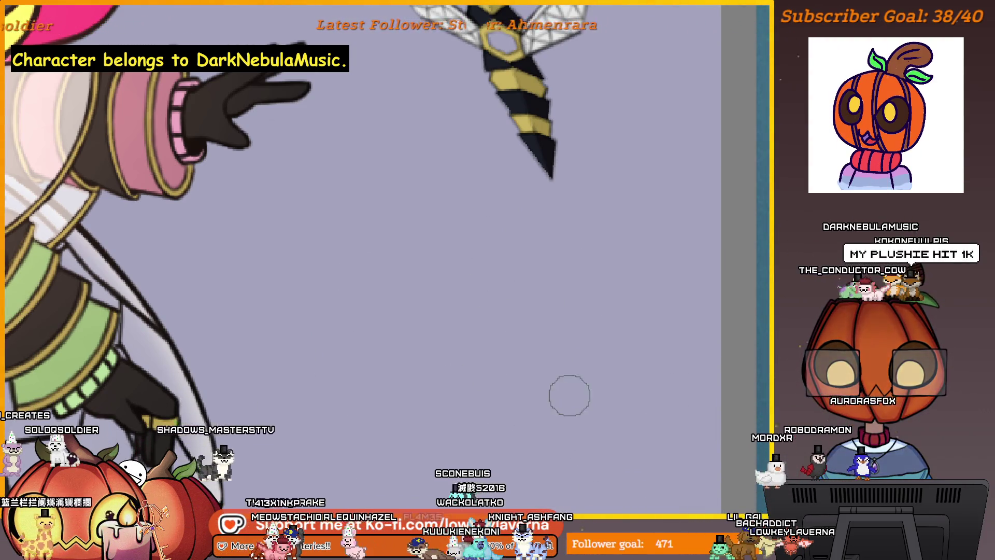
{"action": "scroll", "coordinate": [540, 337], "scroll_direction": "down", "scroll_amount": 2}
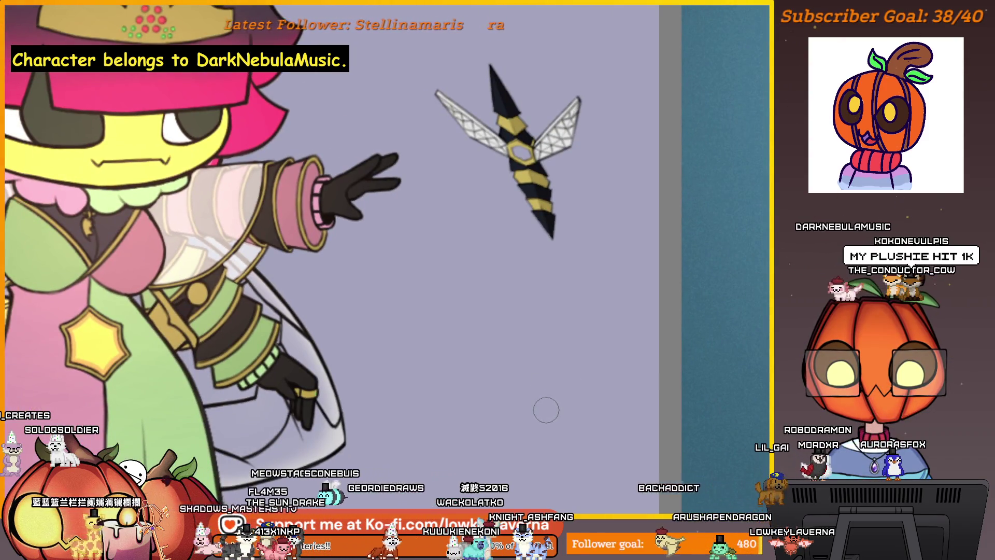
{"action": "scroll", "coordinate": [556, 373], "scroll_direction": "down", "scroll_amount": 1}
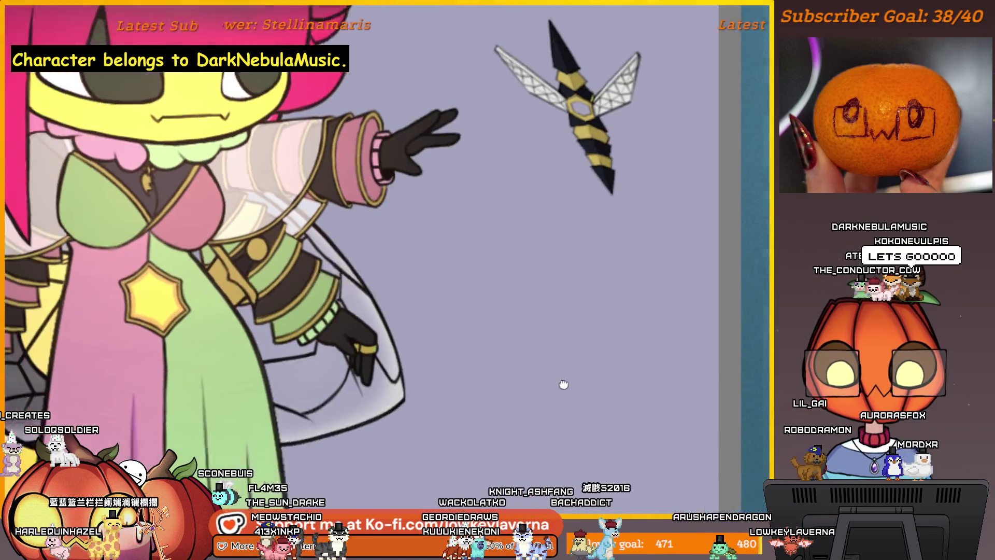
{"action": "scroll", "coordinate": [595, 418], "scroll_direction": "up", "scroll_amount": 2}
{"action": "scroll", "coordinate": [602, 366], "scroll_direction": "up", "scroll_amount": 1}
Pan the canvas to bring its right edge and the bee character back into view
{"action": "left_click_drag", "start_coordinate": [600, 383], "coordinate": [557, 389]}
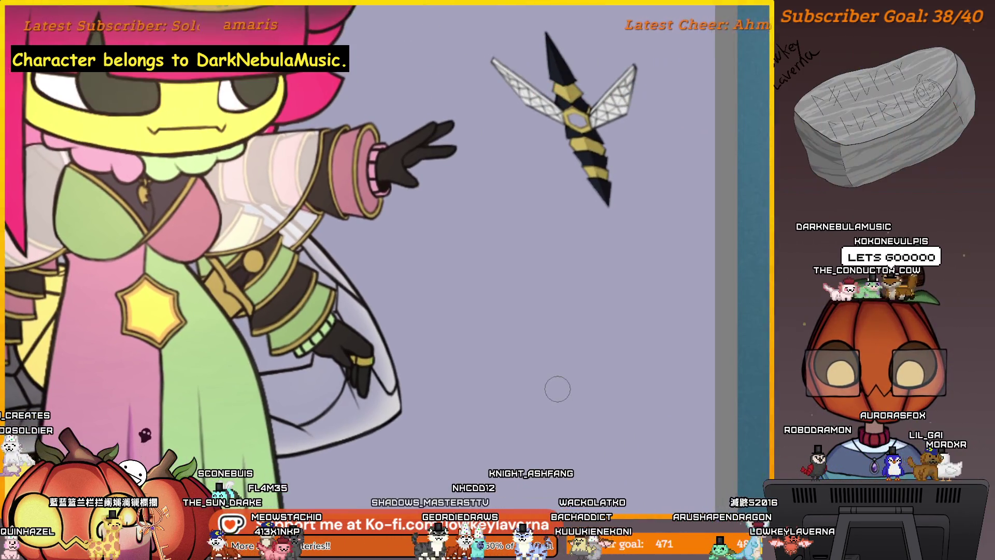
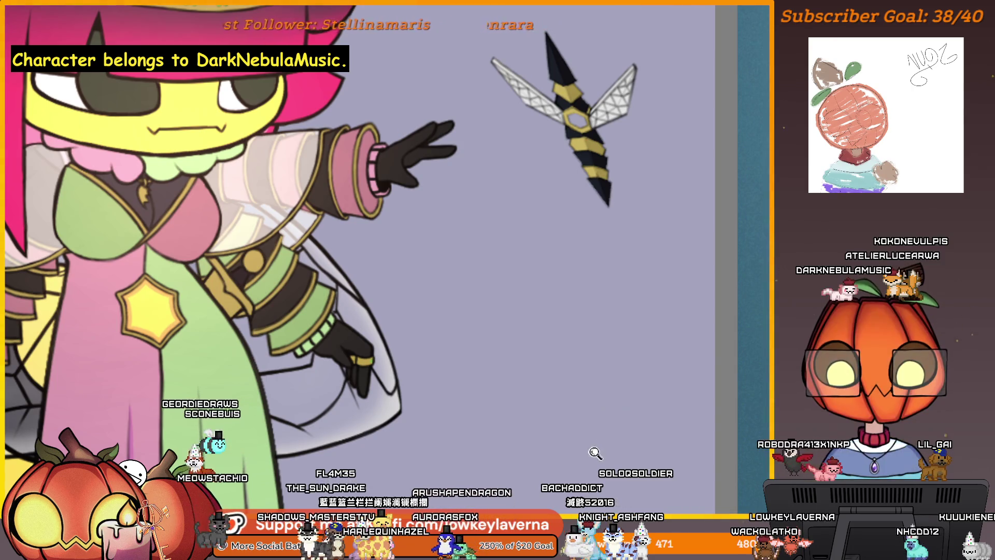
{"action": "scroll", "coordinate": [642, 400], "scroll_direction": "up", "scroll_amount": 3}
{"action": "scroll", "coordinate": [553, 409], "scroll_direction": "down", "scroll_amount": 3}
Pan the view from the dress up toward the shoulder and gloved arm
{"action": "left_click_drag", "start_coordinate": [553, 408], "coordinate": [709, 360]}
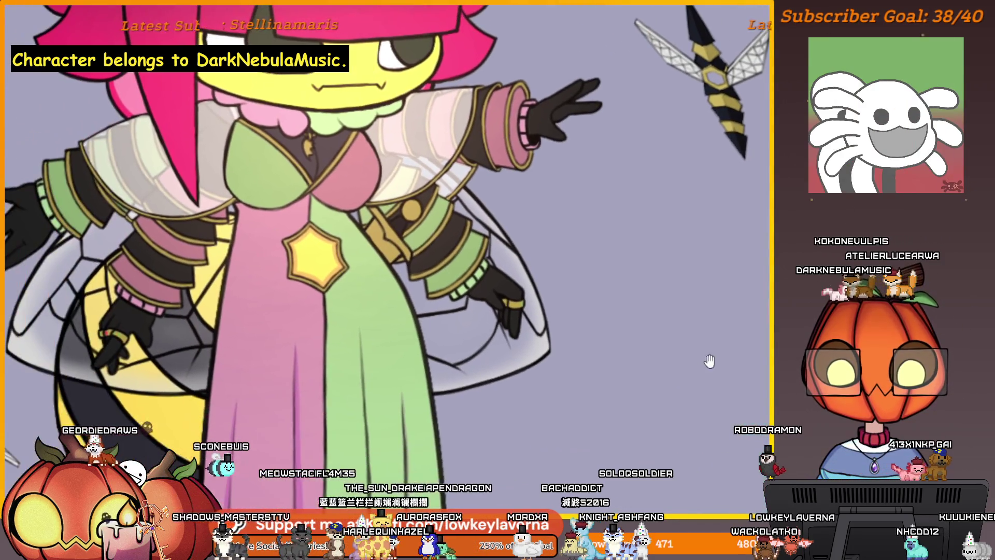
{"action": "scroll", "coordinate": [624, 372], "scroll_direction": "down", "scroll_amount": 3}
{"action": "scroll", "coordinate": [618, 371], "scroll_direction": "up", "scroll_amount": 2}
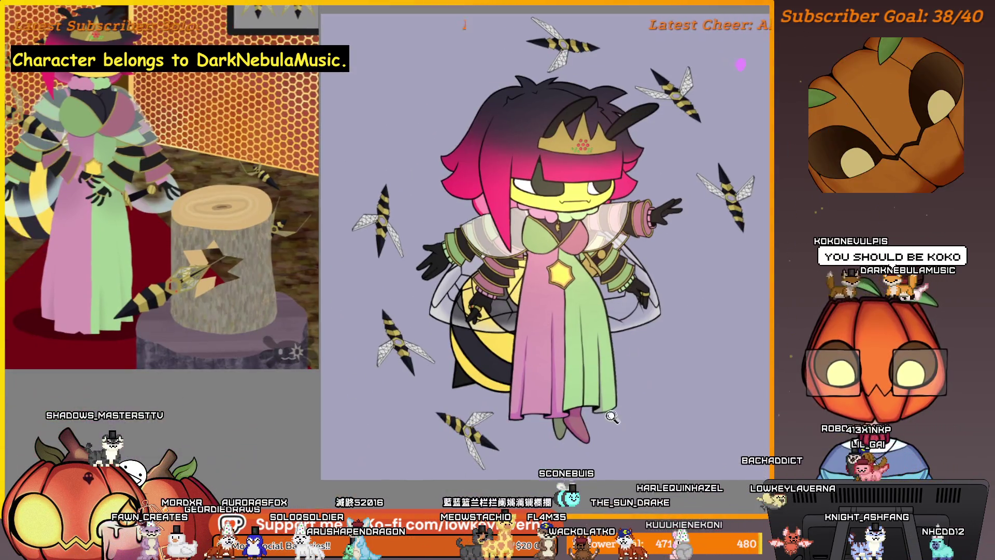
{"action": "scroll", "coordinate": [610, 366], "scroll_direction": "up", "scroll_amount": 5}
{"action": "mouse_move", "coordinate": [610, 366]}
{"action": "left_mouse_down"}
{"action": "mouse_move", "coordinate": [596, 310]}
{"action": "mouse_move", "coordinate": [623, 440]}
{"action": "left_mouse_up"}
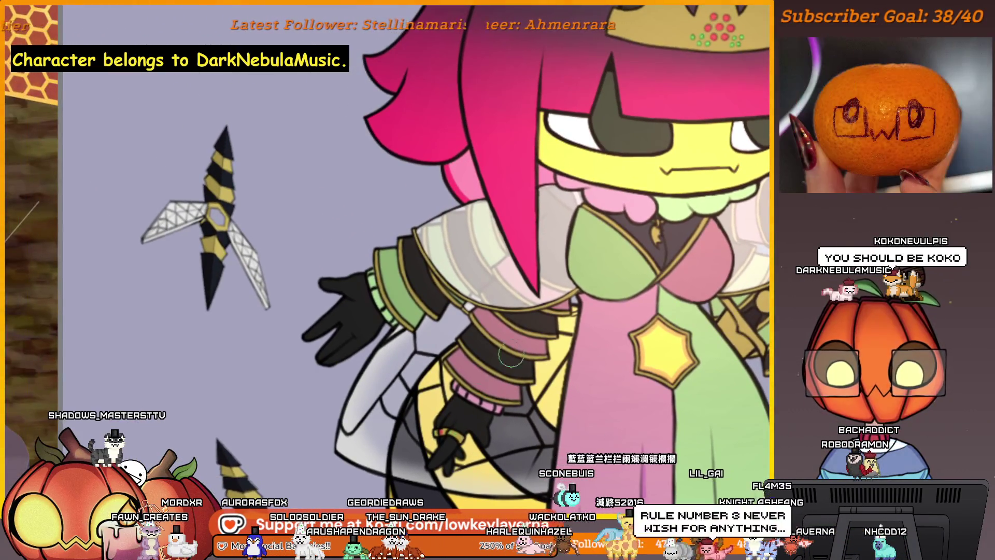
{"action": "scroll", "coordinate": [623, 441], "scroll_direction": "up", "scroll_amount": 3}
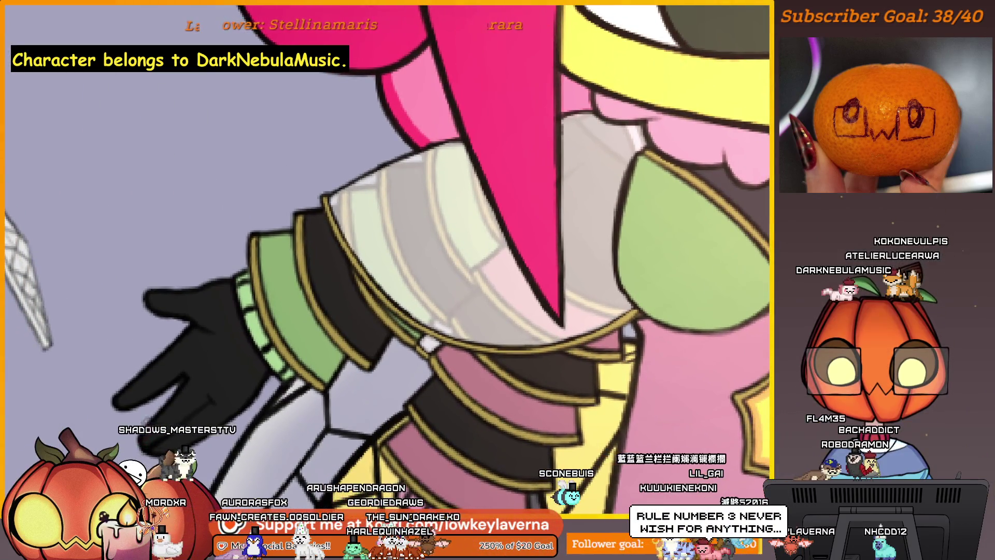
{"action": "left_click_drag", "start_coordinate": [713, 298], "coordinate": [725, 337]}
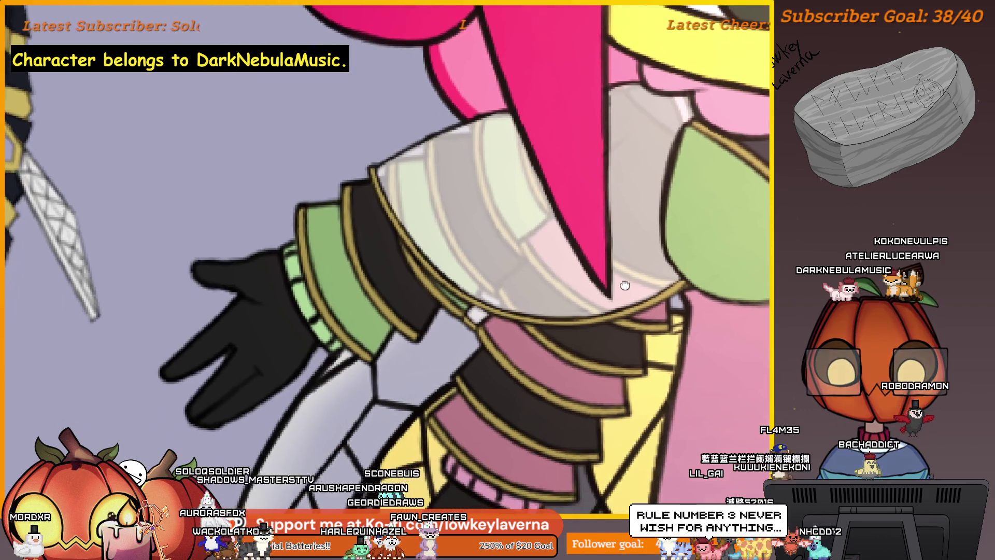
{"action": "left_click_drag", "start_coordinate": [602, 317], "coordinate": [614, 260]}
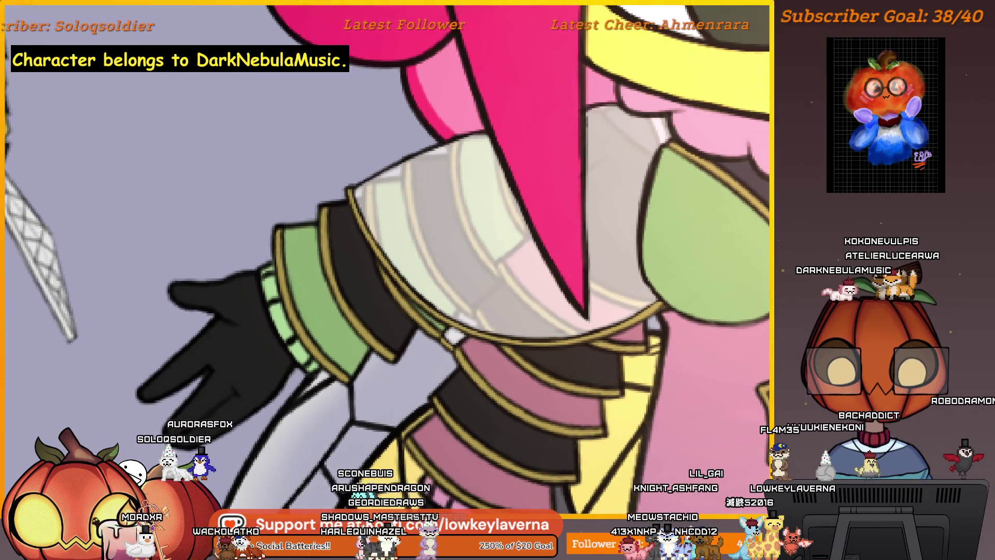
Mirror the canvas view horizontally with M and frame the sleeve bands
{"action": "key", "text": "m"}
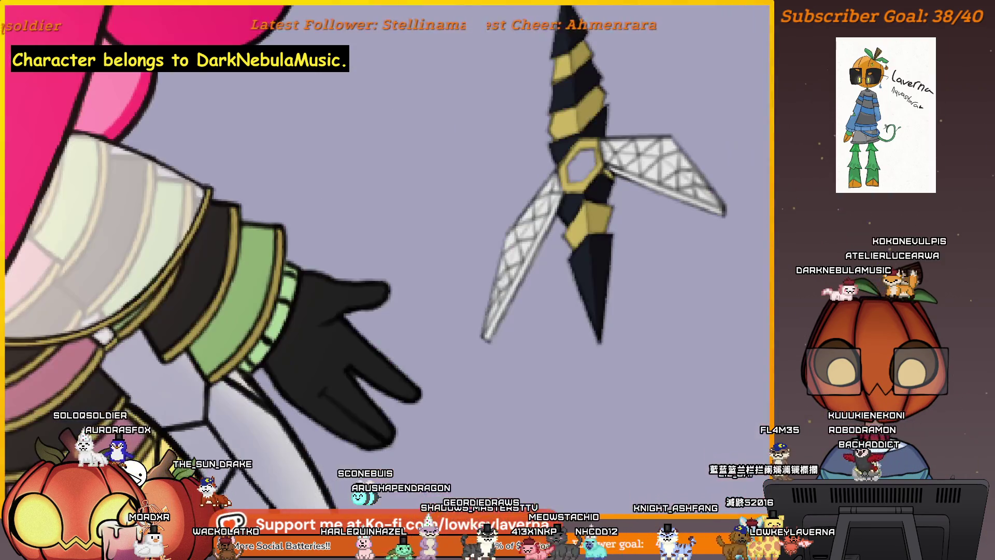
{"action": "left_click_drag", "start_coordinate": [172, 366], "coordinate": [522, 263]}
{"action": "scroll", "coordinate": [522, 264], "scroll_direction": "up", "scroll_amount": 2}
{"action": "scroll", "coordinate": [513, 268], "scroll_direction": "up", "scroll_amount": 1}
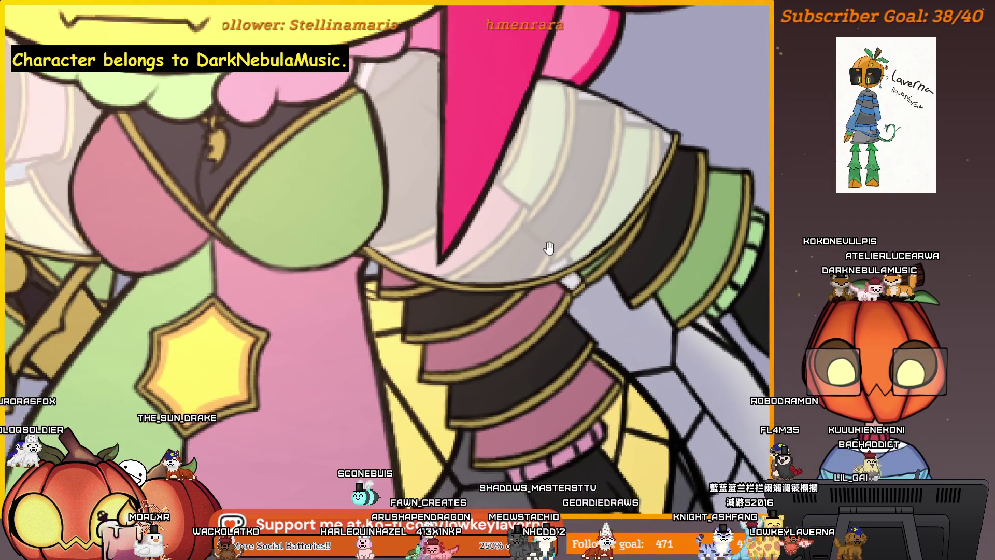
{"action": "scroll", "coordinate": [498, 276], "scroll_direction": "up", "scroll_amount": 1}
{"action": "scroll", "coordinate": [478, 288], "scroll_direction": "up", "scroll_amount": 2}
{"action": "left_click_drag", "start_coordinate": [477, 289], "coordinate": [461, 272]}
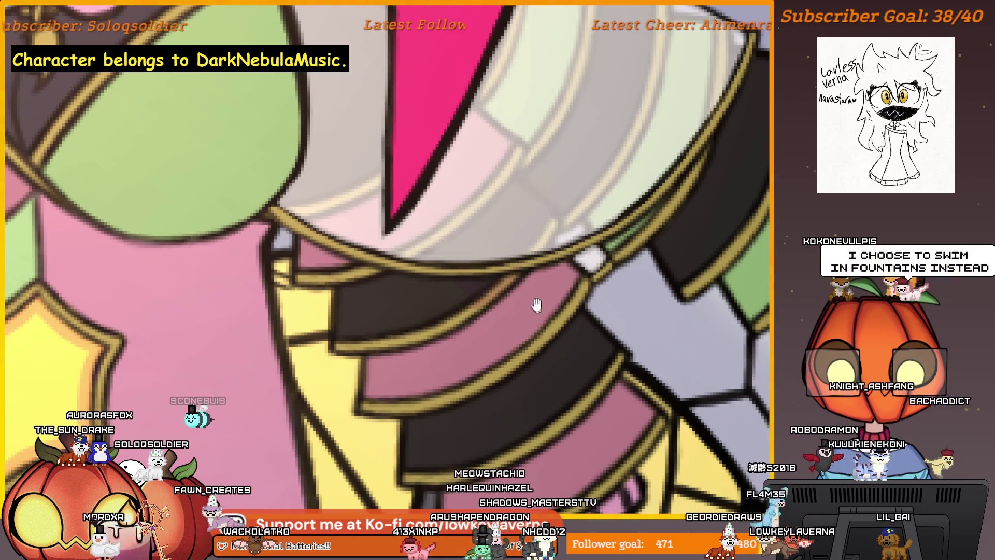
{"action": "scroll", "coordinate": [456, 278], "scroll_direction": "up", "scroll_amount": 1}
{"action": "scroll", "coordinate": [494, 316], "scroll_direction": "up", "scroll_amount": 1}
{"action": "scroll", "coordinate": [400, 311], "scroll_direction": "down", "scroll_amount": 2}
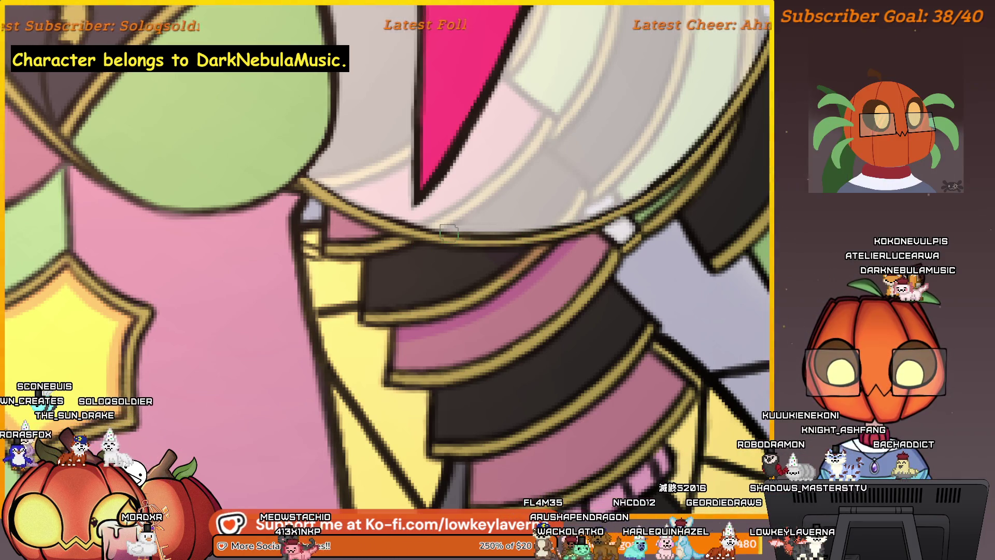
{"action": "scroll", "coordinate": [551, 288], "scroll_direction": "up", "scroll_amount": 2}
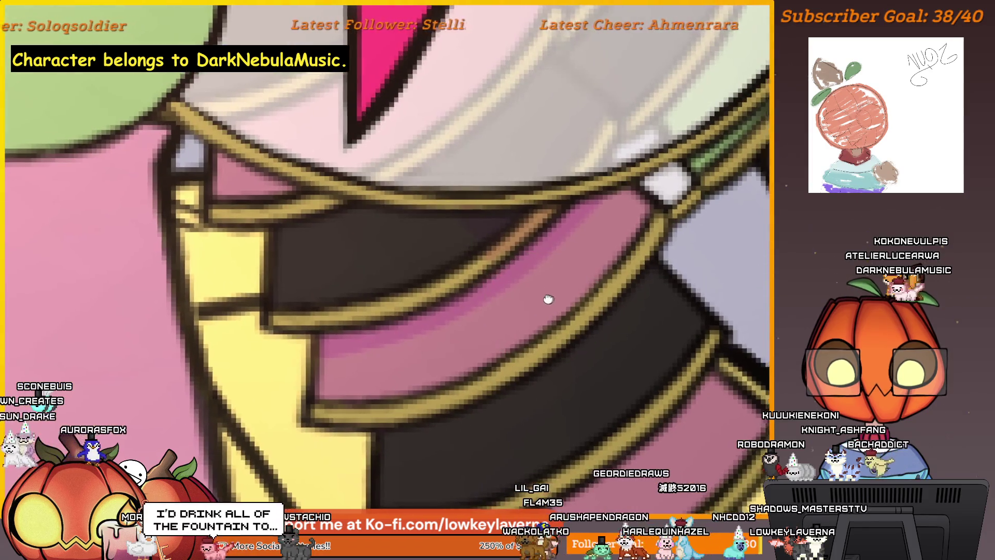
Pan around the sleeve band and bring the bands higher in view
{"action": "left_click_drag", "start_coordinate": [548, 300], "coordinate": [533, 283]}
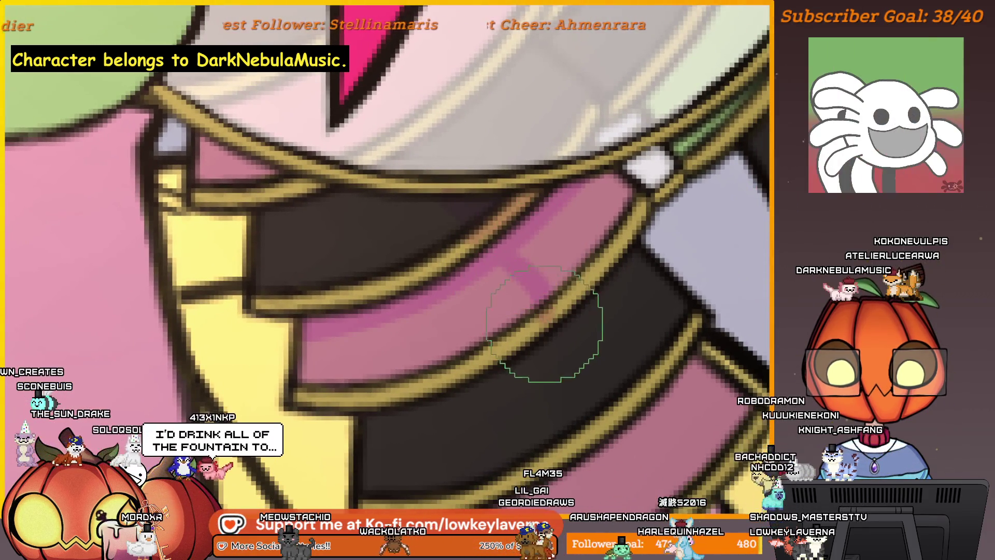
{"action": "left_click_drag", "start_coordinate": [485, 247], "coordinate": [589, 313]}
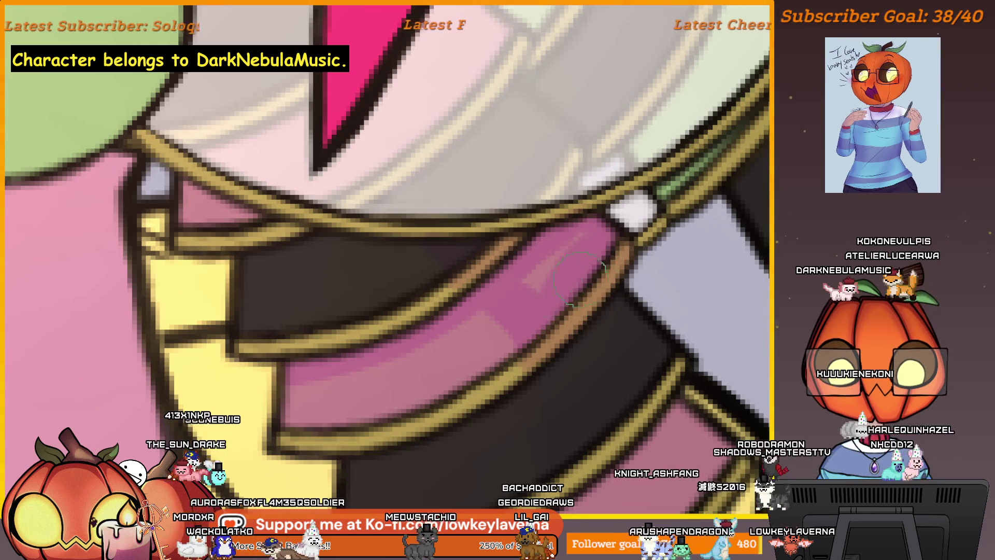
{"action": "mouse_move", "coordinate": [584, 389]}
{"action": "left_mouse_down"}
{"action": "mouse_move", "coordinate": [571, 276]}
{"action": "mouse_move", "coordinate": [323, 329]}
{"action": "left_mouse_up"}
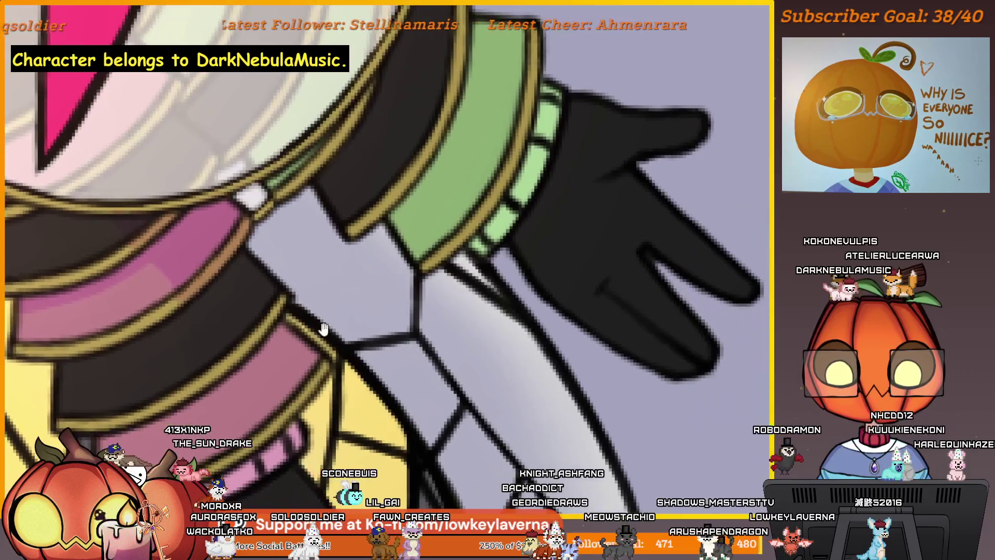
{"action": "scroll", "coordinate": [323, 328], "scroll_direction": "down", "scroll_amount": 2}
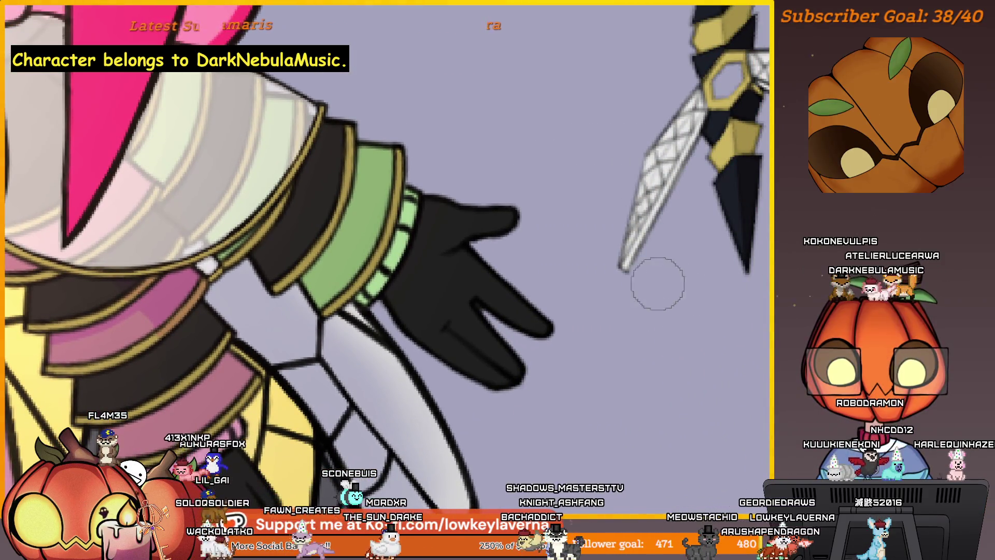
Paint a curved pink stroke beside the glove, then reframe on the torso and sleeve bands
{"action": "left_click_drag", "start_coordinate": [657, 378], "coordinate": [580, 281]}
{"action": "left_click_drag", "start_coordinate": [438, 327], "coordinate": [611, 382]}
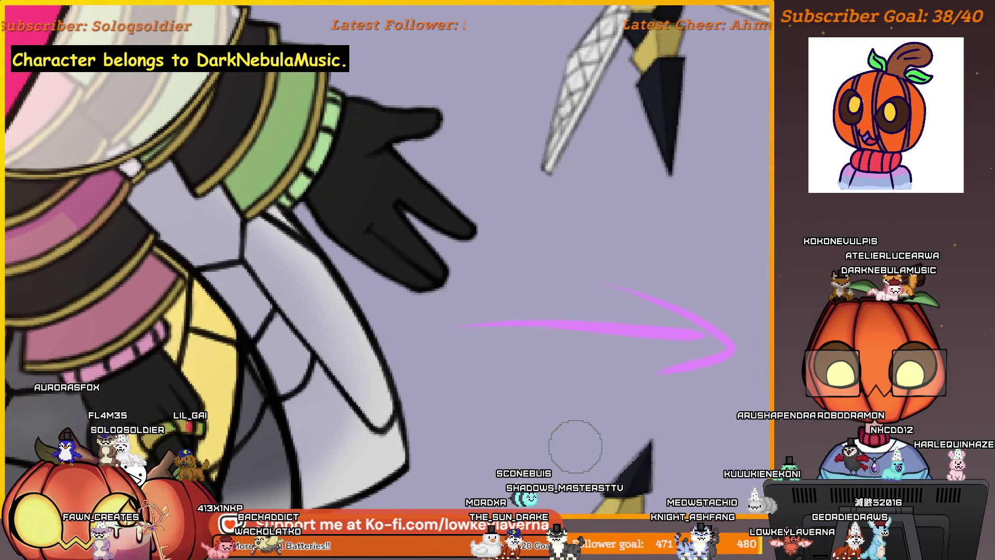
{"action": "left_click_drag", "start_coordinate": [467, 346], "coordinate": [769, 334]}
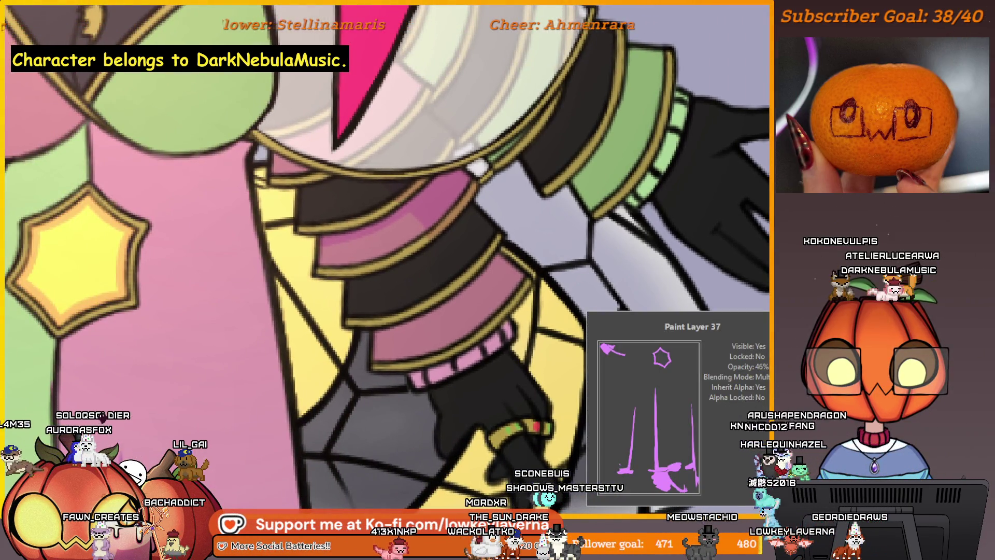
{"action": "left_click", "coordinate": [495, 226]}
{"action": "scroll", "coordinate": [495, 226], "scroll_direction": "down", "scroll_amount": 2}
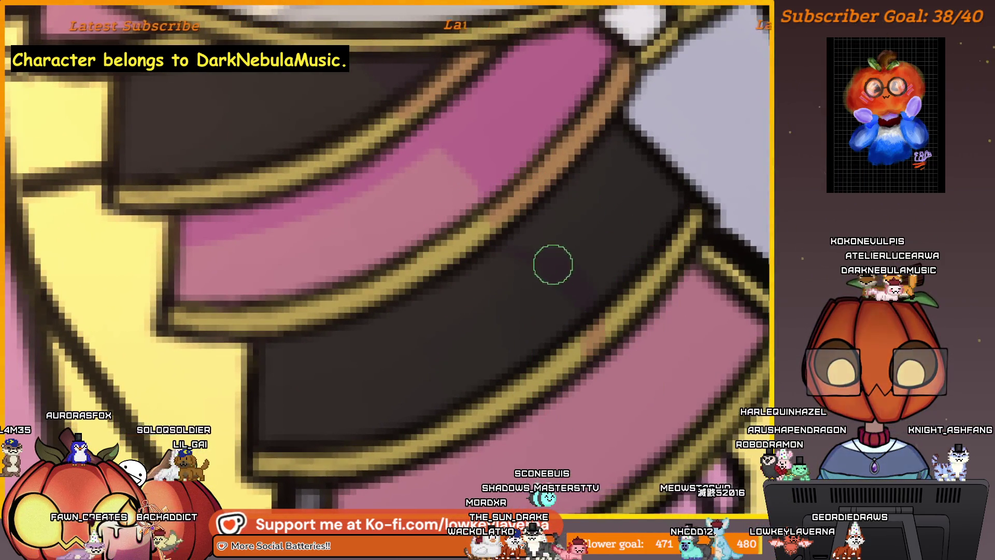
{"action": "scroll", "coordinate": [628, 213], "scroll_direction": "down", "scroll_amount": 1}
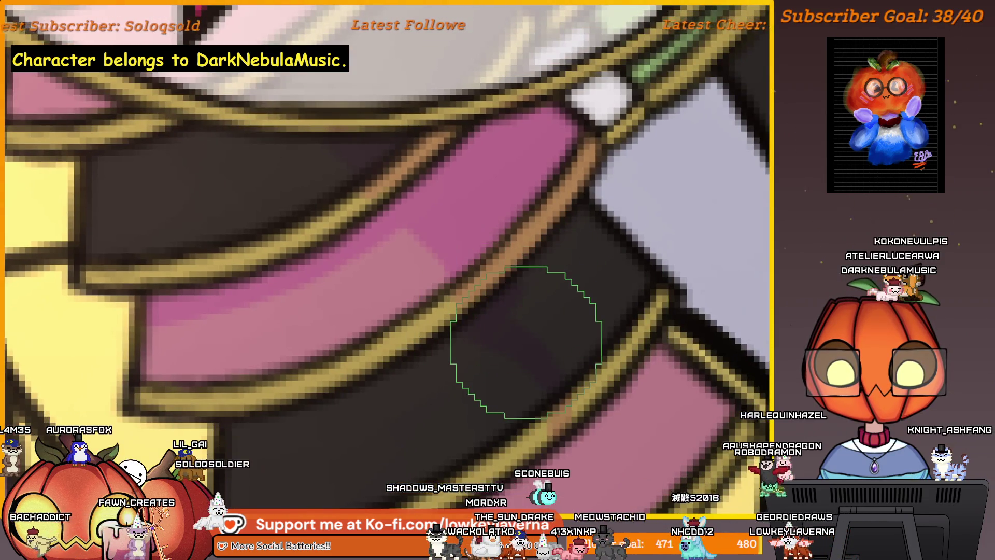
Airbrush soft lighter pink along the sleeve bands, adjusting brush size with [ and ]
{"action": "left_click_drag", "start_coordinate": [526, 343], "coordinate": [551, 301]}
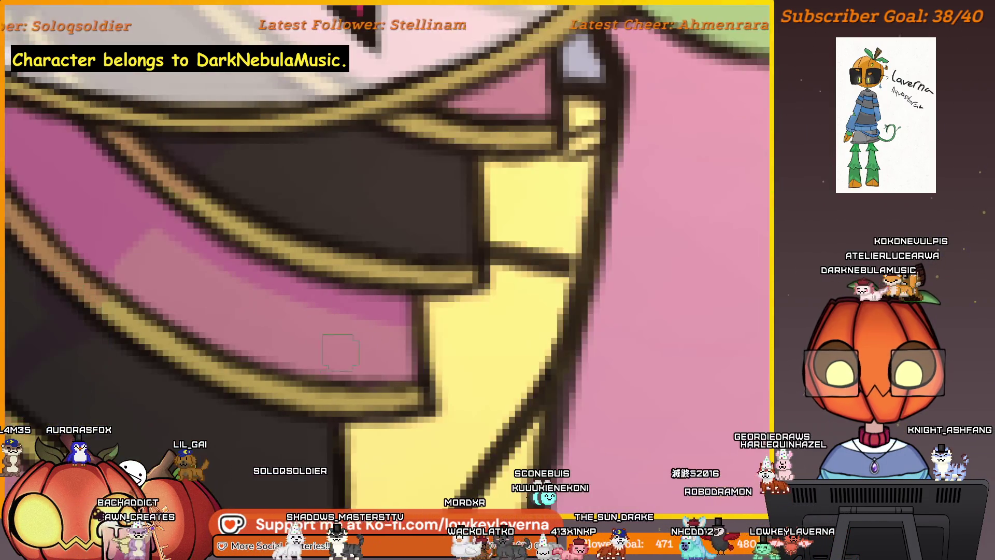
{"action": "scroll", "coordinate": [551, 301], "scroll_direction": "up", "scroll_amount": 1}
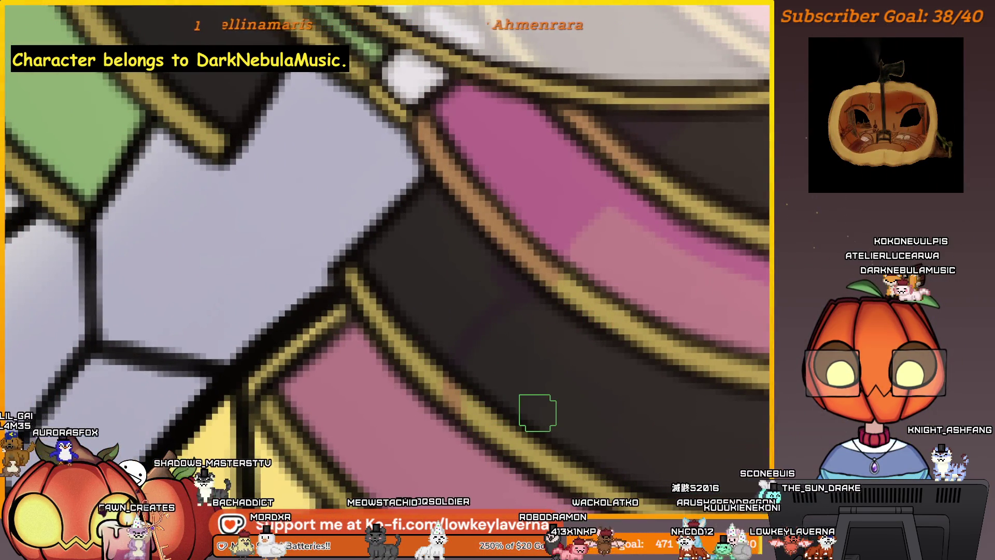
{"action": "left_click_drag", "start_coordinate": [524, 391], "coordinate": [533, 356]}
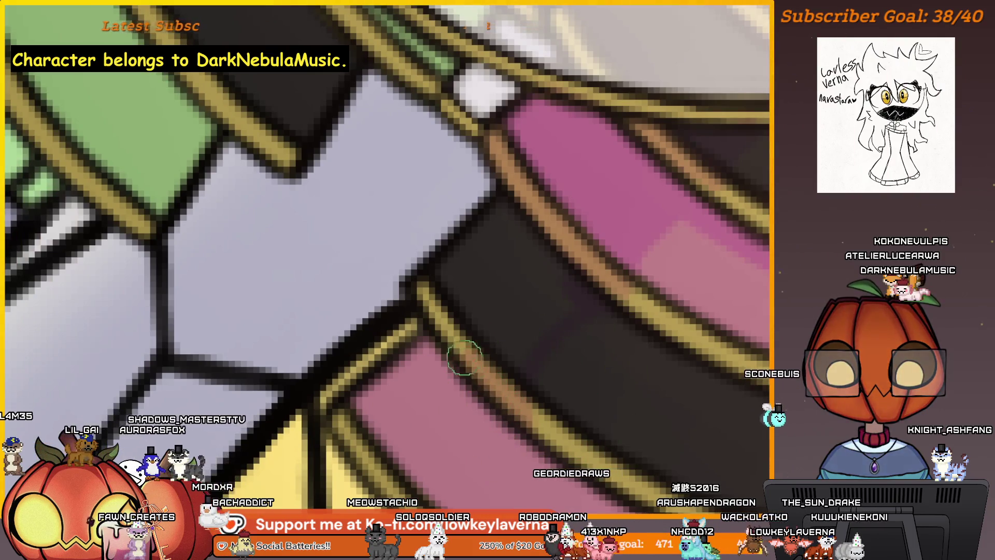
{"action": "key", "text": "bracketright"}
{"action": "key", "text": "bracketright"}
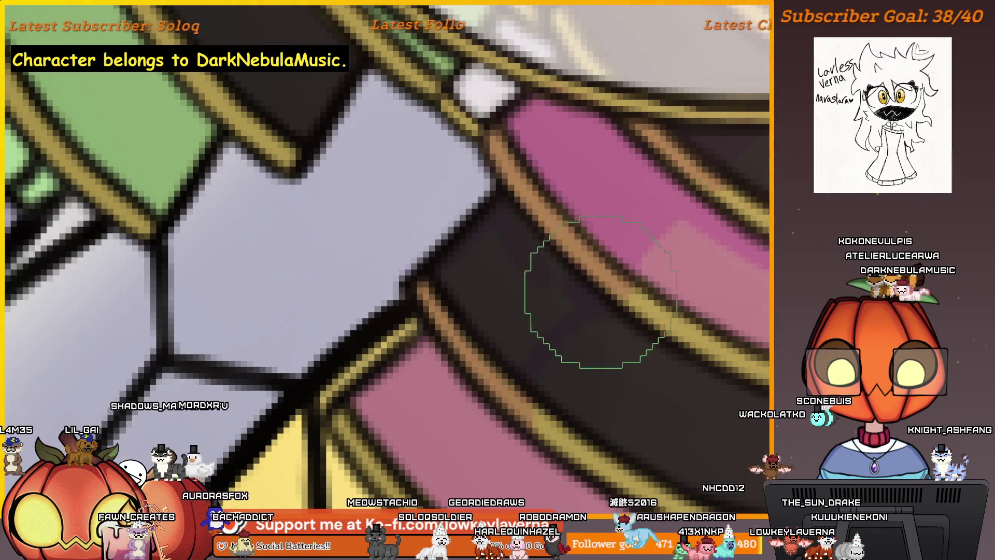
{"action": "key", "text": "bracketright"}
{"action": "key", "text": "bracketright"}
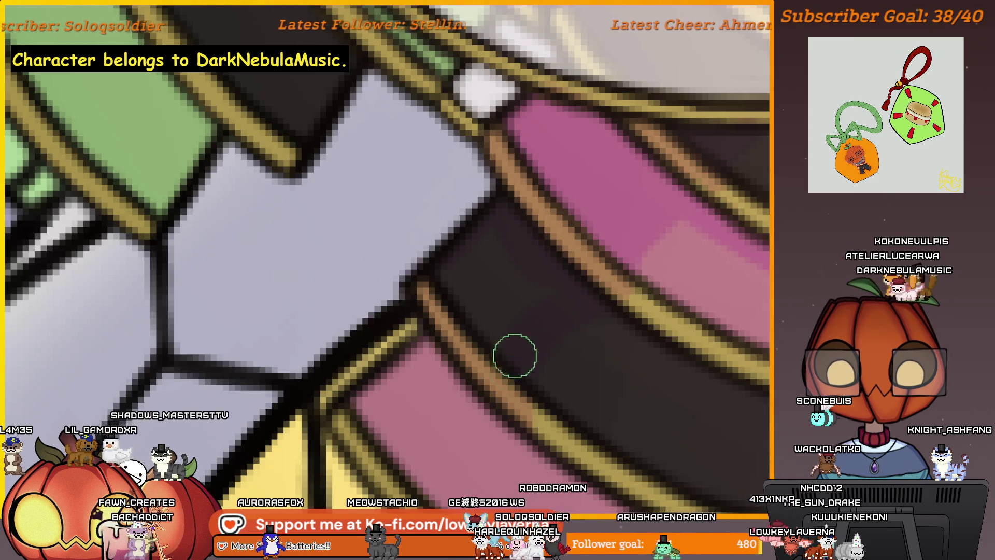
{"action": "key", "text": "bracketright"}
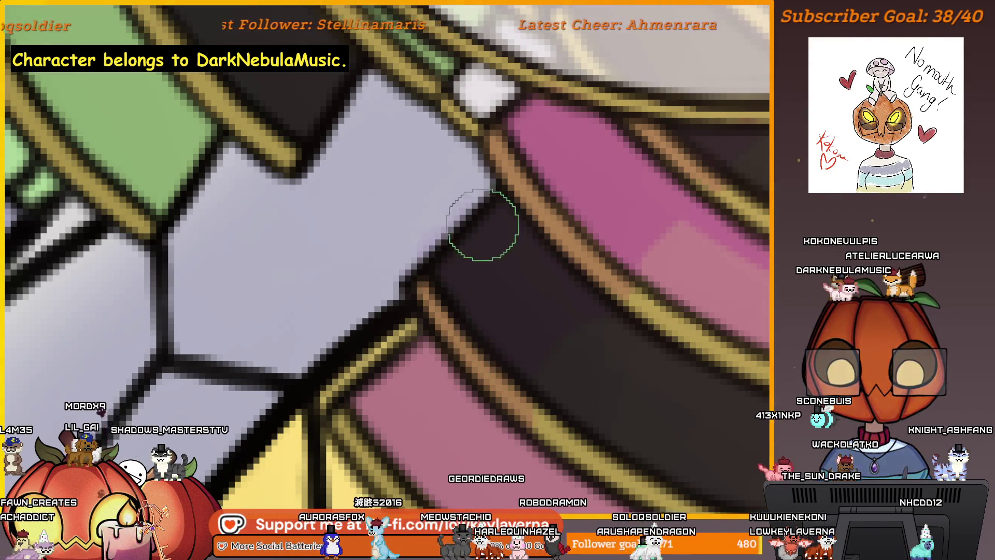
{"action": "scroll", "coordinate": [540, 288], "scroll_direction": "up", "scroll_amount": 3}
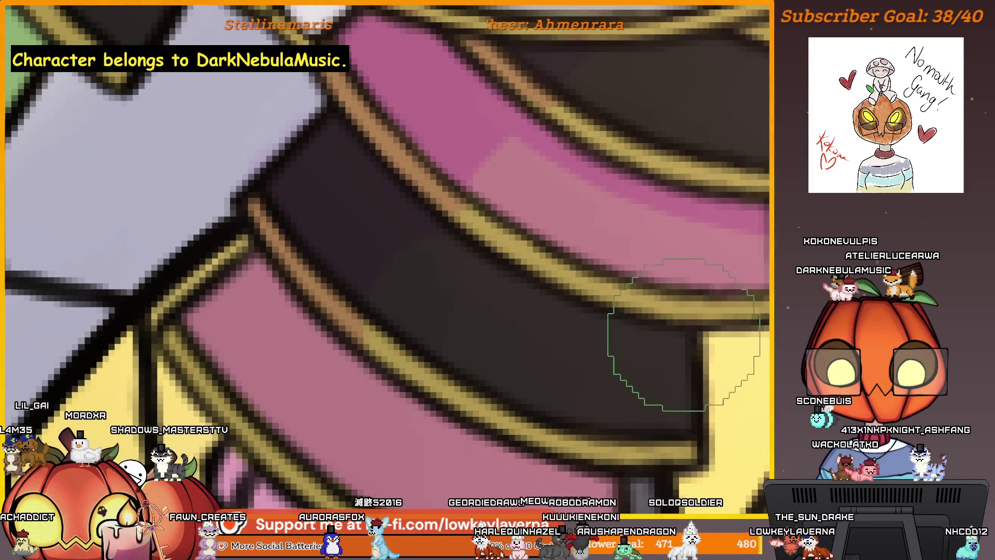
{"action": "key", "text": "bracketleft"}
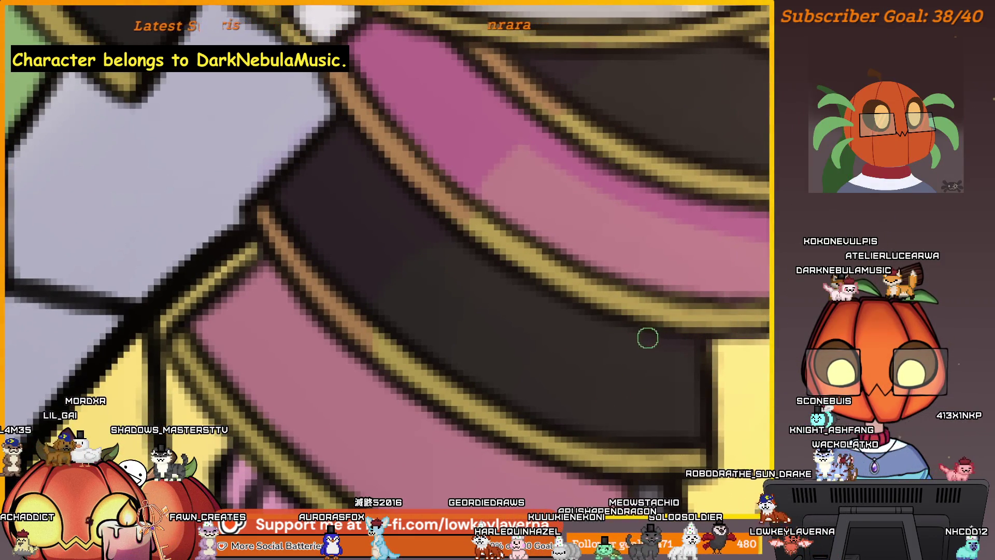
{"action": "mouse_move", "coordinate": [682, 352]}
{"action": "left_mouse_down"}
{"action": "mouse_move", "coordinate": [534, 233]}
{"action": "mouse_move", "coordinate": [718, 327]}
{"action": "left_mouse_up"}
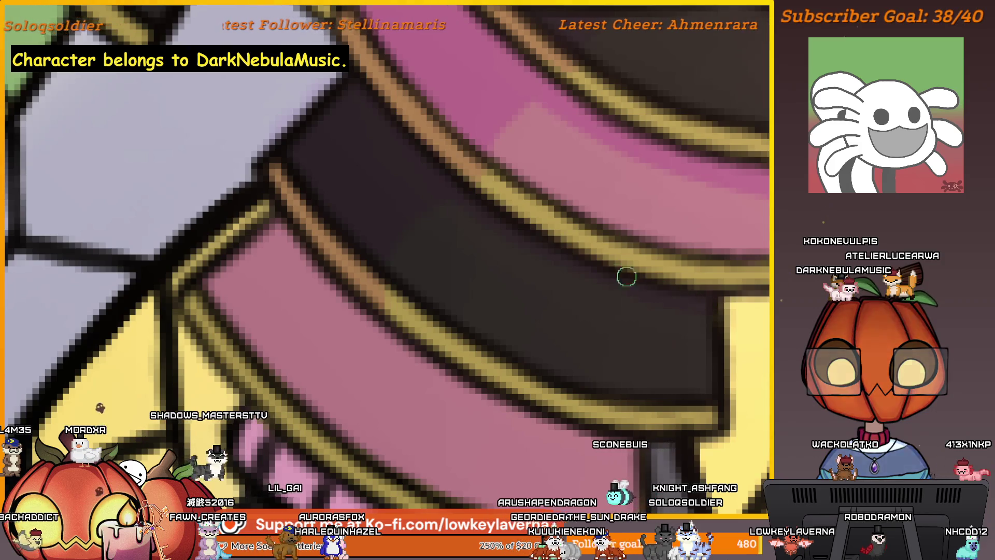
Continue shading along the dark and pink bands, resizing the brush and zooming out to check
{"action": "key", "text": "bracketright"}
{"action": "left_click_drag", "start_coordinate": [471, 226], "coordinate": [528, 237]}
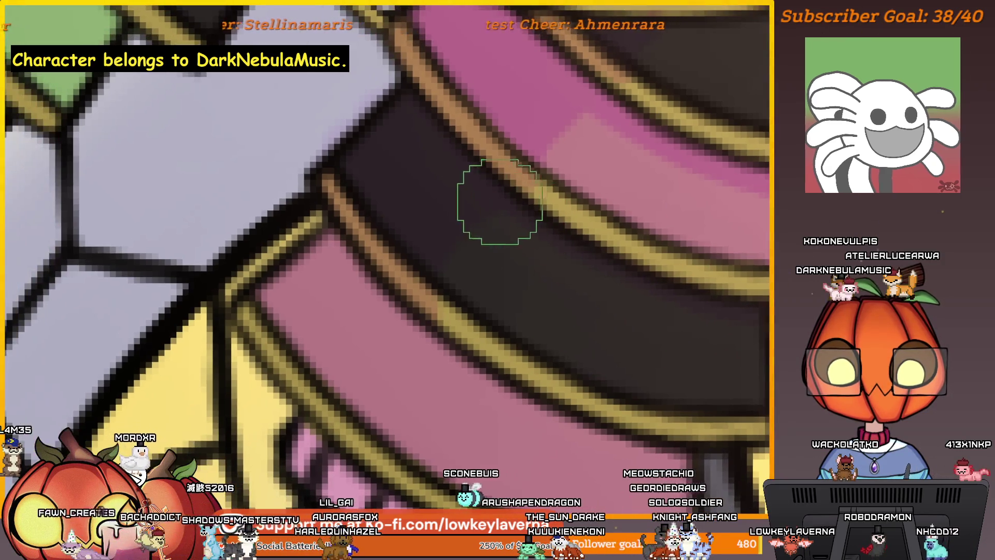
{"action": "key", "text": "bracketleft"}
{"action": "key", "text": "bracketright"}
{"action": "left_click_drag", "start_coordinate": [630, 435], "coordinate": [447, 268]}
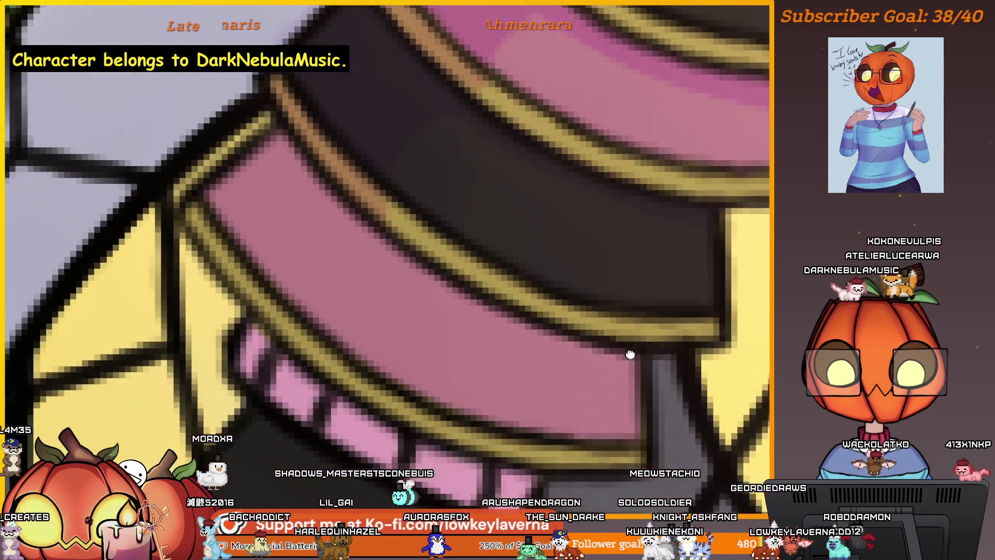
{"action": "key", "text": "bracketleft"}
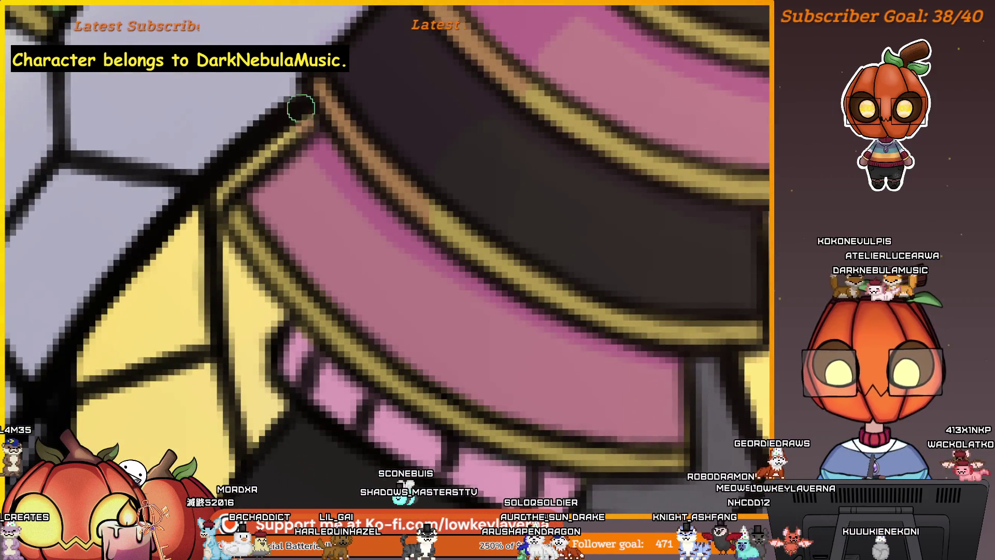
{"action": "mouse_move", "coordinate": [652, 351]}
{"action": "left_mouse_down"}
{"action": "mouse_move", "coordinate": [626, 302]}
{"action": "mouse_move", "coordinate": [658, 329]}
{"action": "left_mouse_up"}
{"action": "left_click", "coordinate": [526, 256], "text": "alt"}
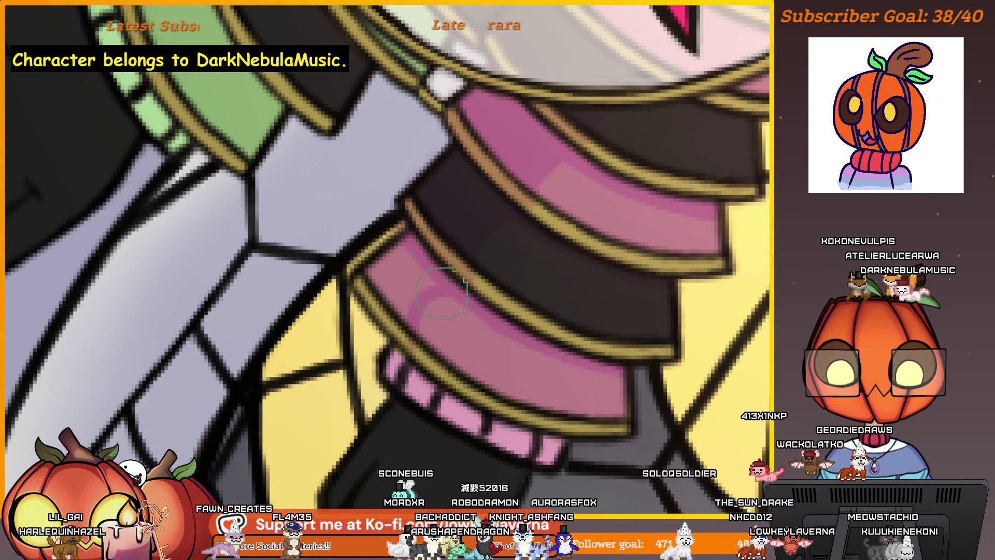
{"action": "scroll", "coordinate": [411, 342], "scroll_direction": "up", "scroll_amount": 2}
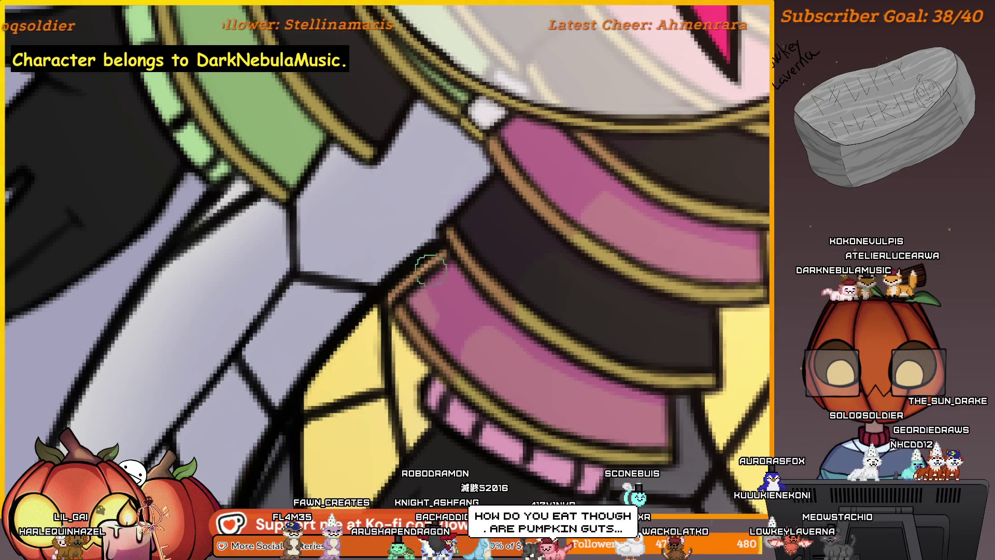
{"action": "scroll", "coordinate": [516, 326], "scroll_direction": "up", "scroll_amount": 2}
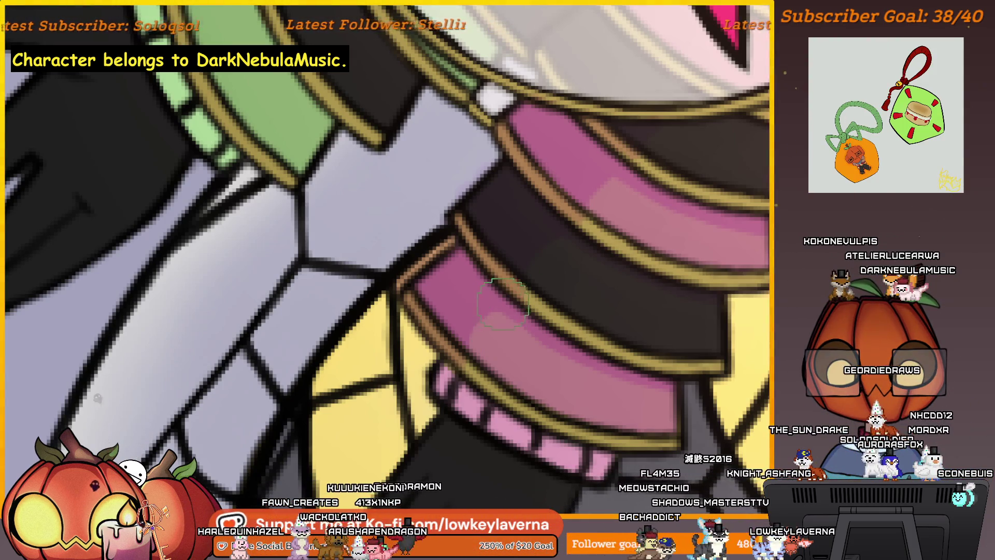
Shade the lower sleeve band deeper magenta with a soft lighter stripe, panning over it
{"action": "mouse_move", "coordinate": [566, 234]}
{"action": "left_mouse_down"}
{"action": "mouse_move", "coordinate": [547, 284]}
{"action": "mouse_move", "coordinate": [530, 266]}
{"action": "left_mouse_up"}
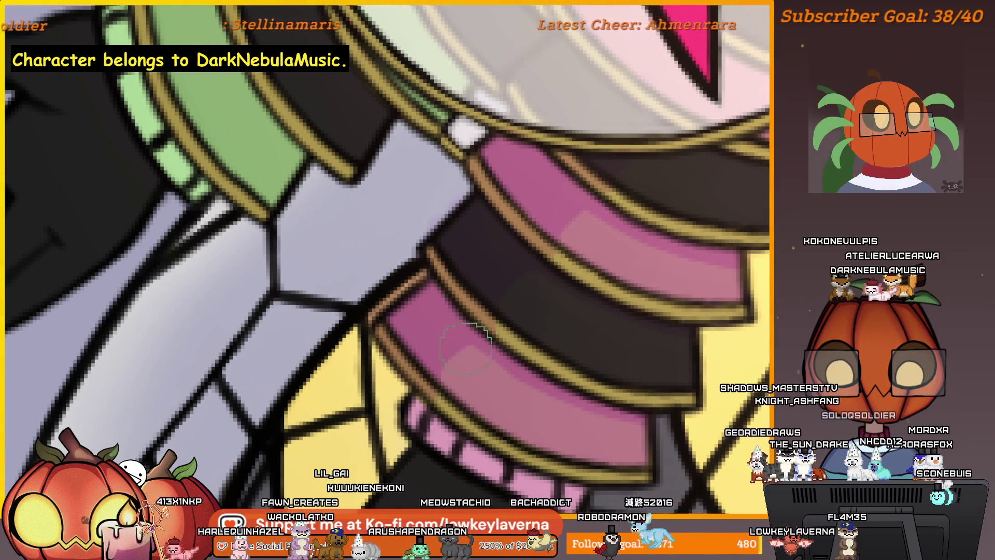
{"action": "left_click_drag", "start_coordinate": [601, 228], "coordinate": [552, 311]}
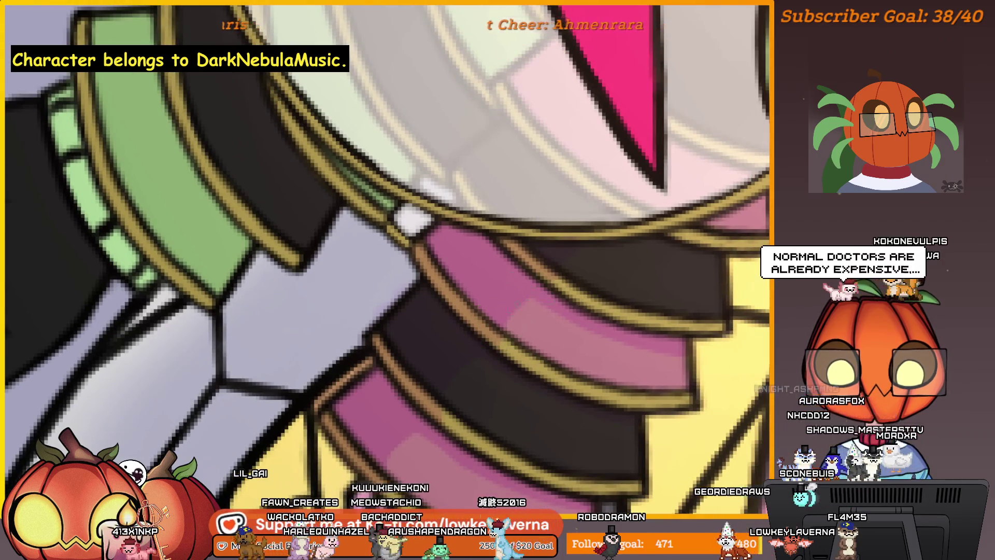
{"action": "scroll", "coordinate": [552, 315], "scroll_direction": "down", "scroll_amount": 2}
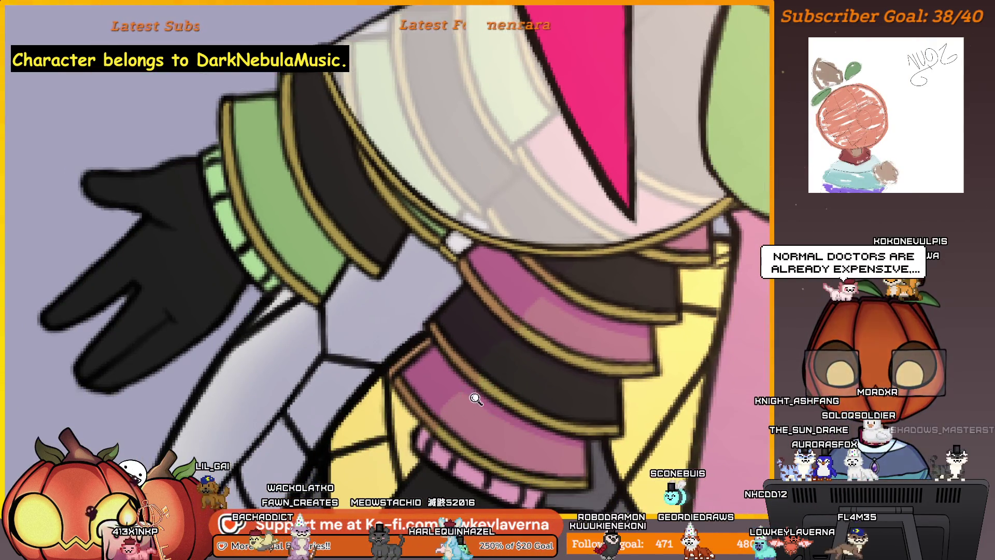
{"action": "scroll", "coordinate": [476, 399], "scroll_direction": "up", "scroll_amount": 2}
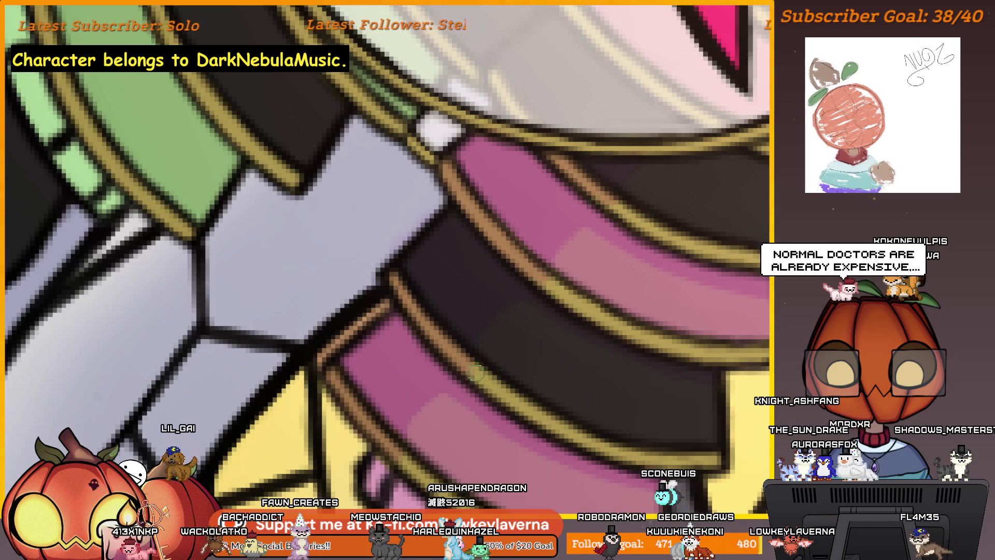
Resize the soft brush and bring the banded sleeve and glove into view for shading
{"action": "key", "text": "bracketright"}
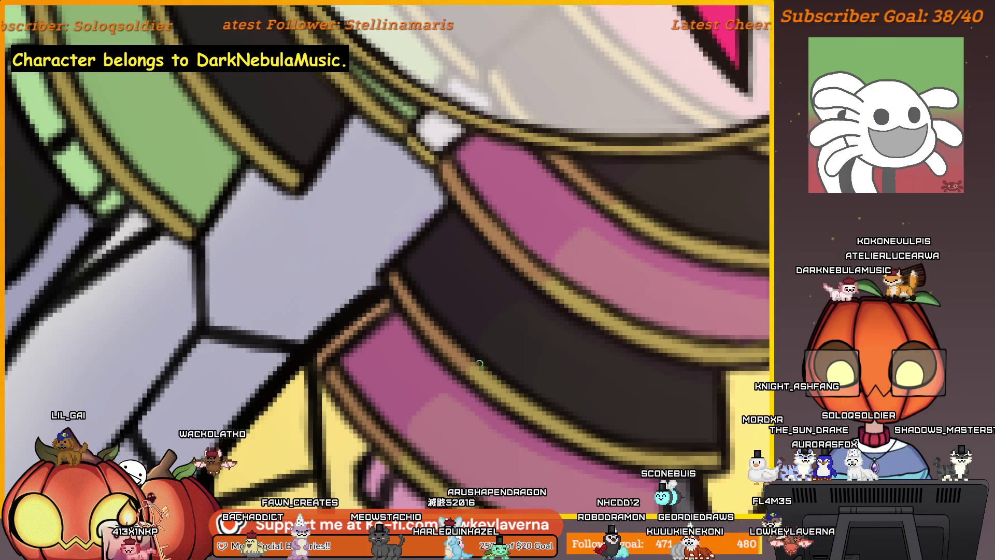
{"action": "scroll", "coordinate": [575, 260], "scroll_direction": "up", "scroll_amount": 1}
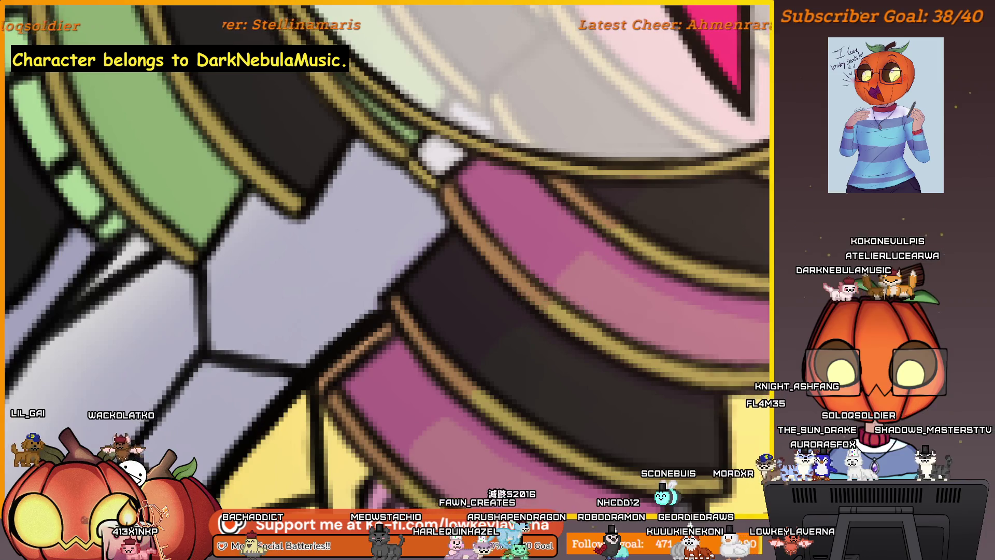
{"action": "scroll", "coordinate": [567, 299], "scroll_direction": "down", "scroll_amount": 5}
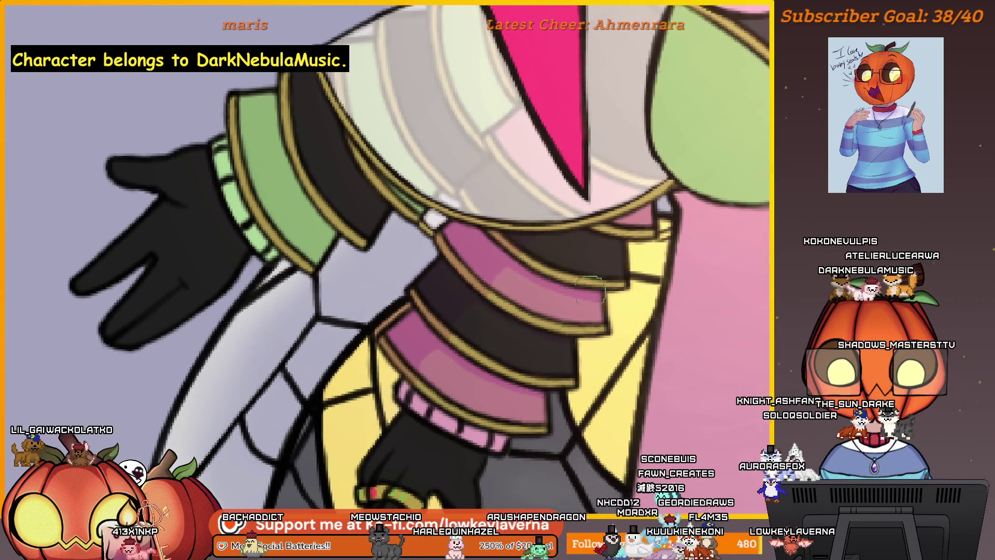
{"action": "scroll", "coordinate": [543, 395], "scroll_direction": "down", "scroll_amount": 2}
{"action": "scroll", "coordinate": [577, 222], "scroll_direction": "up", "scroll_amount": 3}
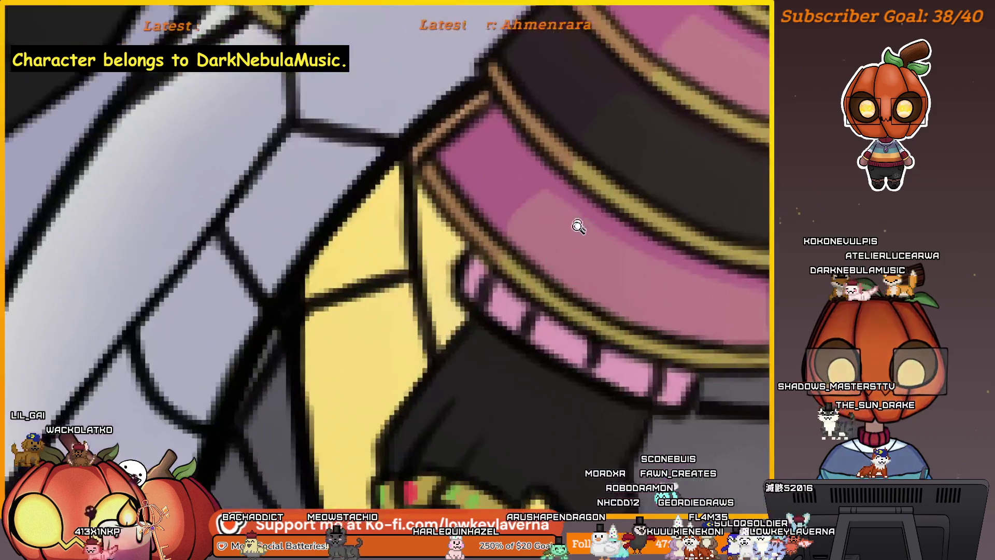
{"action": "scroll", "coordinate": [566, 322], "scroll_direction": "up", "scroll_amount": 1}
{"action": "scroll", "coordinate": [567, 321], "scroll_direction": "up", "scroll_amount": 1}
{"action": "scroll", "coordinate": [589, 342], "scroll_direction": "up", "scroll_amount": 1}
{"action": "key", "text": "["}
{"action": "key", "text": "["}
{"action": "key", "text": "["}
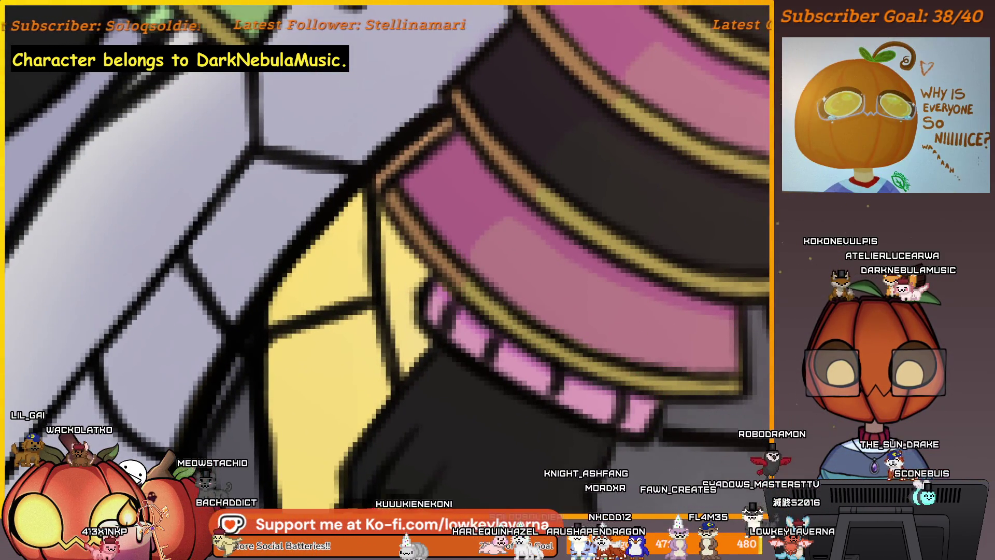
{"action": "key", "text": "]"}
{"action": "key", "text": "]"}
{"action": "key", "text": "]"}
{"action": "key", "text": "["}
{"action": "key", "text": "["}
{"action": "key", "text": "["}
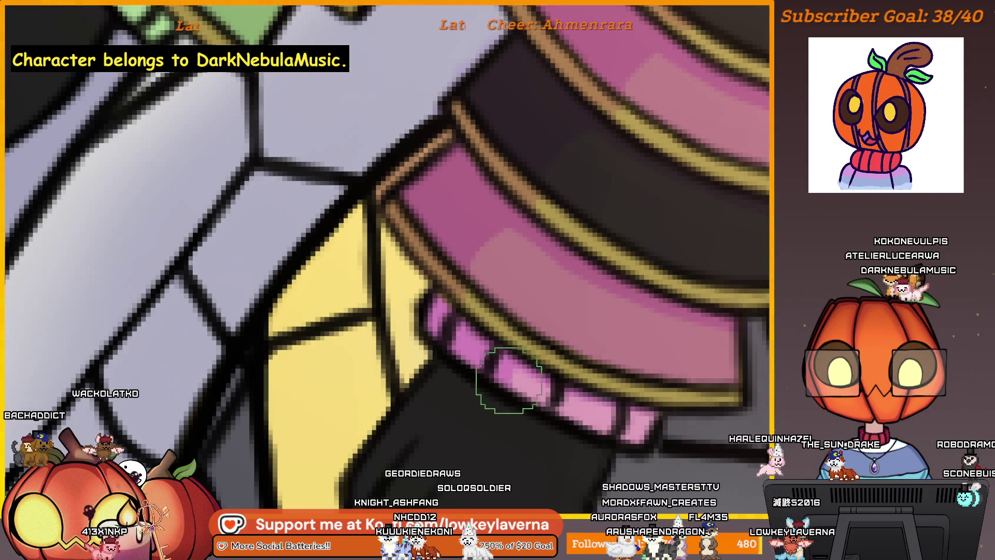
{"action": "scroll", "coordinate": [589, 414], "scroll_direction": "down", "scroll_amount": 3}
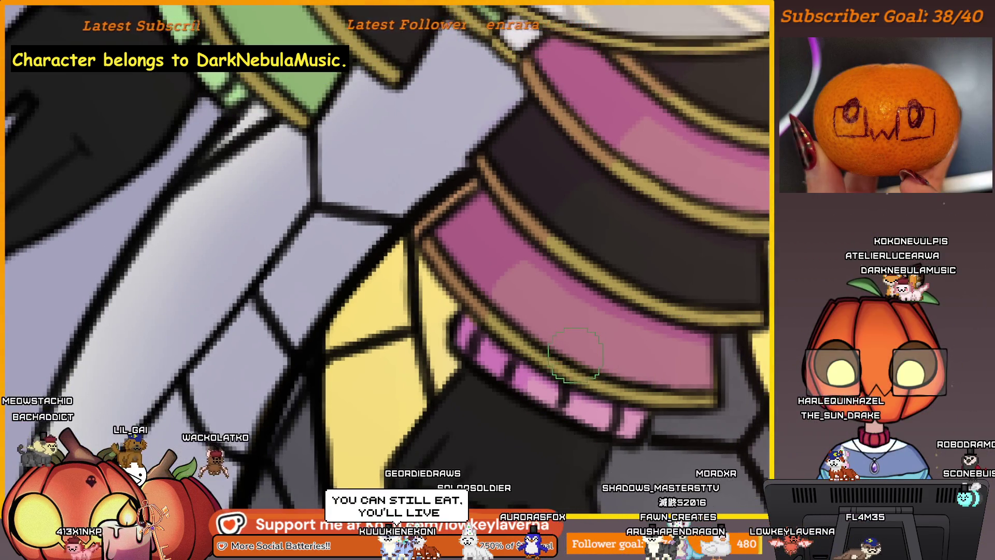
{"action": "scroll", "coordinate": [521, 342], "scroll_direction": "up", "scroll_amount": 3}
{"action": "left_click_drag", "start_coordinate": [521, 343], "coordinate": [629, 378]}
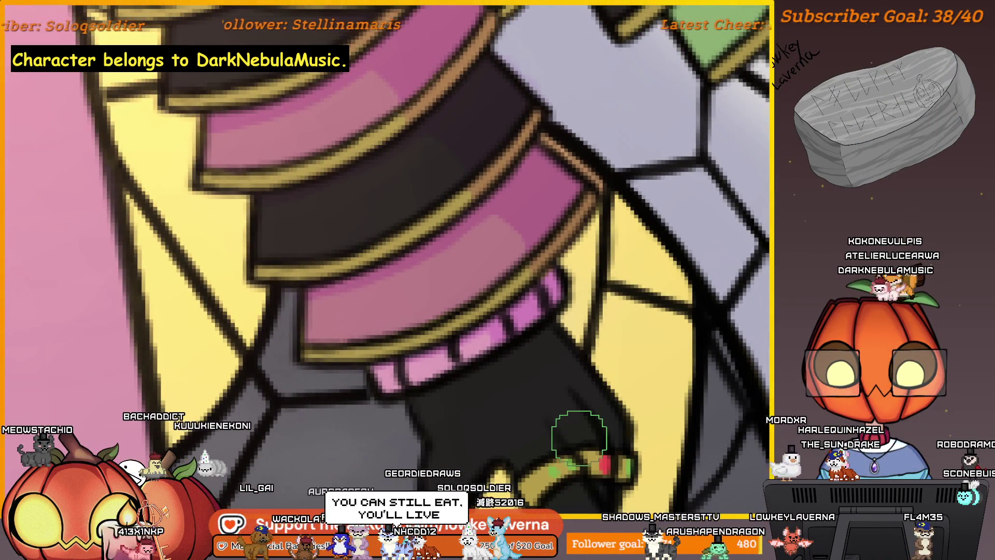
{"action": "scroll", "coordinate": [510, 344], "scroll_direction": "up", "scroll_amount": 2}
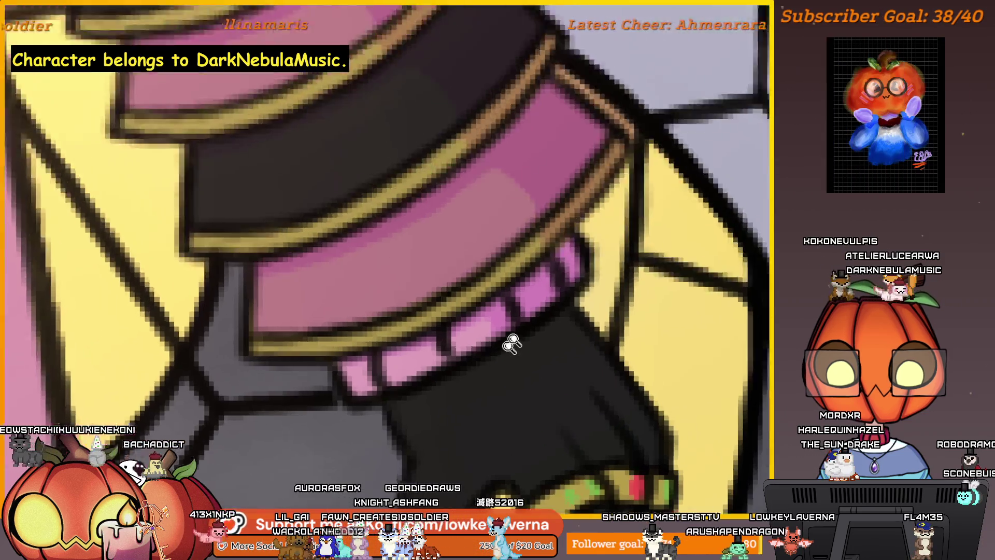
{"action": "scroll", "coordinate": [515, 355], "scroll_direction": "up", "scroll_amount": 2}
{"action": "scroll", "coordinate": [405, 335], "scroll_direction": "up", "scroll_amount": 1}
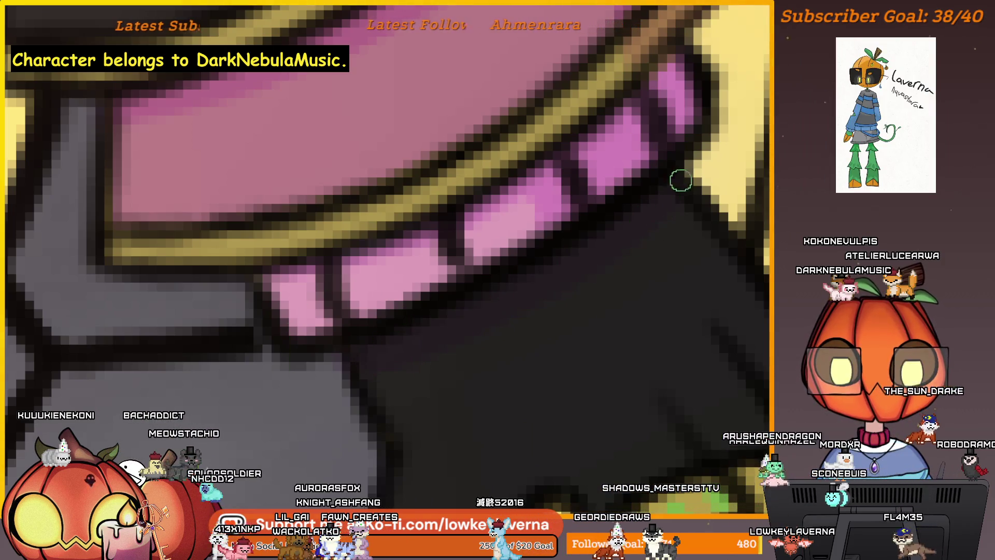
{"action": "scroll", "coordinate": [591, 273], "scroll_direction": "down", "scroll_amount": 3}
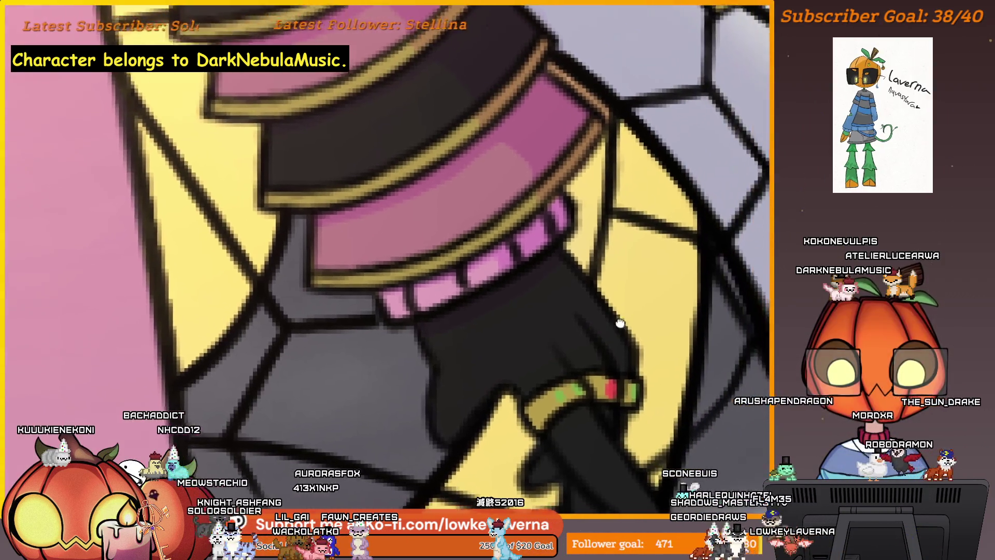
{"action": "scroll", "coordinate": [604, 326], "scroll_direction": "up", "scroll_amount": 1}
{"action": "scroll", "coordinate": [604, 326], "scroll_direction": "up", "scroll_amount": 2}
{"action": "left_click_drag", "start_coordinate": [604, 327], "coordinate": [581, 348]}
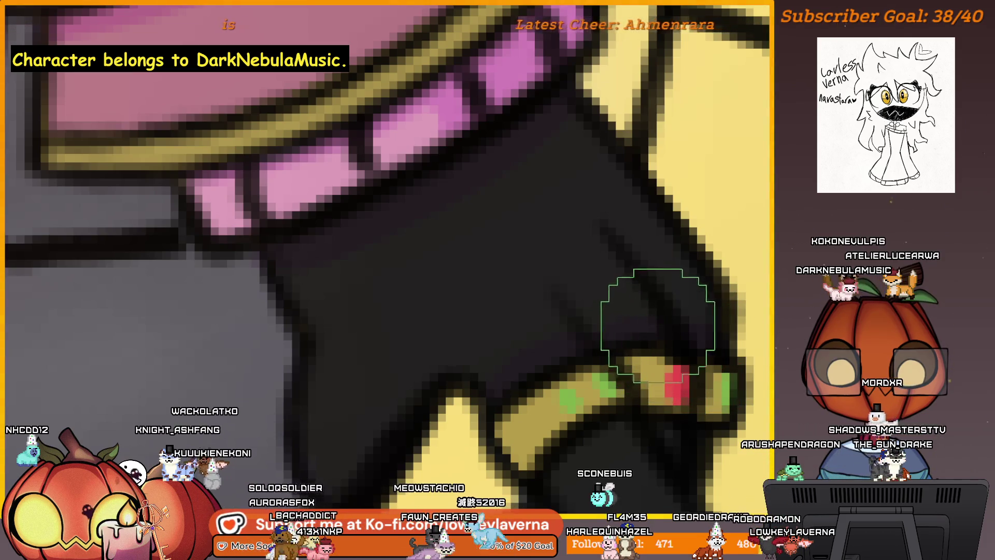
{"action": "scroll", "coordinate": [650, 405], "scroll_direction": "down", "scroll_amount": 2}
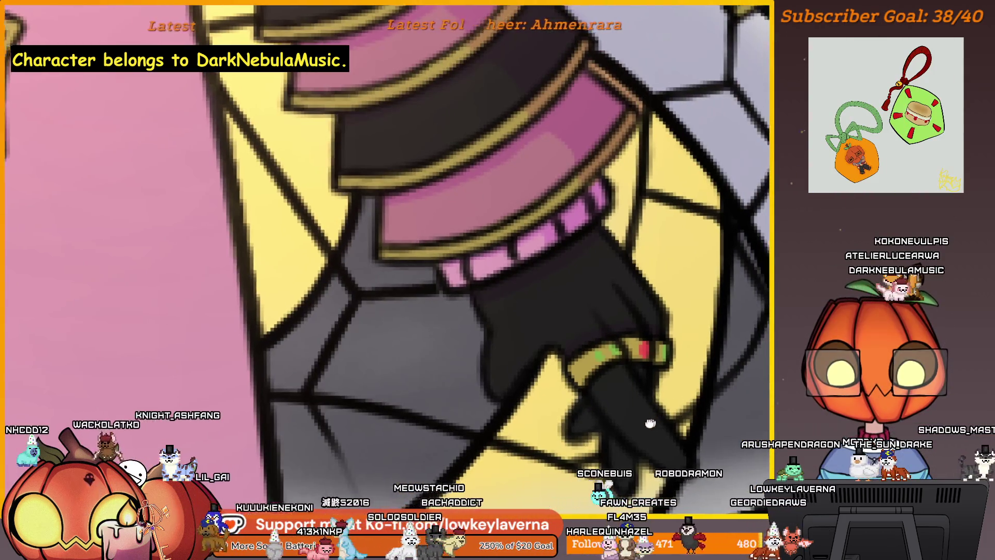
{"action": "scroll", "coordinate": [615, 393], "scroll_direction": "up", "scroll_amount": 3}
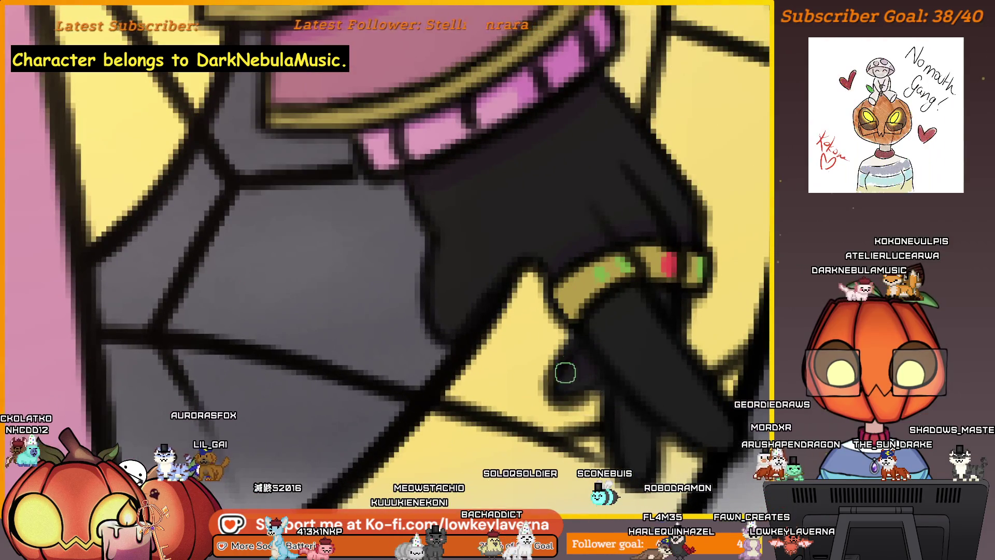
{"action": "scroll", "coordinate": [669, 299], "scroll_direction": "down", "scroll_amount": 1}
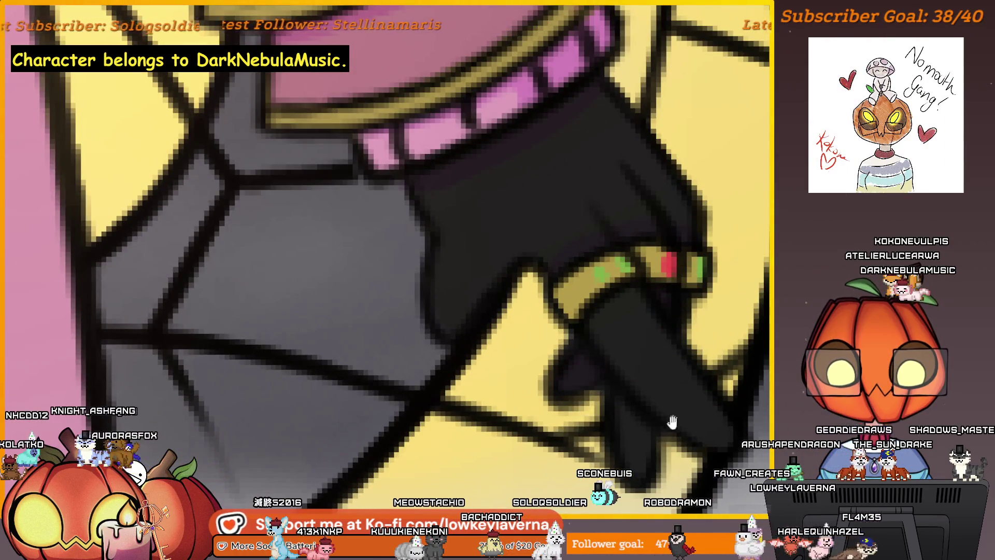
{"action": "scroll", "coordinate": [641, 376], "scroll_direction": "down", "scroll_amount": 2}
{"action": "scroll", "coordinate": [650, 369], "scroll_direction": "down", "scroll_amount": 2}
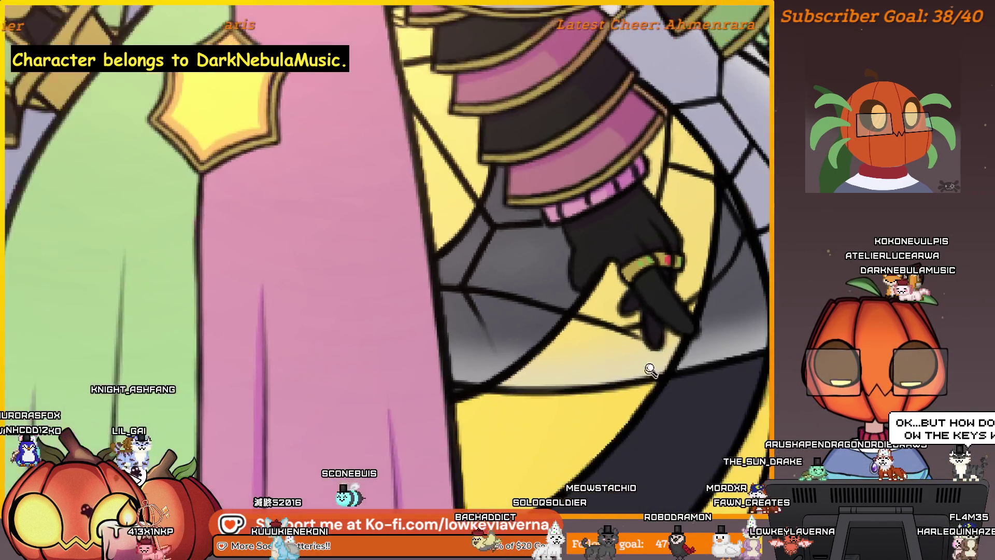
Airbrush broad soft shading onto the black glove around the ringed finger
{"action": "left_click_drag", "start_coordinate": [650, 370], "coordinate": [637, 340]}
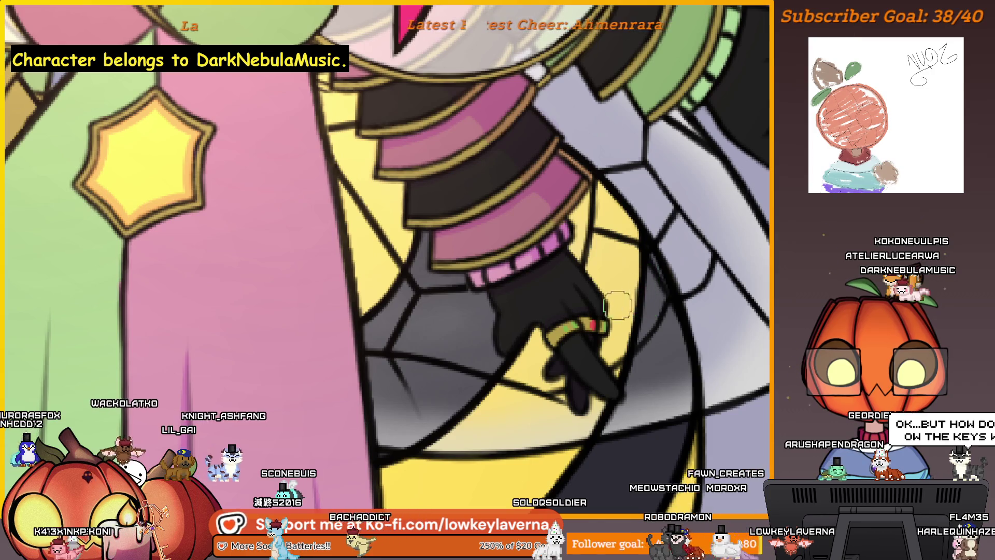
{"action": "scroll", "coordinate": [617, 305], "scroll_direction": "up", "scroll_amount": 2}
{"action": "scroll", "coordinate": [634, 282], "scroll_direction": "down", "scroll_amount": 2}
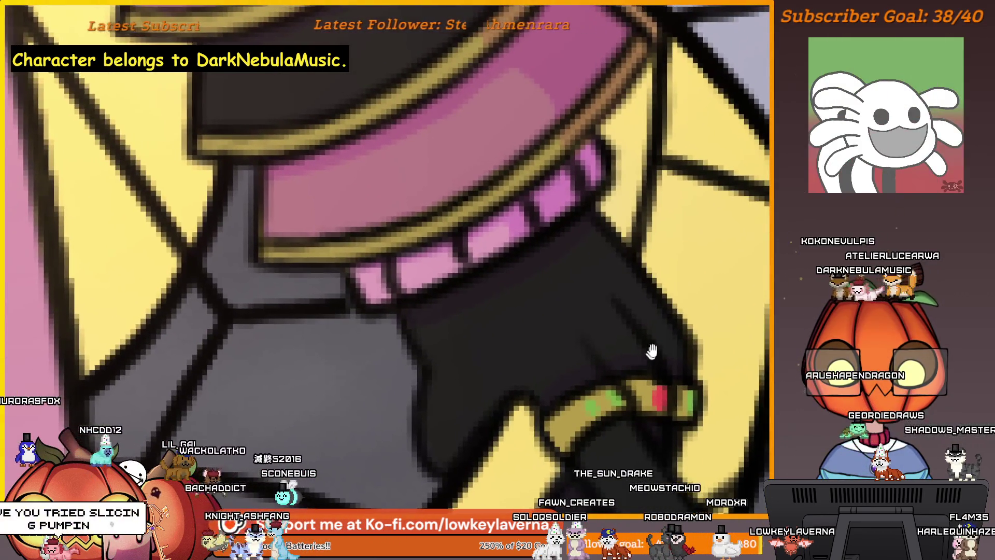
{"action": "scroll", "coordinate": [664, 350], "scroll_direction": "up", "scroll_amount": 2}
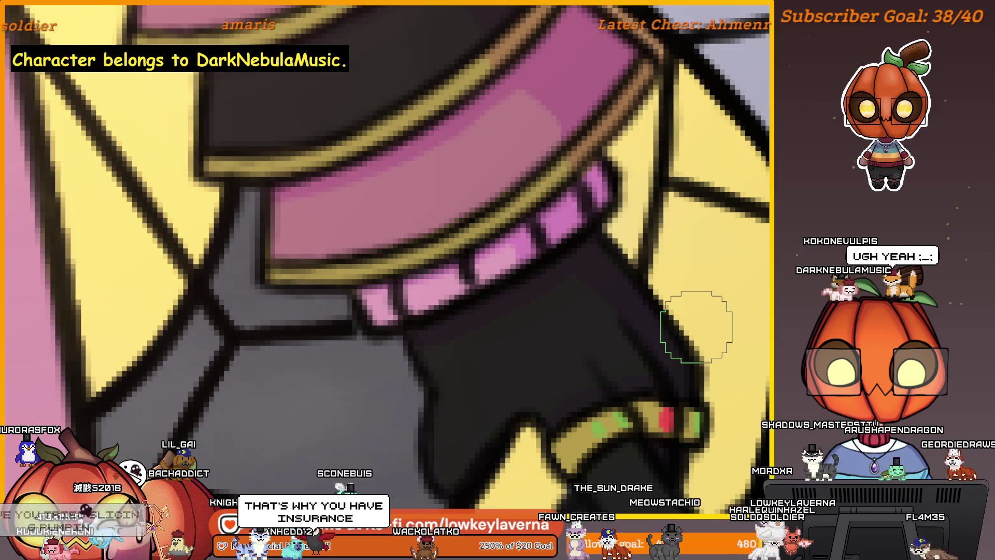
{"action": "left_click_drag", "start_coordinate": [613, 304], "coordinate": [644, 327]}
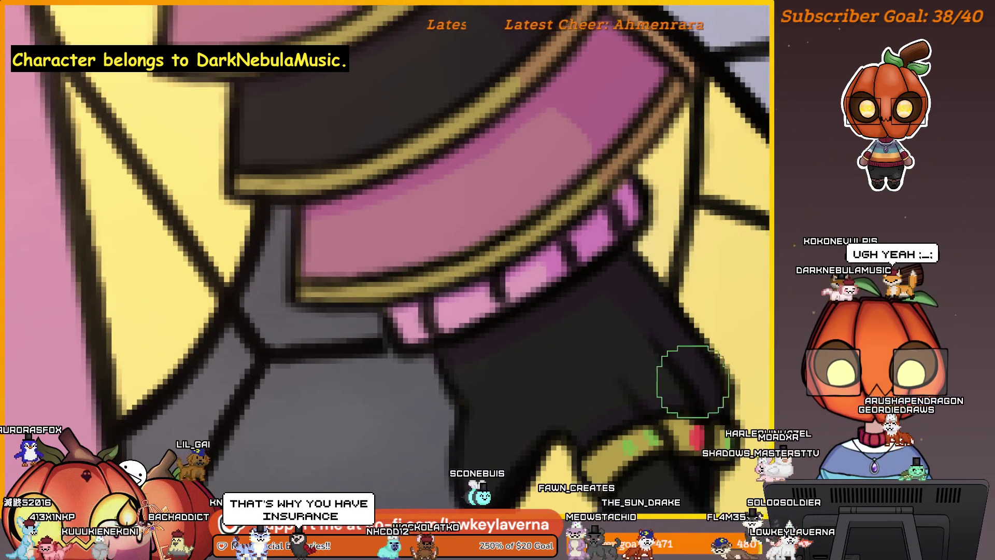
{"action": "key", "text": "bracketright"}
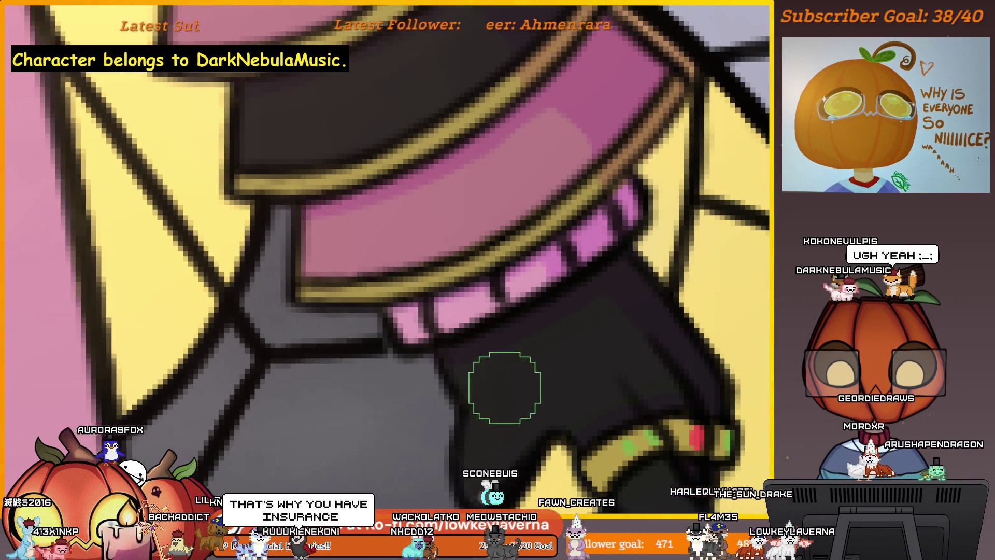
{"action": "left_click_drag", "start_coordinate": [504, 387], "coordinate": [539, 298]}
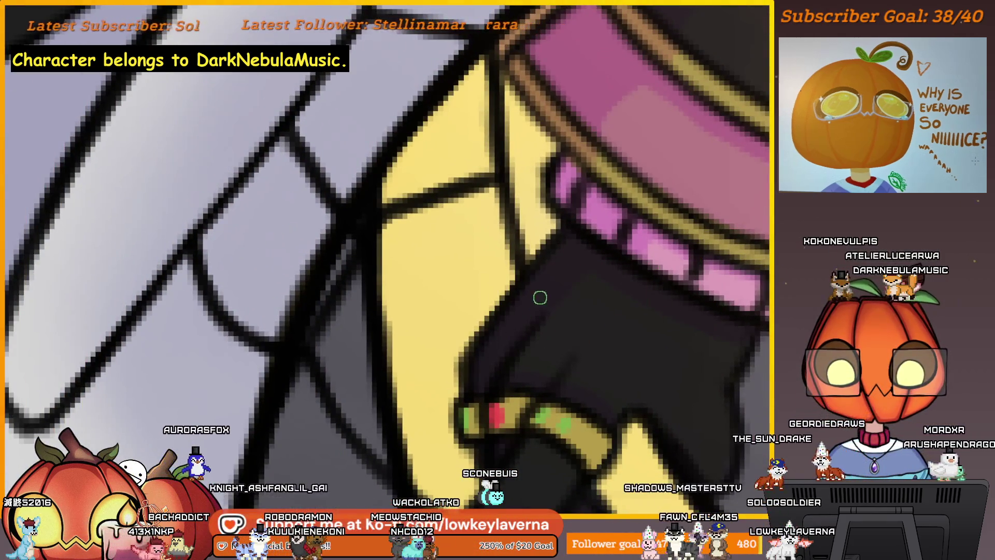
{"action": "key", "text": "bracketright"}
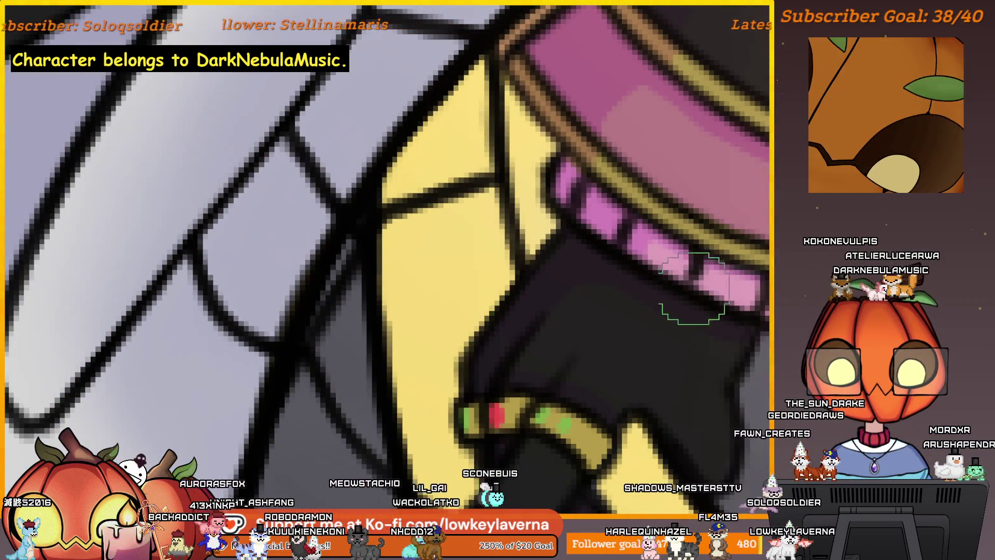
{"action": "scroll", "coordinate": [561, 281], "scroll_direction": "down", "scroll_amount": 3}
{"action": "left_click_drag", "start_coordinate": [505, 335], "coordinate": [460, 315]}
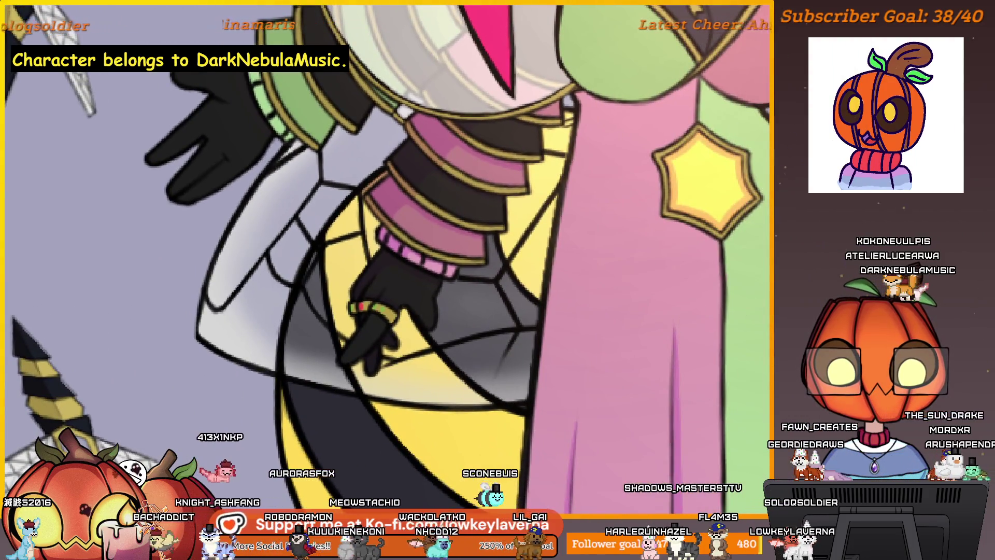
{"action": "scroll", "coordinate": [555, 304], "scroll_direction": "up", "scroll_amount": 2}
{"action": "scroll", "coordinate": [555, 284], "scroll_direction": "up", "scroll_amount": 3}
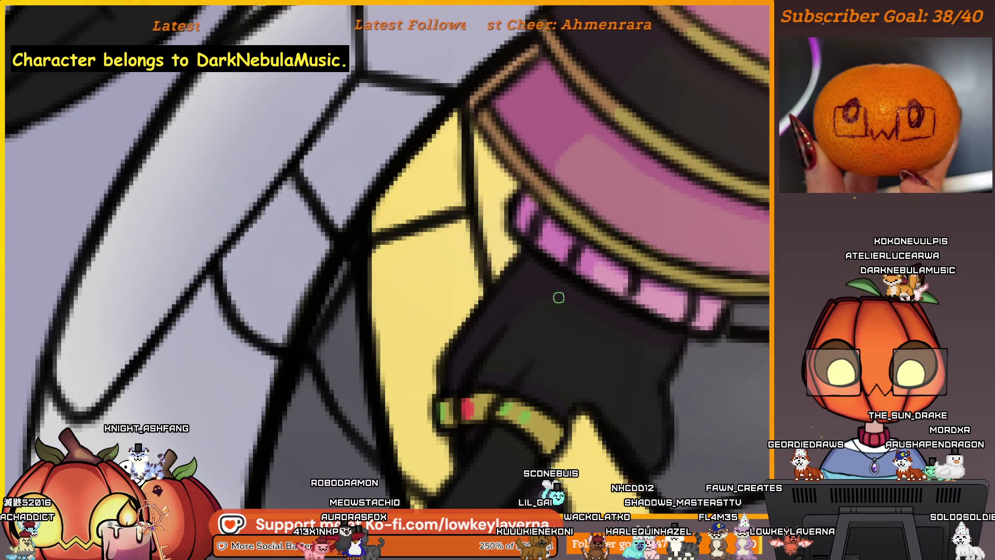
{"action": "scroll", "coordinate": [647, 259], "scroll_direction": "down", "scroll_amount": 3}
{"action": "scroll", "coordinate": [646, 260], "scroll_direction": "up", "scroll_amount": 3}
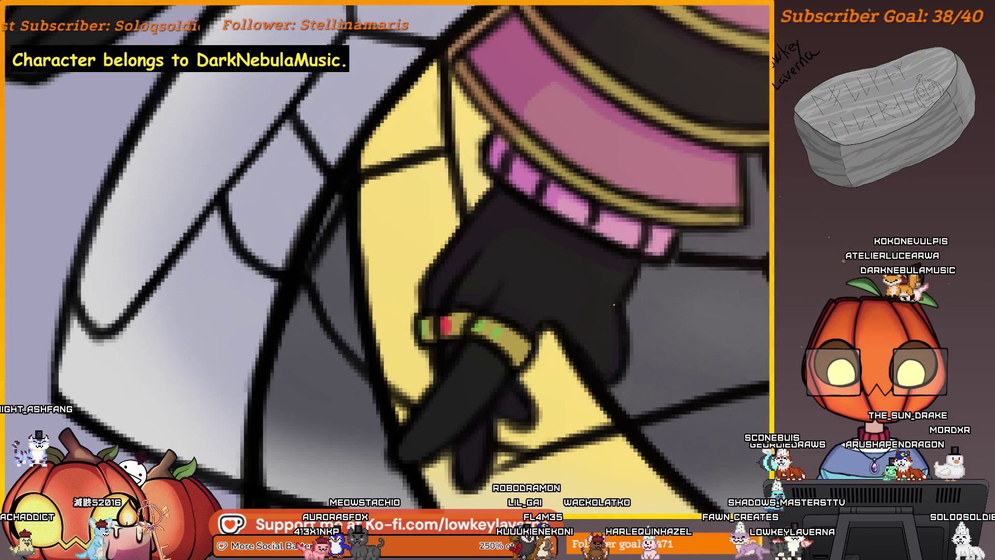
{"action": "scroll", "coordinate": [611, 364], "scroll_direction": "down", "scroll_amount": 3}
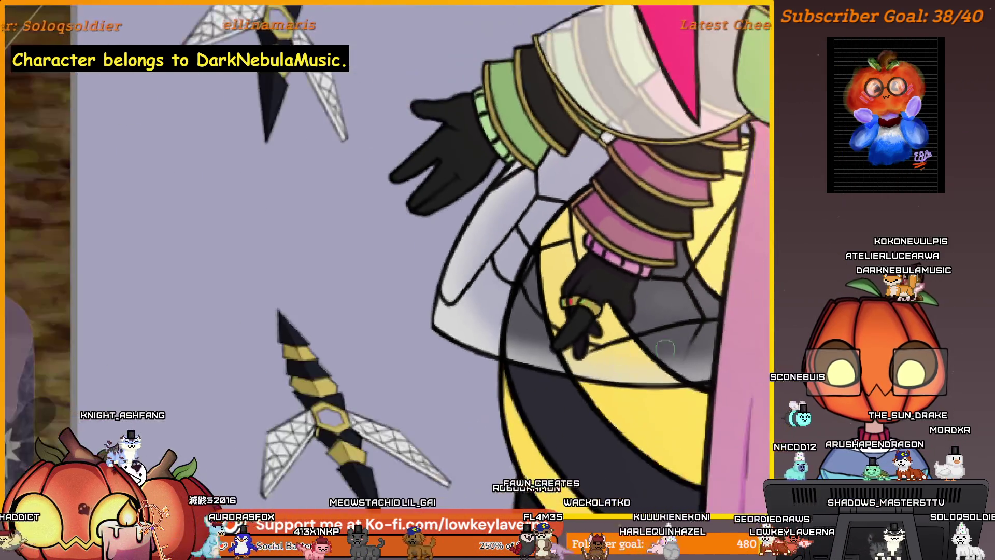
{"action": "scroll", "coordinate": [593, 352], "scroll_direction": "down", "scroll_amount": 2}
{"action": "scroll", "coordinate": [591, 373], "scroll_direction": "down", "scroll_amount": 2}
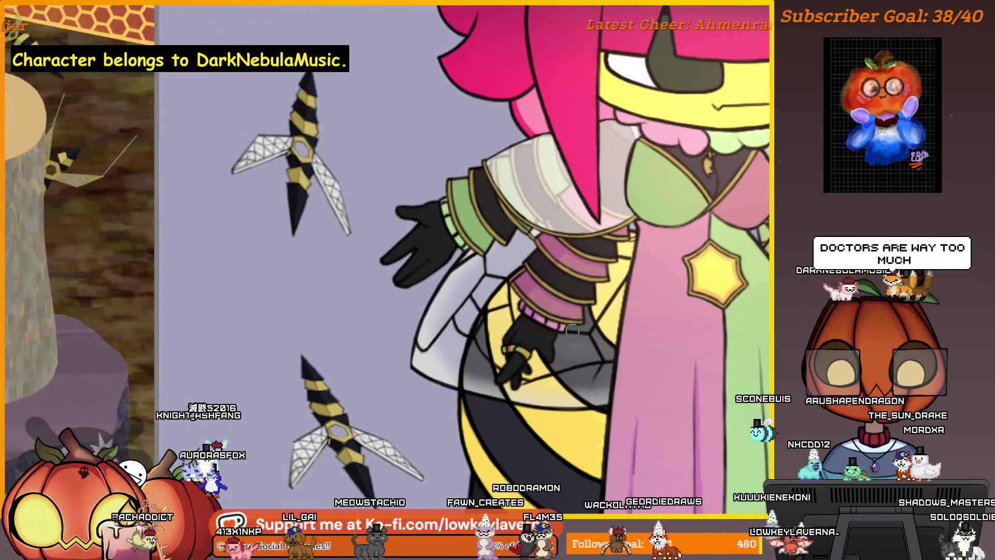
{"action": "scroll", "coordinate": [588, 397], "scroll_direction": "up", "scroll_amount": 3}
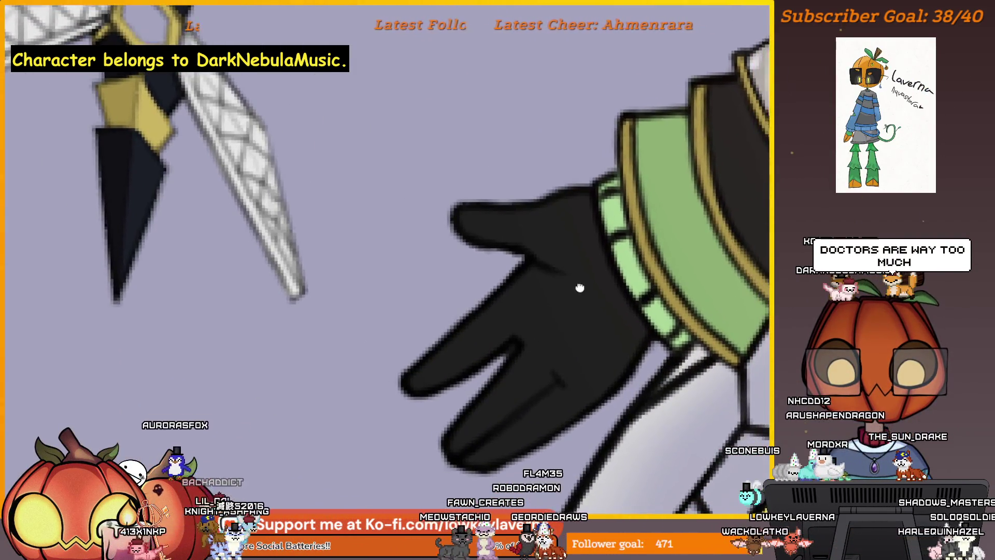
{"action": "scroll", "coordinate": [490, 309], "scroll_direction": "up", "scroll_amount": 2}
Airbrush soft shading across the raised glove's palm and fingers, then zoom out to check
{"action": "key", "text": "bracketleft"}
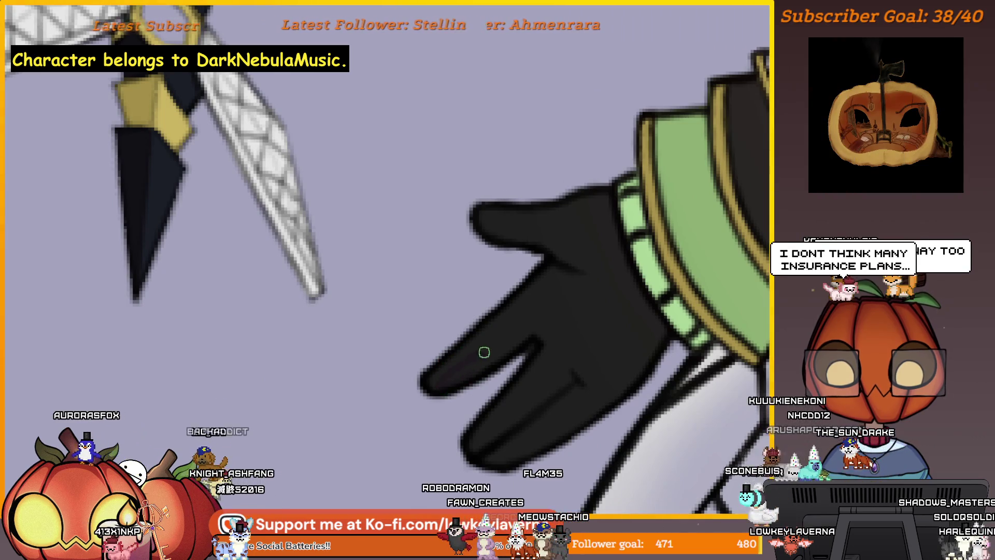
{"action": "key", "text": "bracketright"}
{"action": "key", "text": "bracketright"}
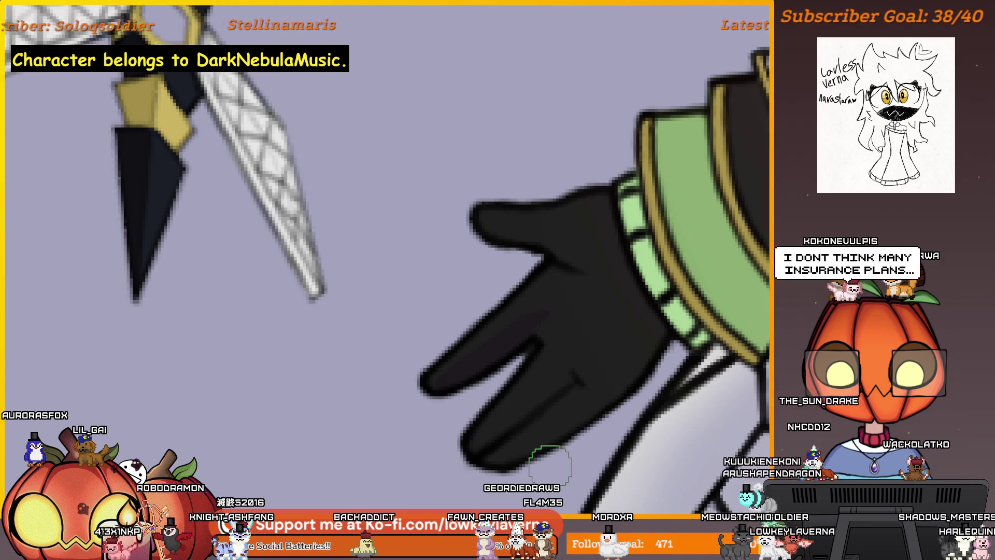
{"action": "left_click_drag", "start_coordinate": [607, 428], "coordinate": [553, 432]}
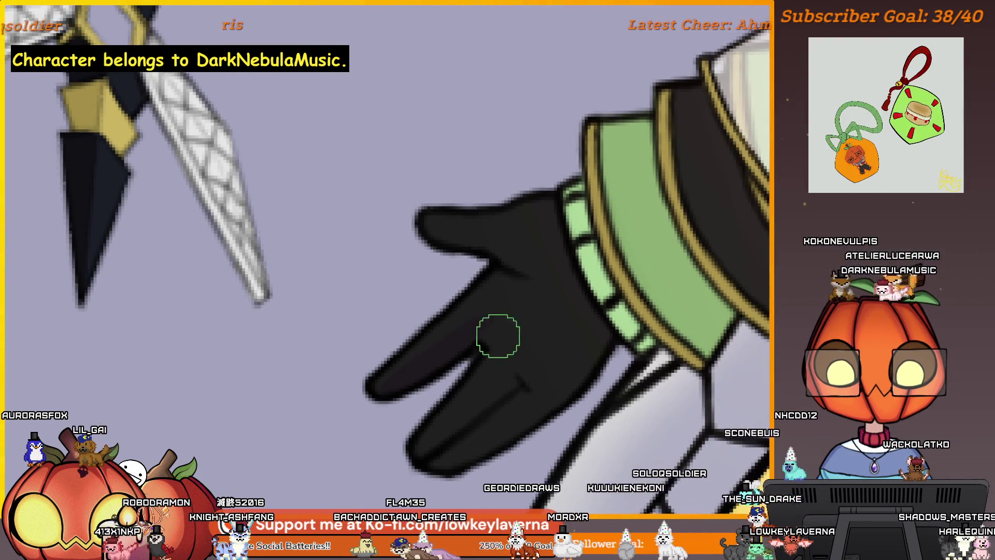
{"action": "left_click_drag", "start_coordinate": [511, 307], "coordinate": [560, 309]}
{"action": "mouse_move", "coordinate": [471, 399]}
{"action": "left_mouse_down"}
{"action": "mouse_move", "coordinate": [506, 414]}
{"action": "mouse_move", "coordinate": [519, 399]}
{"action": "left_mouse_up"}
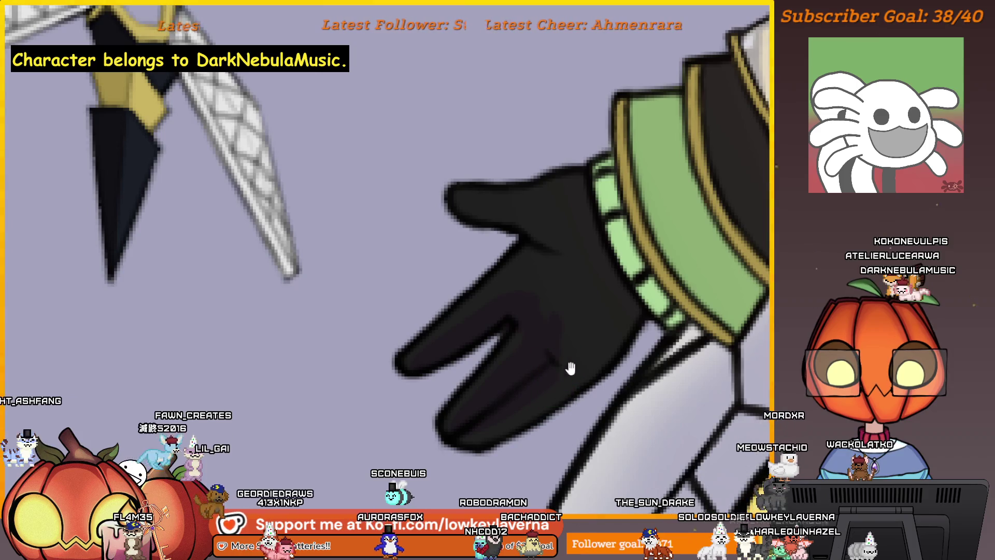
{"action": "left_click_drag", "start_coordinate": [570, 369], "coordinate": [564, 375]}
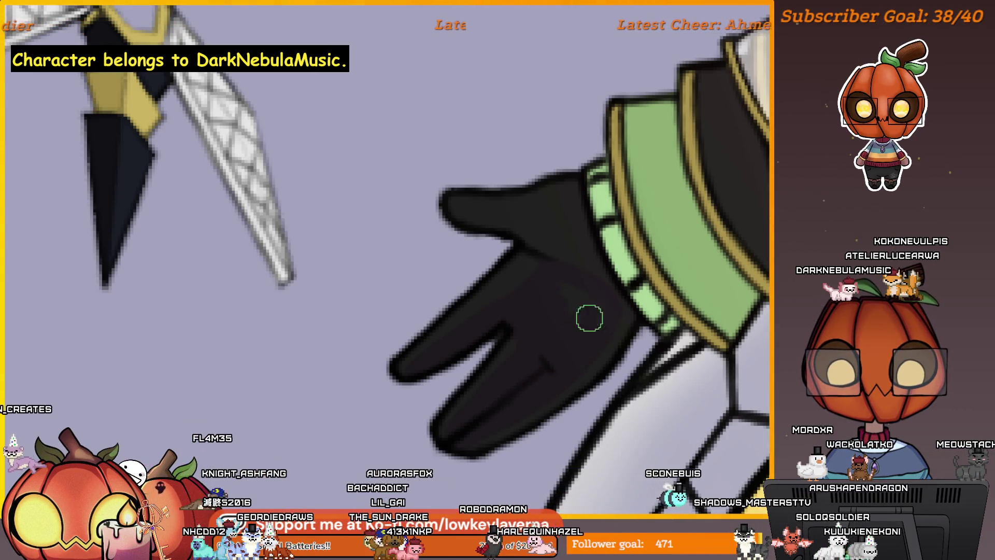
{"action": "left_click_drag", "start_coordinate": [588, 271], "coordinate": [538, 382]}
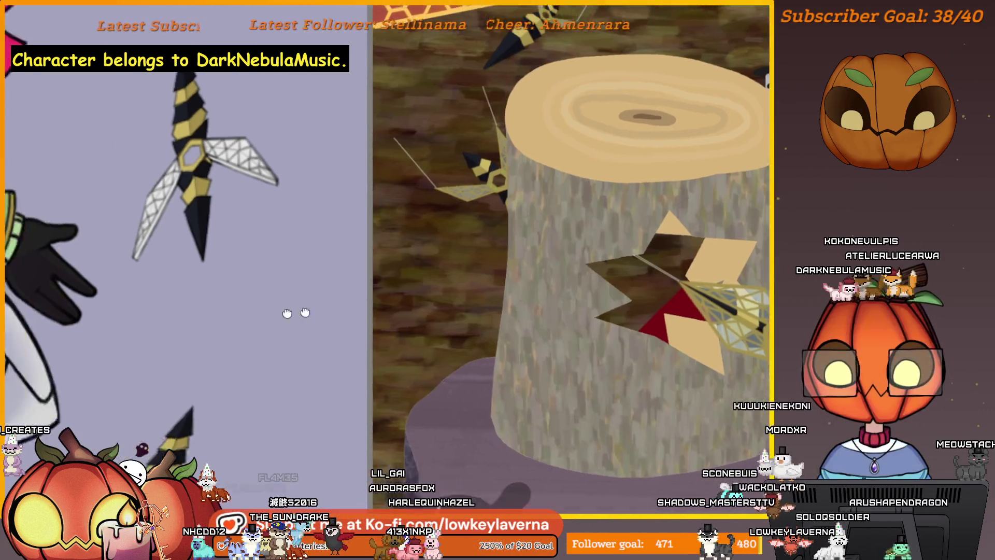
{"action": "scroll", "coordinate": [555, 210], "scroll_direction": "up", "scroll_amount": 2}
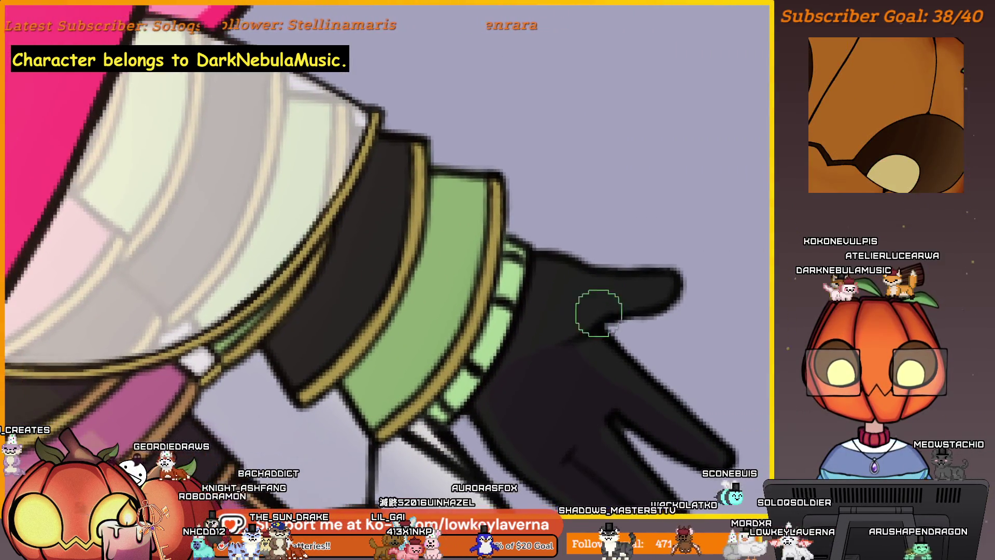
Refine the glove shading, alternating small and large soft brush sizes
{"action": "key", "text": "bracketleft"}
{"action": "key", "text": "bracketleft"}
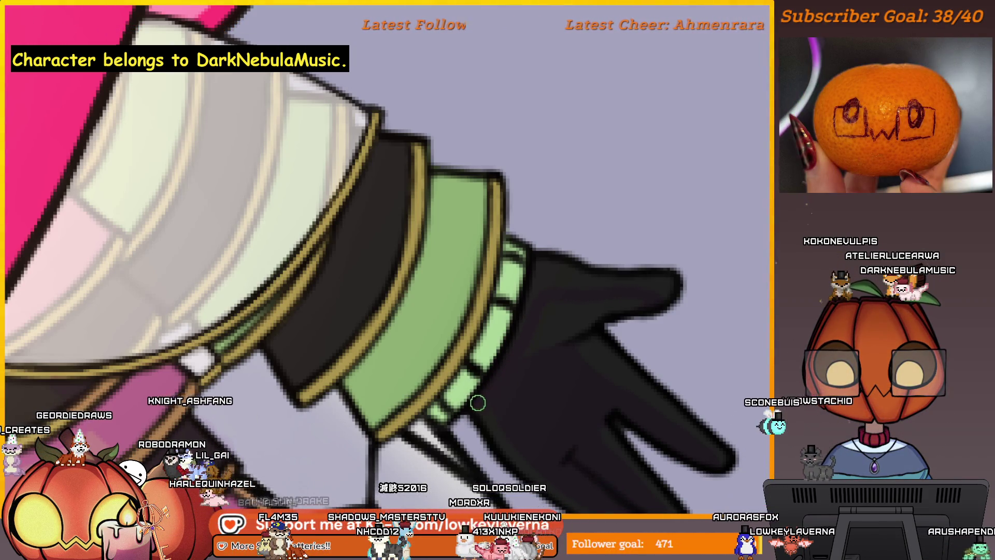
{"action": "key", "text": "bracketright"}
{"action": "key", "text": "bracketright"}
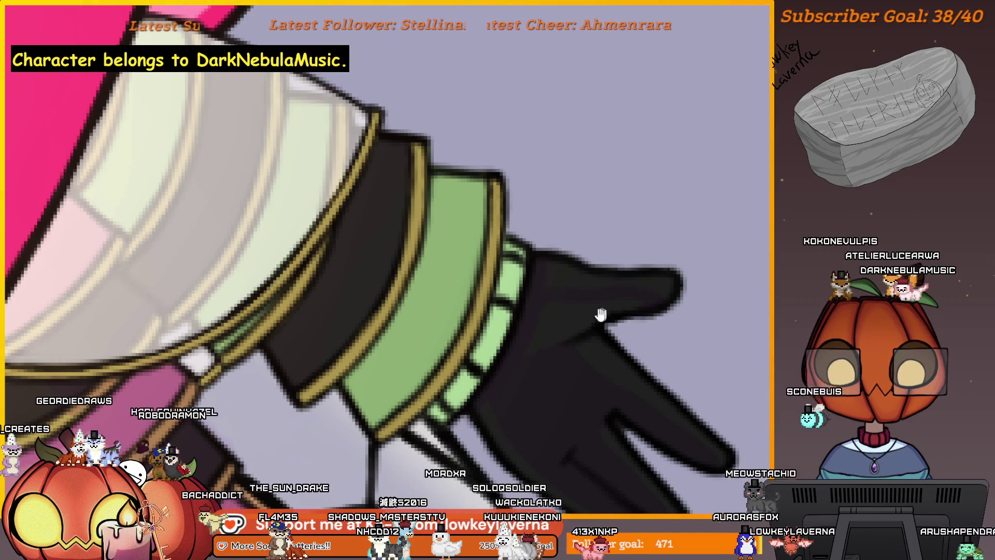
{"action": "left_click_drag", "start_coordinate": [651, 305], "coordinate": [665, 296]}
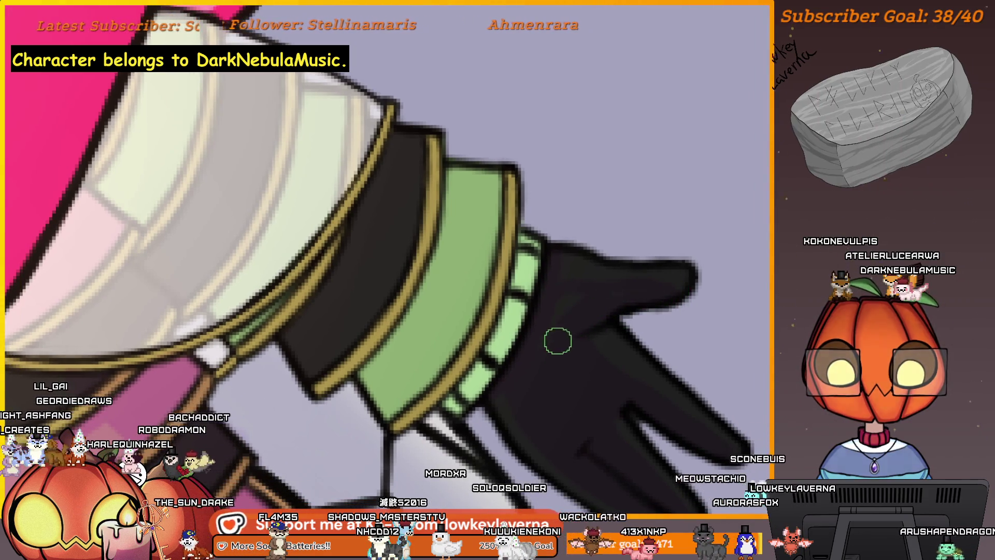
{"action": "key", "text": "bracketright"}
{"action": "key", "text": "bracketright"}
{"action": "mouse_move", "coordinate": [628, 300]}
{"action": "left_mouse_down"}
{"action": "mouse_move", "coordinate": [553, 318]}
{"action": "mouse_move", "coordinate": [526, 267]}
{"action": "left_mouse_up"}
{"action": "key", "text": "bracketleft"}
{"action": "key", "text": "bracketleft"}
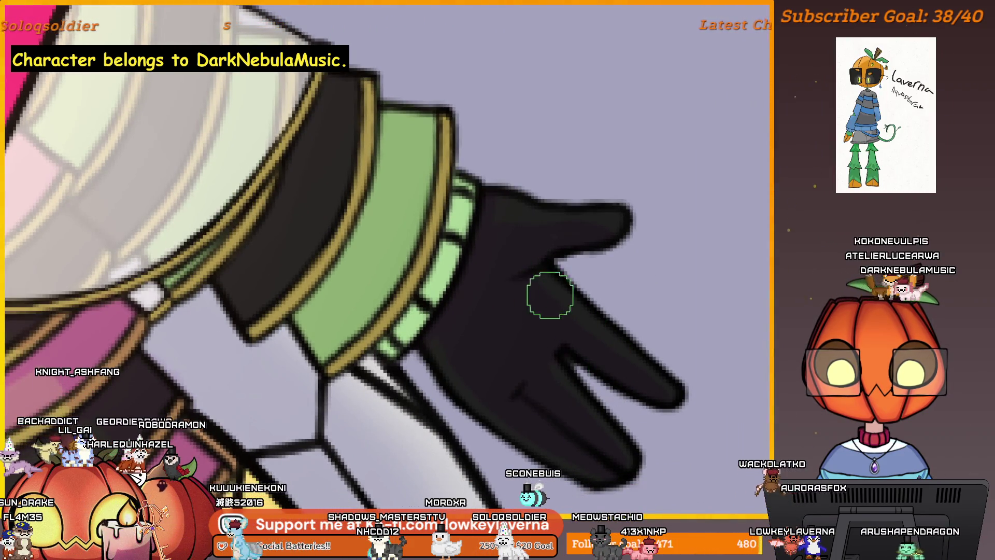
{"action": "scroll", "coordinate": [595, 334], "scroll_direction": "down", "scroll_amount": 3}
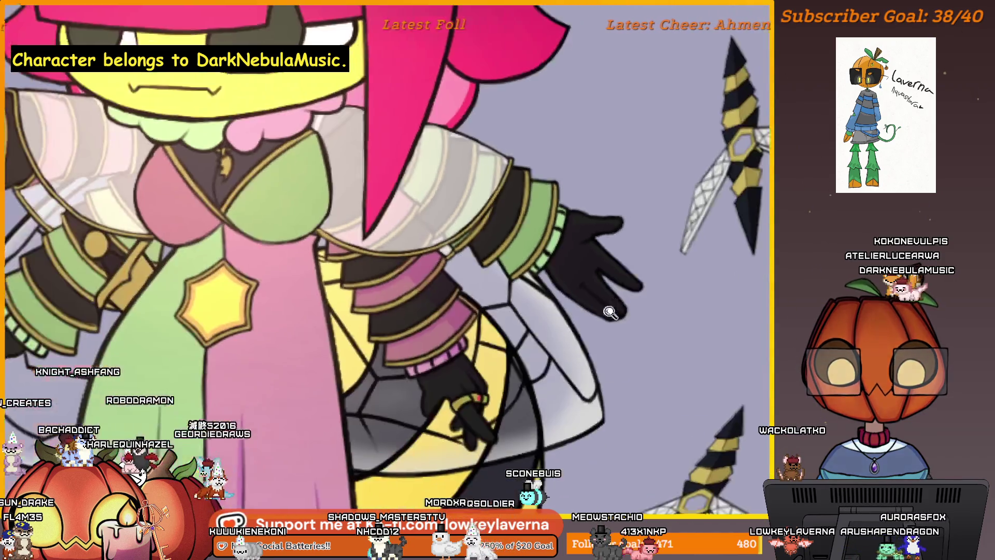
{"action": "scroll", "coordinate": [666, 267], "scroll_direction": "up", "scroll_amount": 1}
{"action": "scroll", "coordinate": [652, 249], "scroll_direction": "up", "scroll_amount": 2}
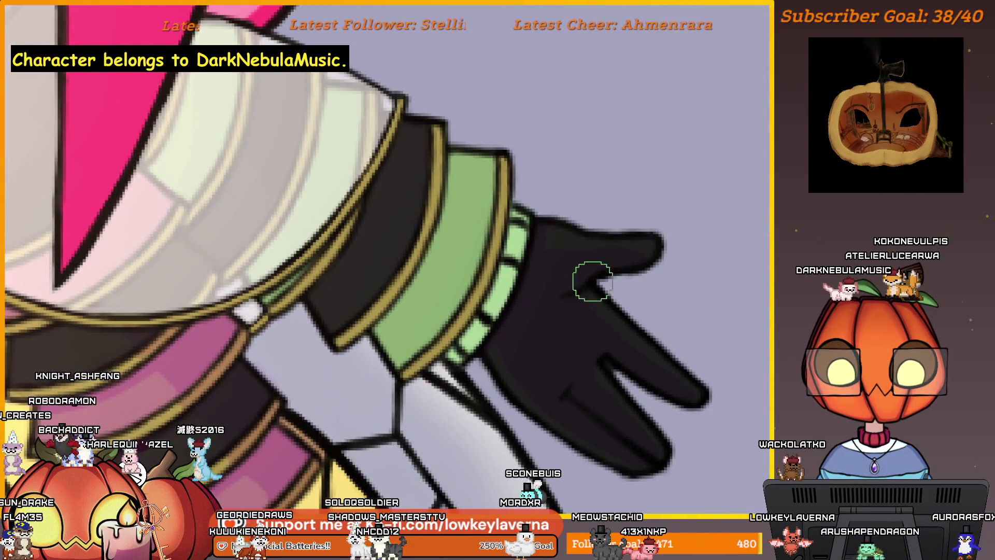
{"action": "scroll", "coordinate": [593, 281], "scroll_direction": "down", "scroll_amount": 2}
{"action": "scroll", "coordinate": [685, 300], "scroll_direction": "up", "scroll_amount": 1}
{"action": "scroll", "coordinate": [684, 302], "scroll_direction": "up", "scroll_amount": 1}
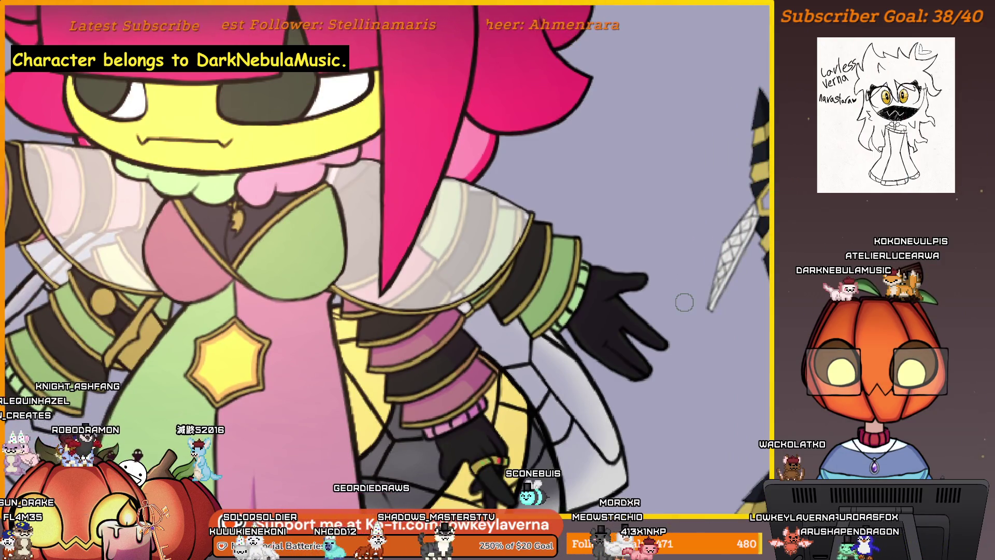
{"action": "scroll", "coordinate": [649, 264], "scroll_direction": "up", "scroll_amount": 2}
{"action": "scroll", "coordinate": [679, 300], "scroll_direction": "up", "scroll_amount": 1}
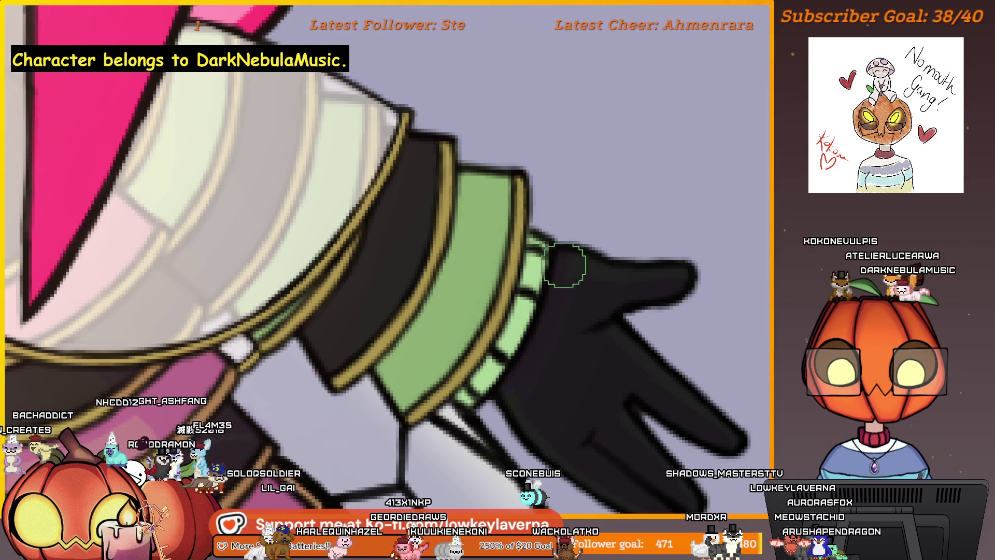
{"action": "scroll", "coordinate": [571, 303], "scroll_direction": "up", "scroll_amount": 1}
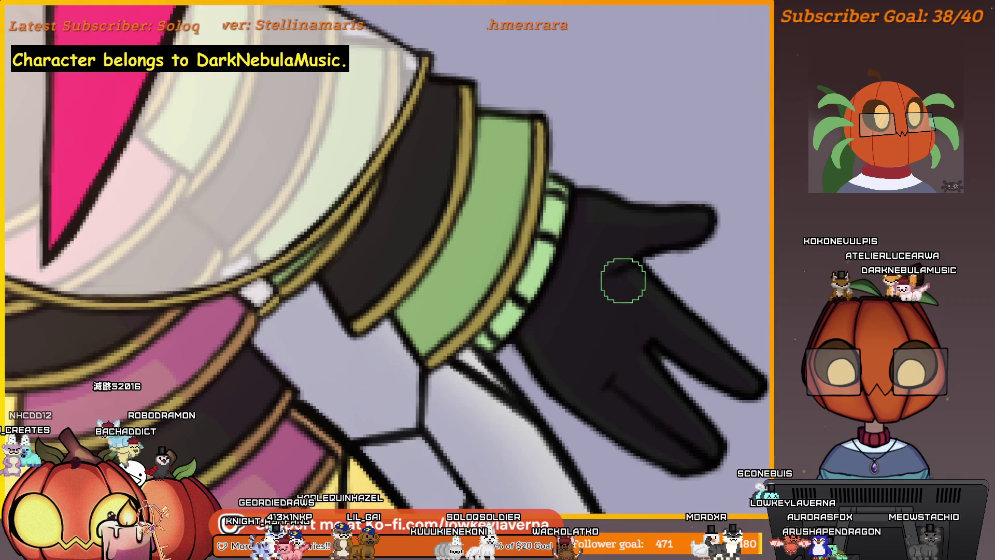
{"action": "scroll", "coordinate": [702, 282], "scroll_direction": "down", "scroll_amount": 2}
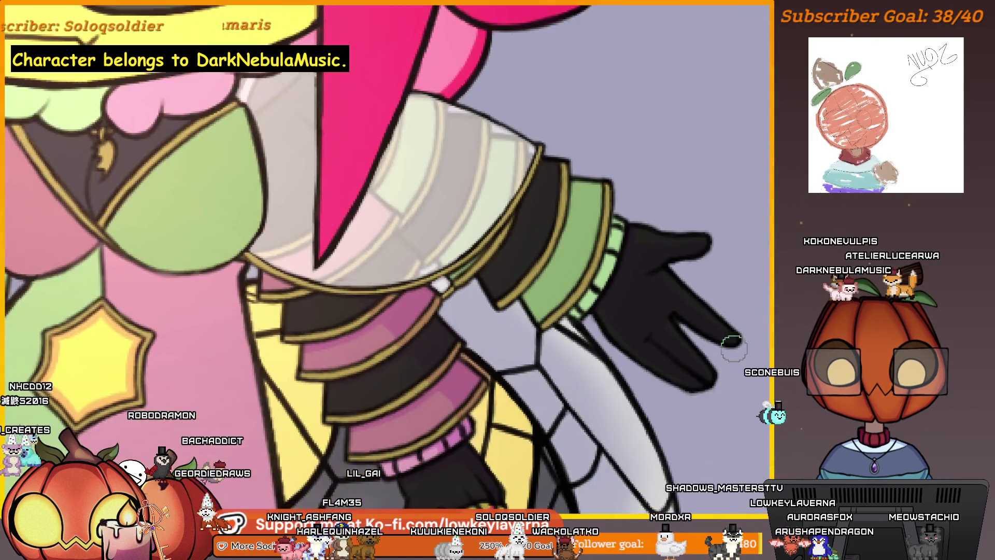
{"action": "scroll", "coordinate": [703, 281], "scroll_direction": "down", "scroll_amount": 1}
{"action": "scroll", "coordinate": [570, 296], "scroll_direction": "up", "scroll_amount": 1}
{"action": "scroll", "coordinate": [570, 297], "scroll_direction": "up", "scroll_amount": 1}
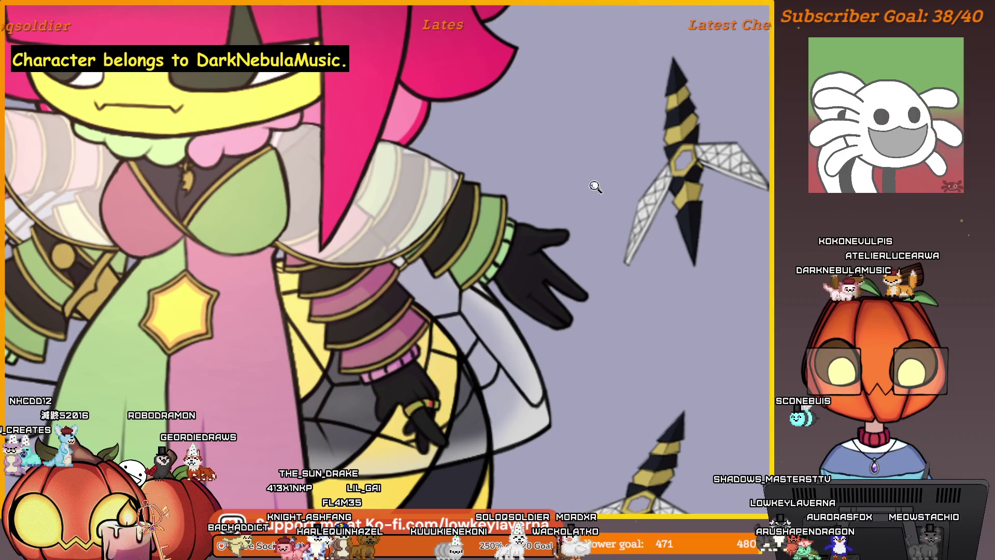
{"action": "scroll", "coordinate": [540, 244], "scroll_direction": "up", "scroll_amount": 3}
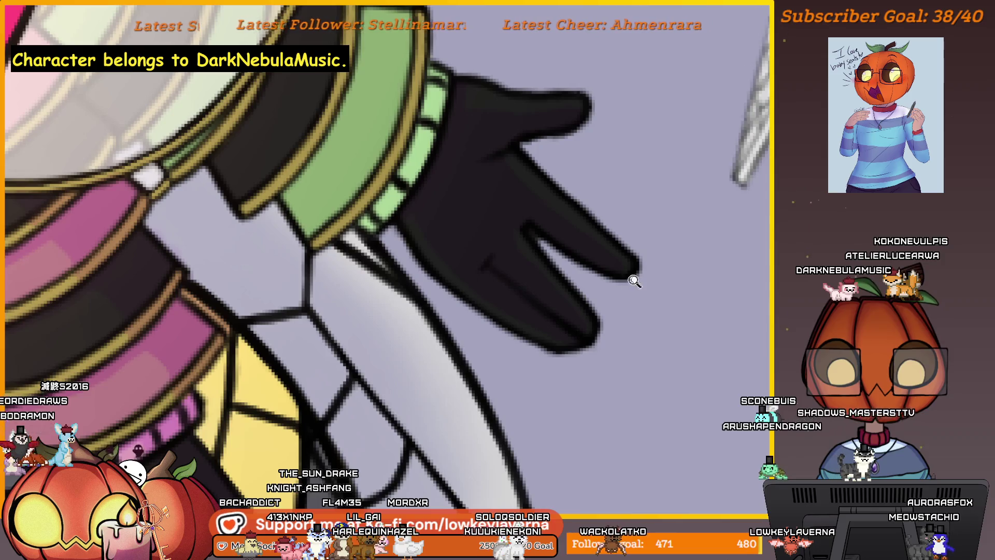
{"action": "scroll", "coordinate": [668, 319], "scroll_direction": "down", "scroll_amount": 2}
{"action": "scroll", "coordinate": [668, 320], "scroll_direction": "down", "scroll_amount": 3}
{"action": "scroll", "coordinate": [646, 340], "scroll_direction": "up", "scroll_amount": 2}
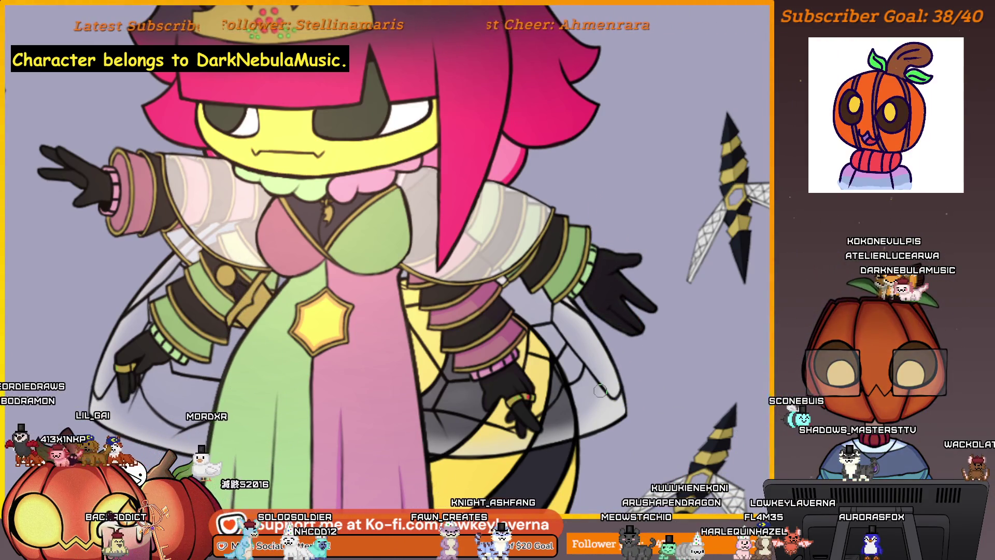
{"action": "scroll", "coordinate": [570, 230], "scroll_direction": "up", "scroll_amount": 5}
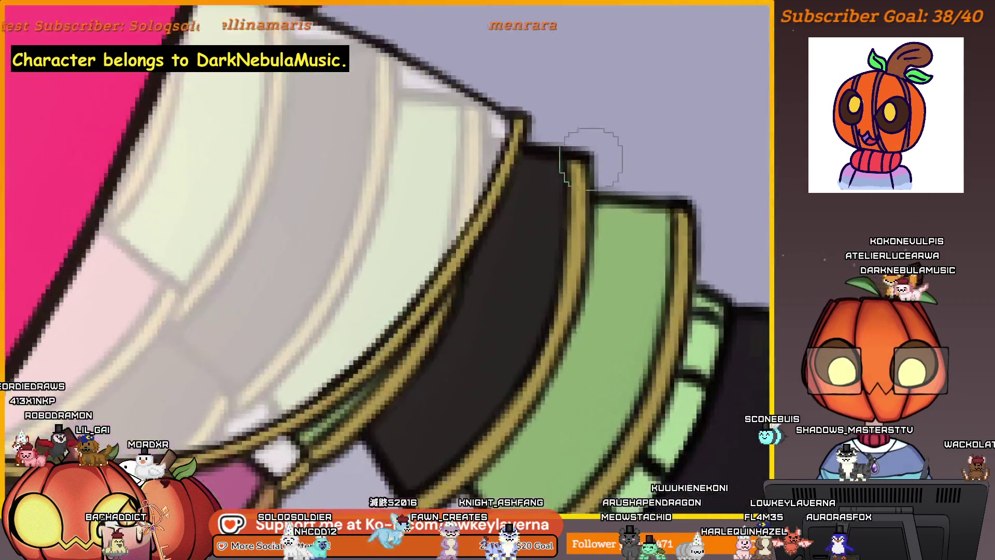
{"action": "scroll", "coordinate": [606, 318], "scroll_direction": "up", "scroll_amount": 2}
{"action": "scroll", "coordinate": [603, 355], "scroll_direction": "up", "scroll_amount": 2}
{"action": "scroll", "coordinate": [639, 377], "scroll_direction": "up", "scroll_amount": 2}
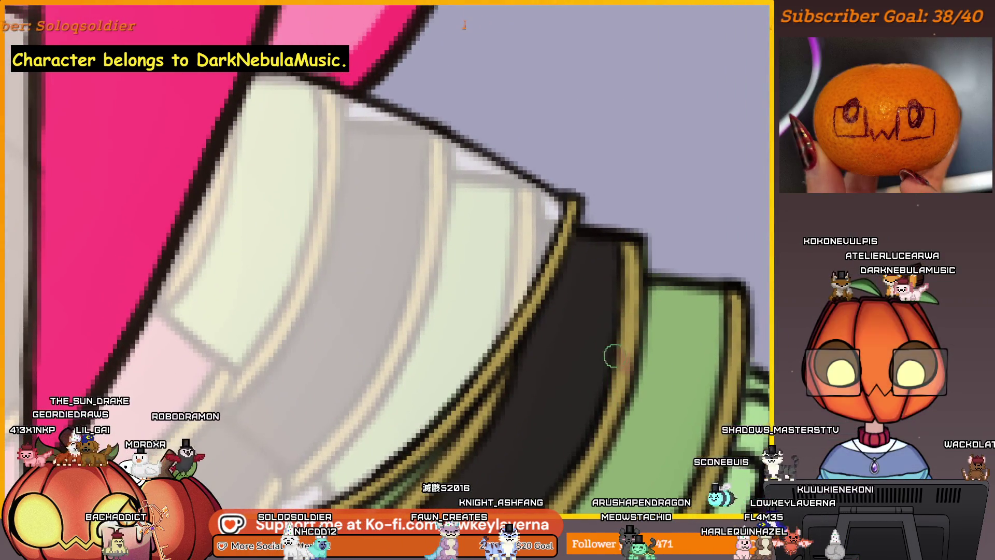
Rotate the canvas around the cuff and airbrush soft darker shading on the green and black bands
{"action": "mouse_move", "coordinate": [548, 377]}
{"action": "left_mouse_down"}
{"action": "mouse_move", "coordinate": [644, 344]}
{"action": "mouse_move", "coordinate": [631, 355]}
{"action": "left_mouse_up"}
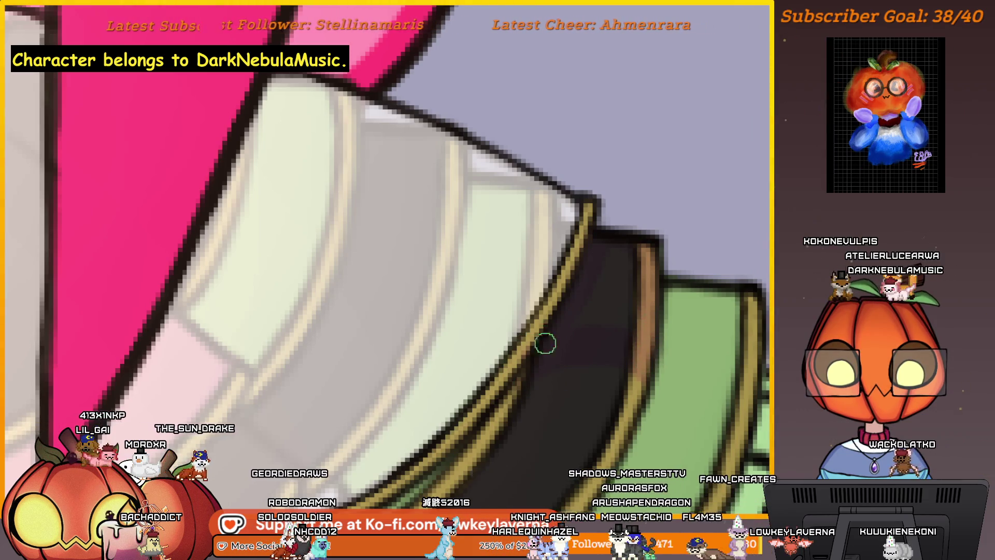
{"action": "left_click_drag", "start_coordinate": [659, 299], "coordinate": [672, 373]}
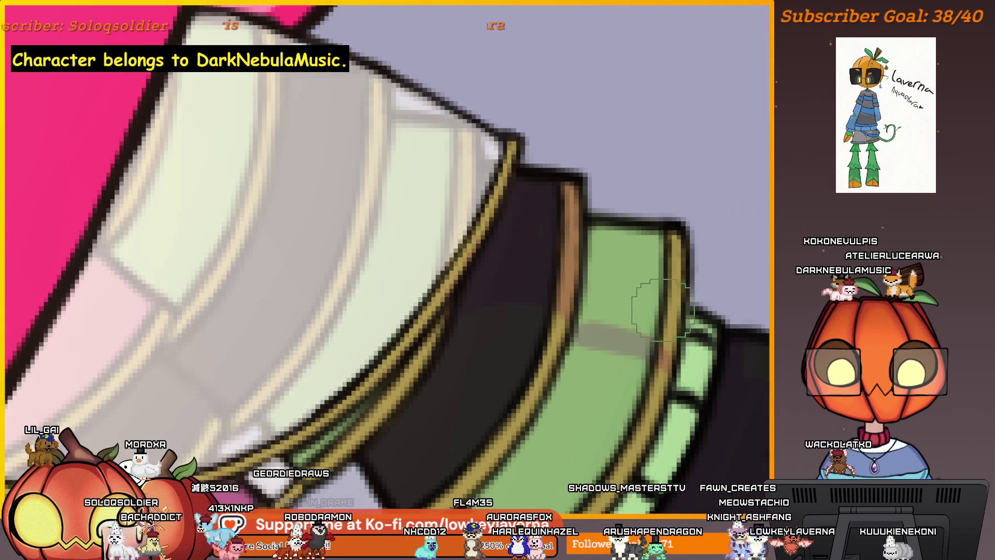
{"action": "left_click_drag", "start_coordinate": [660, 311], "coordinate": [595, 354]}
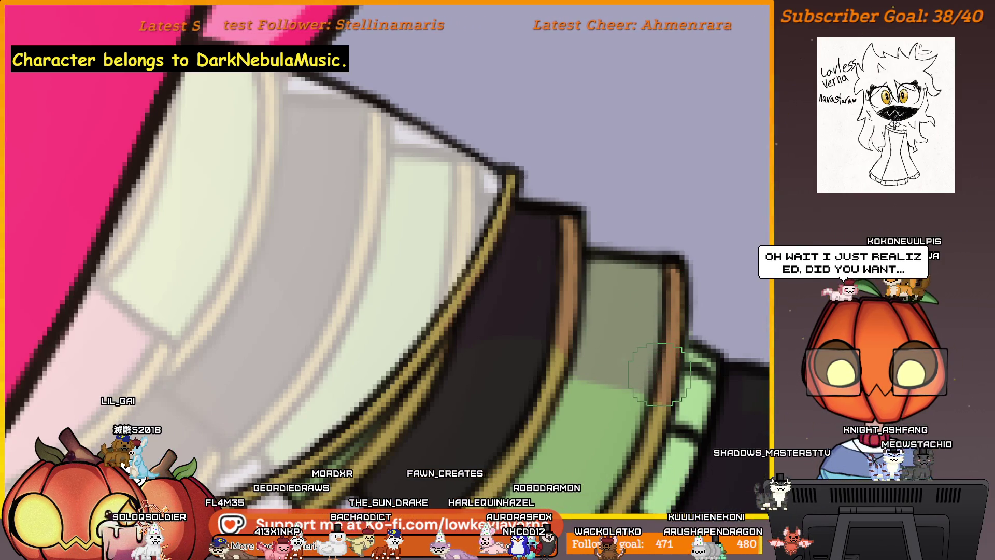
{"action": "left_click_drag", "start_coordinate": [657, 374], "coordinate": [519, 380]}
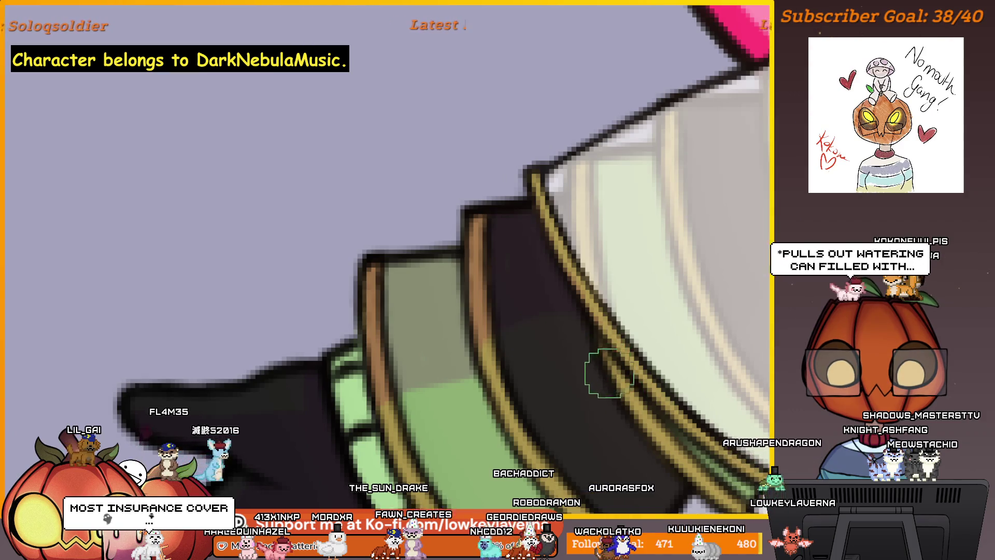
{"action": "left_click_drag", "start_coordinate": [600, 366], "coordinate": [628, 342]}
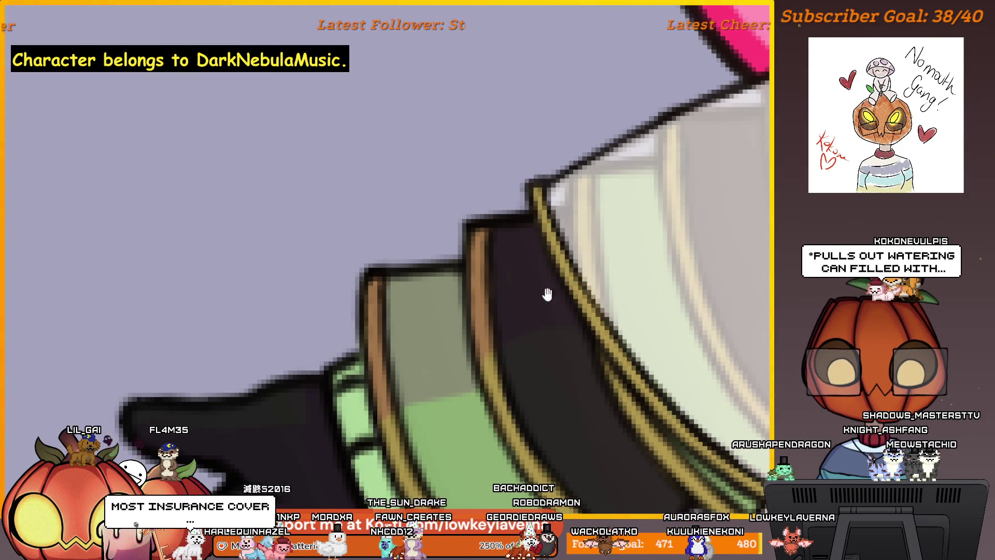
{"action": "left_click_drag", "start_coordinate": [548, 294], "coordinate": [606, 251]}
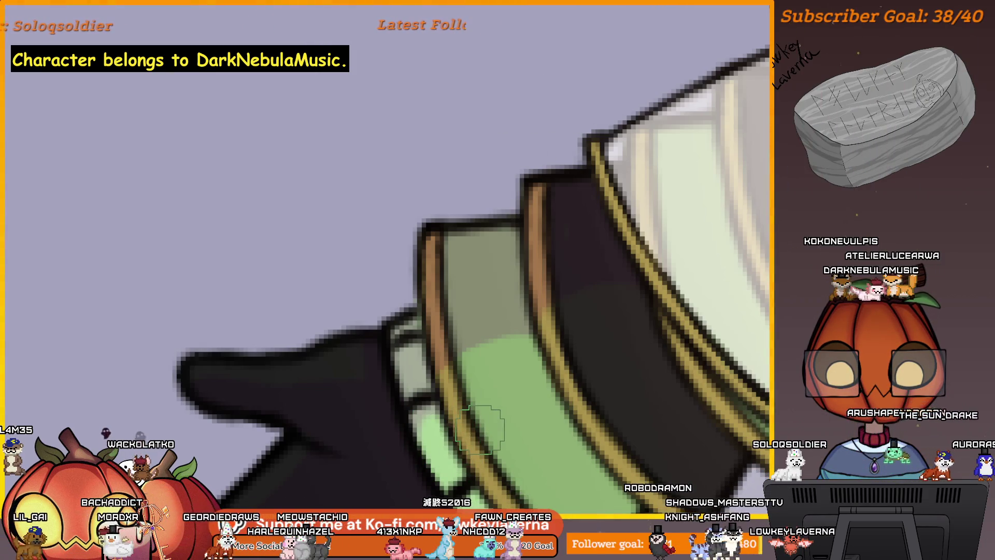
{"action": "scroll", "coordinate": [550, 319], "scroll_direction": "down", "scroll_amount": 3}
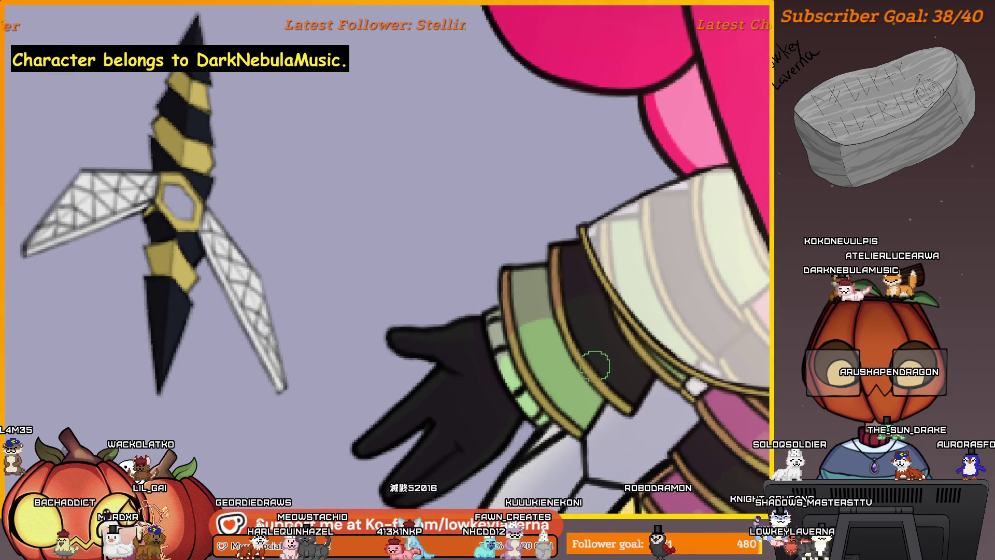
{"action": "left_click_drag", "start_coordinate": [595, 365], "coordinate": [559, 402]}
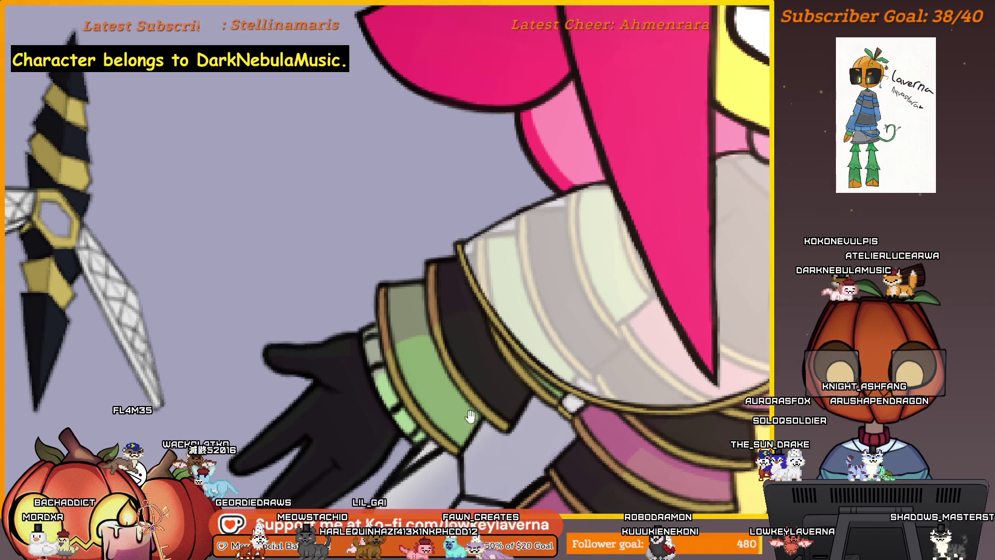
{"action": "left_click_drag", "start_coordinate": [558, 406], "coordinate": [643, 365]}
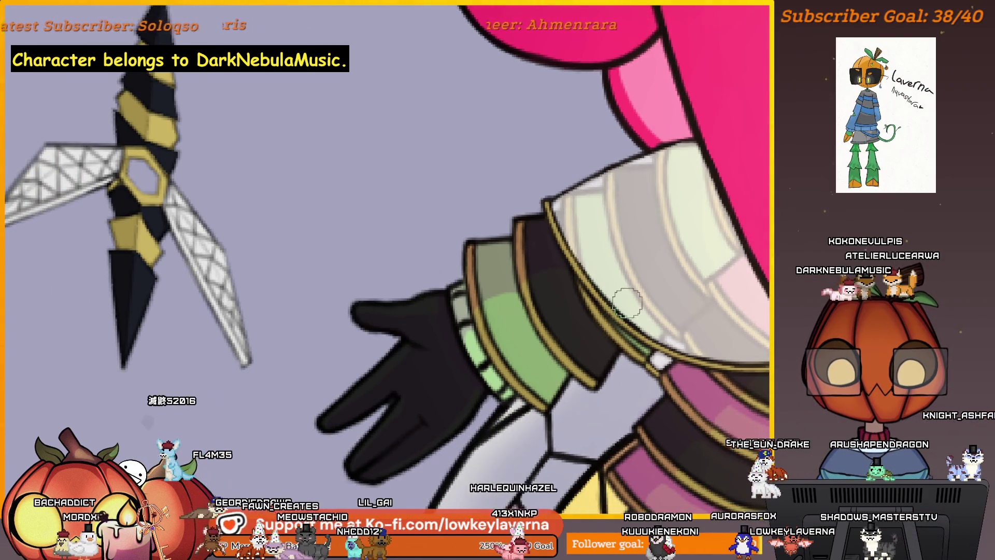
{"action": "scroll", "coordinate": [506, 343], "scroll_direction": "down", "scroll_amount": 1}
{"action": "scroll", "coordinate": [559, 329], "scroll_direction": "down", "scroll_amount": 1}
{"action": "scroll", "coordinate": [578, 289], "scroll_direction": "down", "scroll_amount": 1}
{"action": "left_click_drag", "start_coordinate": [565, 440], "coordinate": [596, 290]}
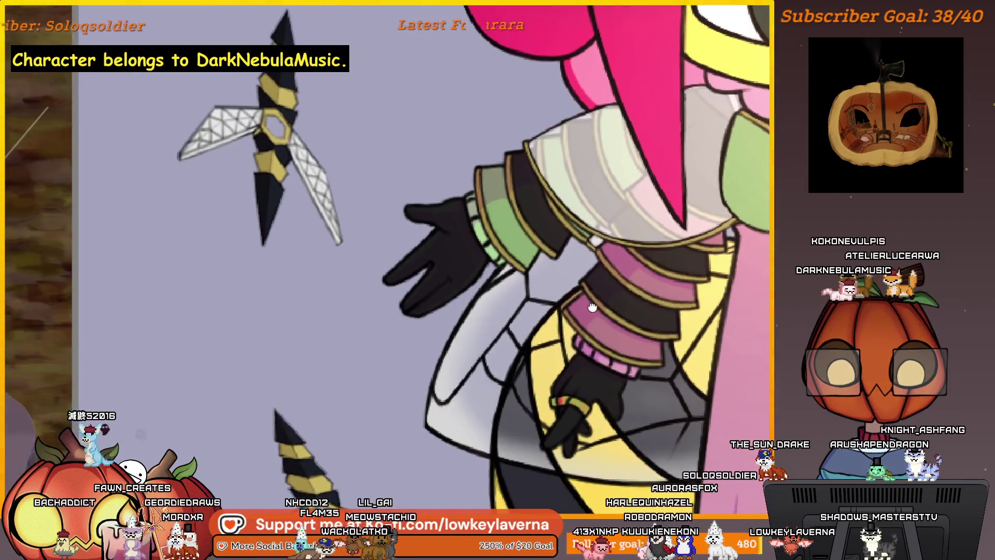
{"action": "scroll", "coordinate": [596, 290], "scroll_direction": "down", "scroll_amount": 1}
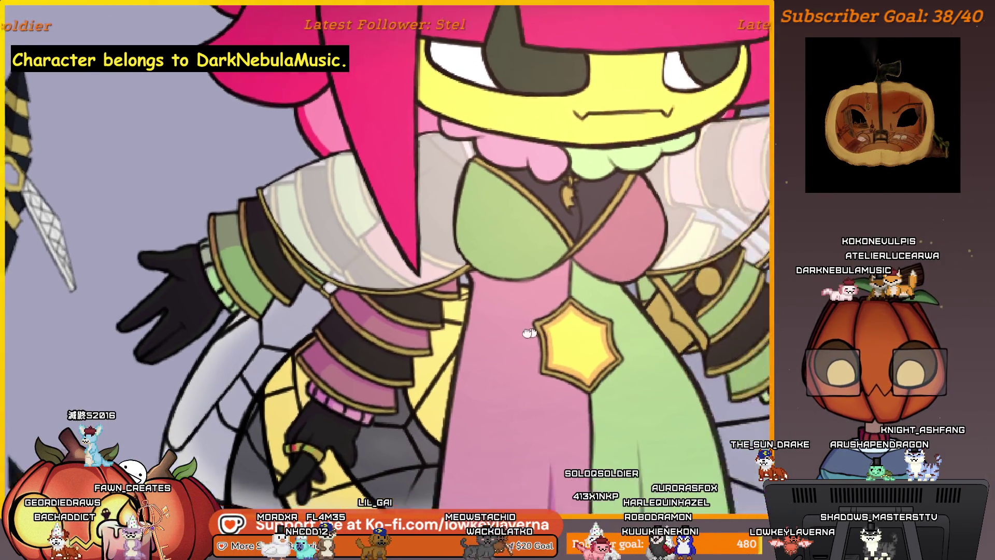
Mirror the view with M and shade the pink cuff's lower side, zooming out to check
{"action": "key", "text": "m"}
{"action": "scroll", "coordinate": [607, 280], "scroll_direction": "up", "scroll_amount": 1}
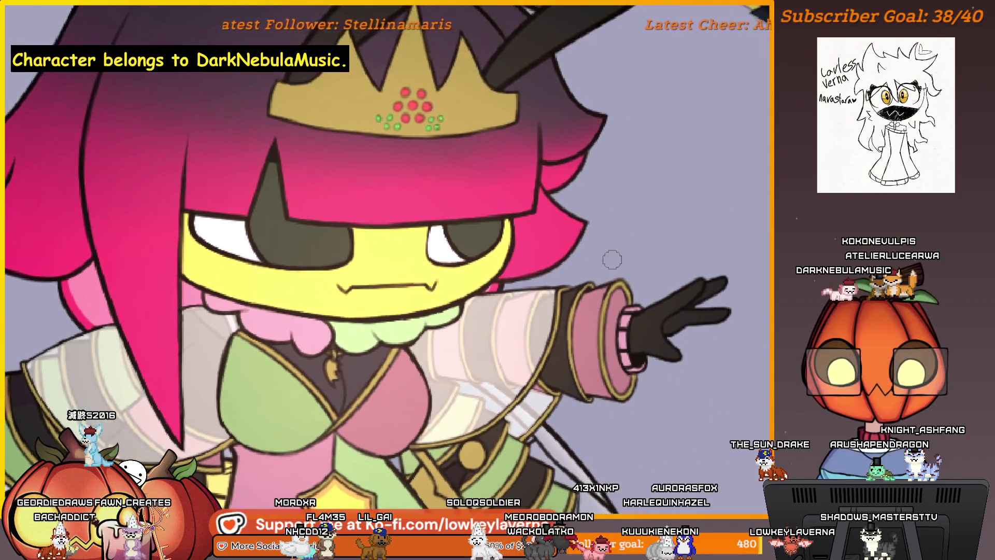
{"action": "scroll", "coordinate": [607, 280], "scroll_direction": "up", "scroll_amount": 1}
{"action": "scroll", "coordinate": [611, 280], "scroll_direction": "up", "scroll_amount": 1}
{"action": "scroll", "coordinate": [579, 284], "scroll_direction": "up", "scroll_amount": 2}
{"action": "scroll", "coordinate": [579, 284], "scroll_direction": "down", "scroll_amount": 3}
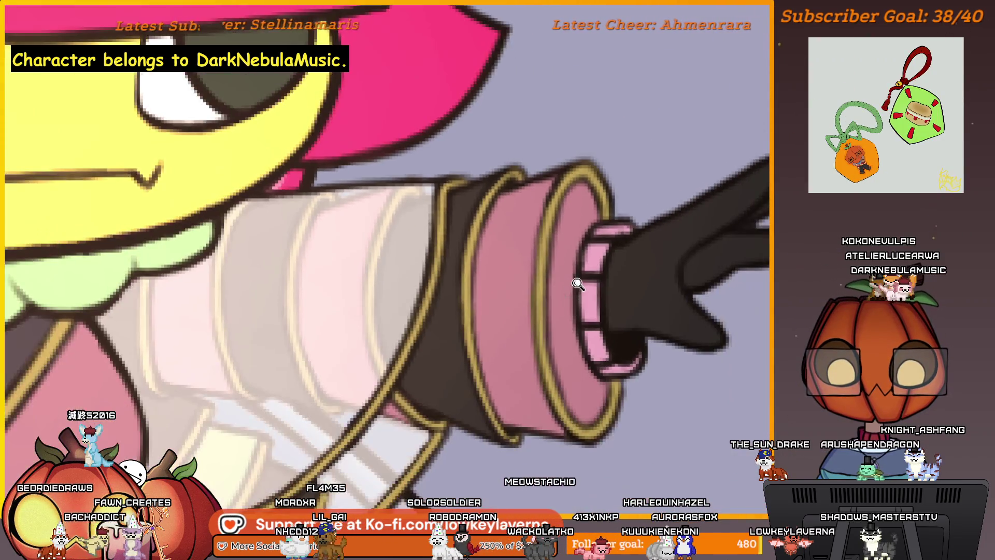
{"action": "scroll", "coordinate": [578, 284], "scroll_direction": "up", "scroll_amount": 1}
{"action": "scroll", "coordinate": [573, 251], "scroll_direction": "up", "scroll_amount": 1}
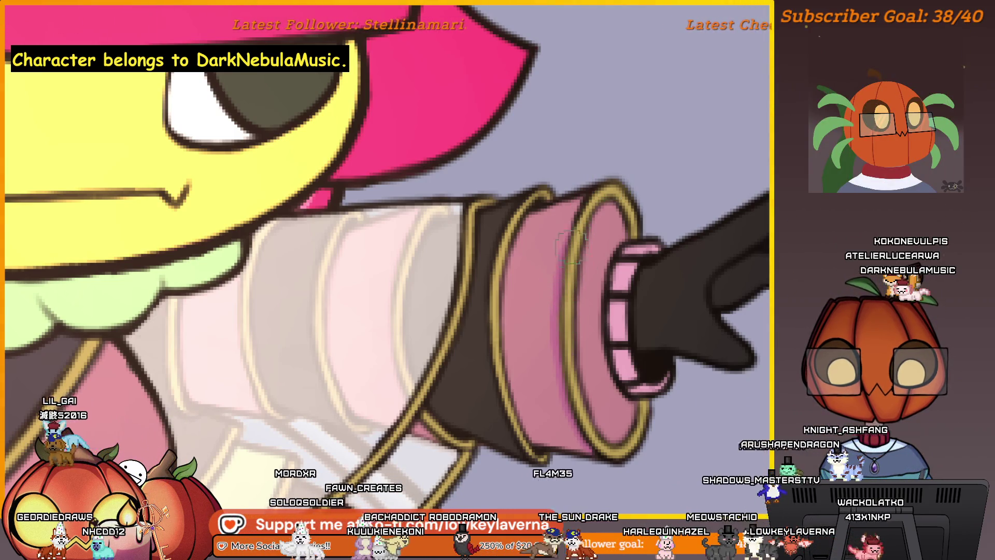
{"action": "scroll", "coordinate": [544, 413], "scroll_direction": "down", "scroll_amount": 5}
{"action": "scroll", "coordinate": [582, 332], "scroll_direction": "up", "scroll_amount": 1}
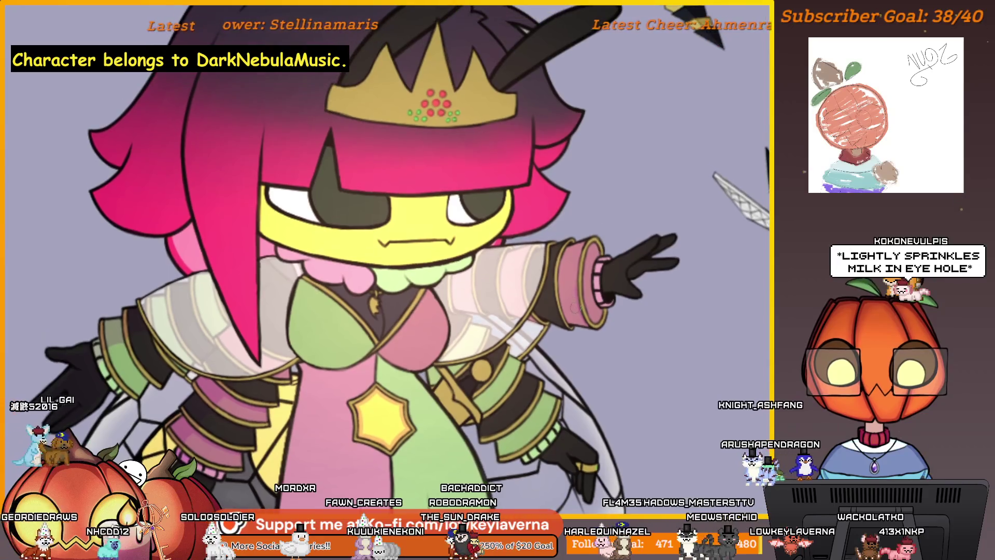
{"action": "scroll", "coordinate": [581, 333], "scroll_direction": "up", "scroll_amount": 1}
{"action": "scroll", "coordinate": [582, 333], "scroll_direction": "up", "scroll_amount": 3}
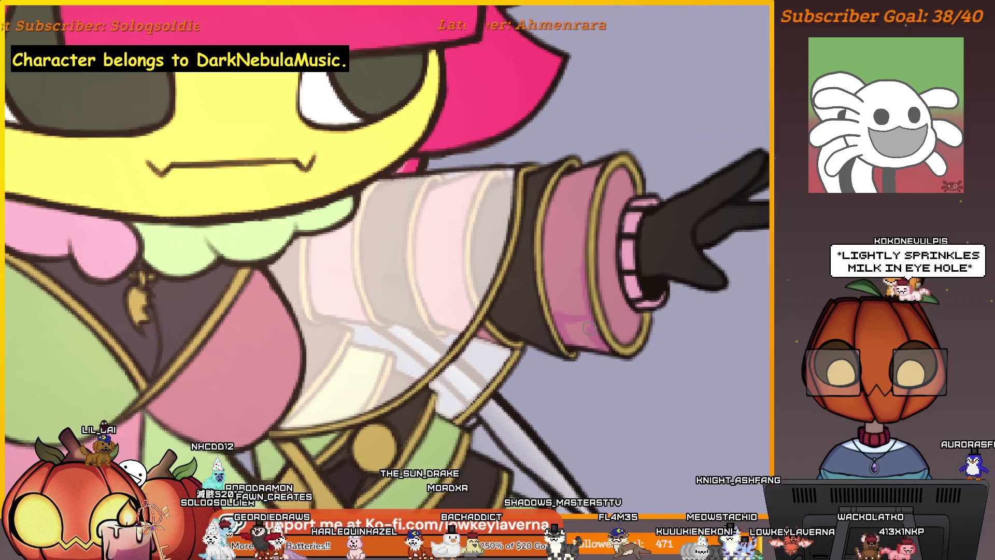
{"action": "scroll", "coordinate": [592, 326], "scroll_direction": "up", "scroll_amount": 1}
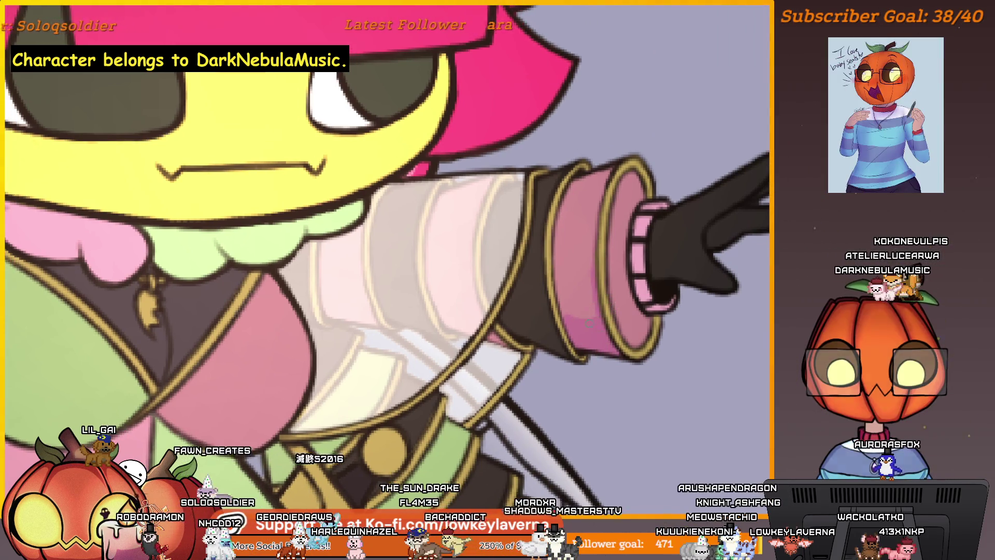
{"action": "scroll", "coordinate": [389, 264], "scroll_direction": "down", "scroll_amount": 3}
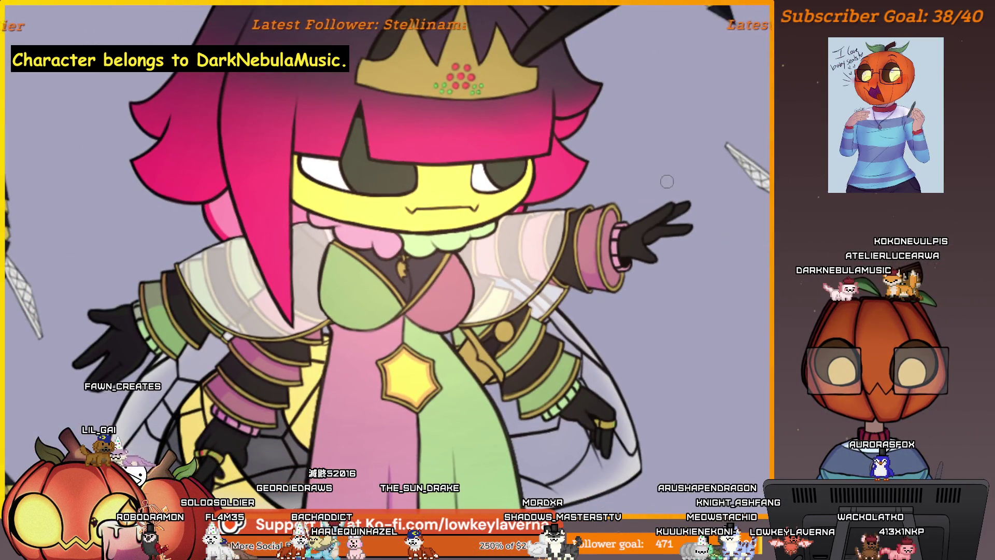
{"action": "scroll", "coordinate": [667, 181], "scroll_direction": "down", "scroll_amount": 2}
{"action": "scroll", "coordinate": [577, 260], "scroll_direction": "up", "scroll_amount": 3}
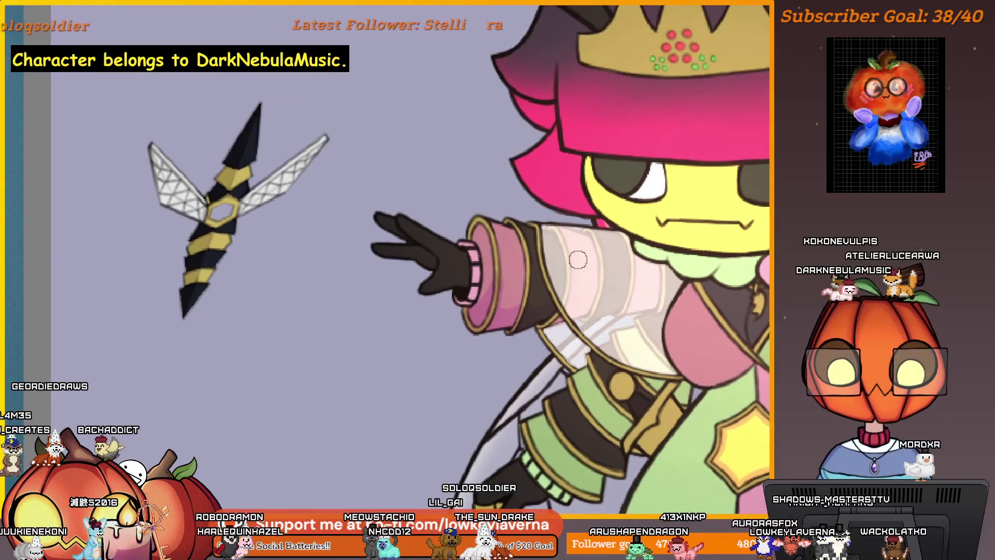
{"action": "scroll", "coordinate": [540, 272], "scroll_direction": "up", "scroll_amount": 1}
{"action": "scroll", "coordinate": [517, 227], "scroll_direction": "up", "scroll_amount": 2}
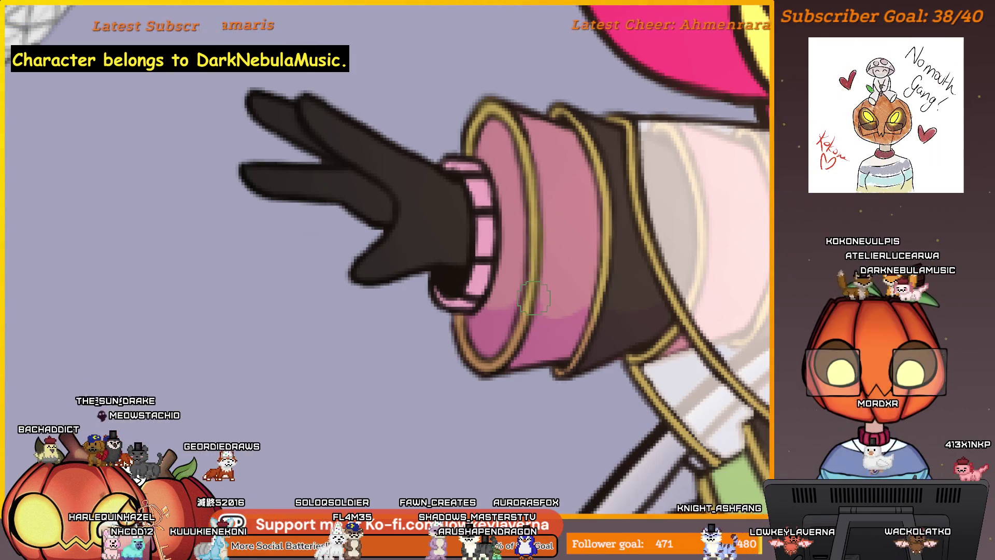
{"action": "left_click", "coordinate": [569, 340], "text": "ctrl+alt"}
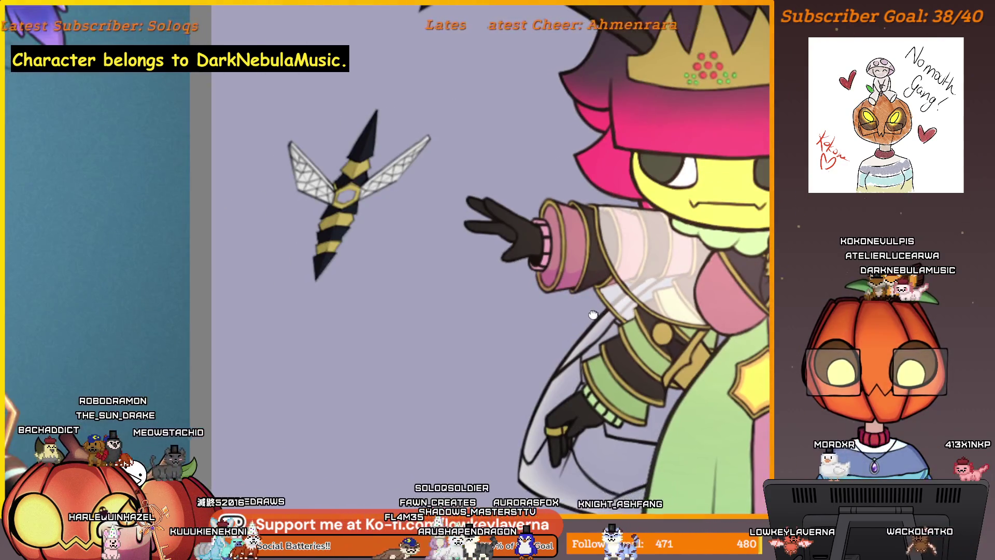
{"action": "left_click", "coordinate": [569, 340], "text": "ctrl"}
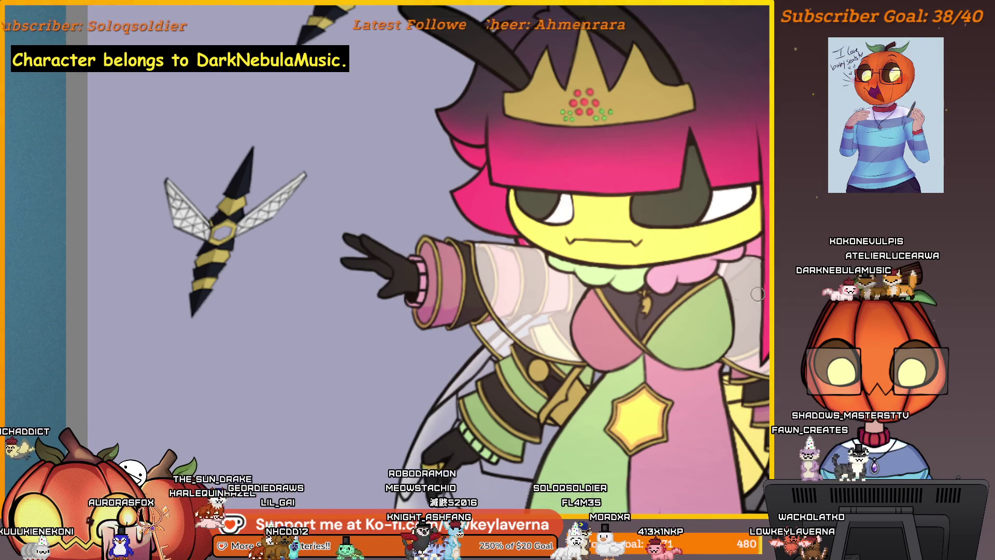
{"action": "scroll", "coordinate": [471, 242], "scroll_direction": "up", "scroll_amount": 3}
{"action": "scroll", "coordinate": [477, 144], "scroll_direction": "up", "scroll_amount": 2}
{"action": "scroll", "coordinate": [489, 288], "scroll_direction": "up", "scroll_amount": 2}
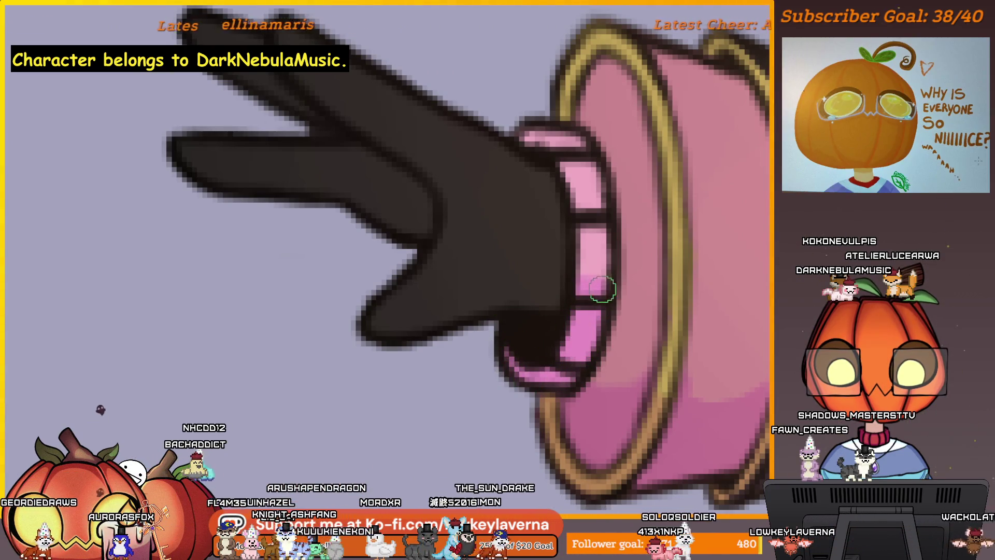
{"action": "left_click_drag", "start_coordinate": [605, 299], "coordinate": [612, 306]}
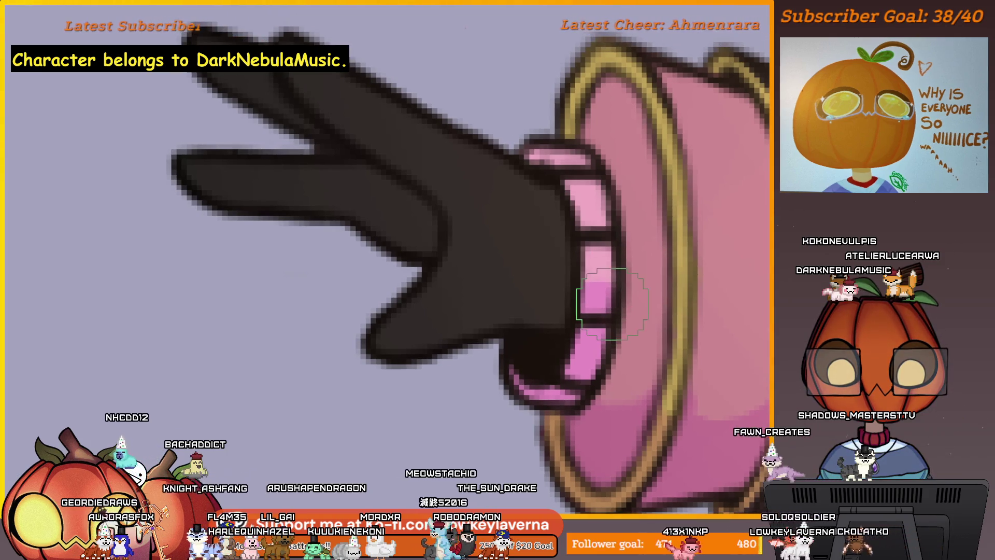
{"action": "scroll", "coordinate": [589, 251], "scroll_direction": "down", "scroll_amount": 1}
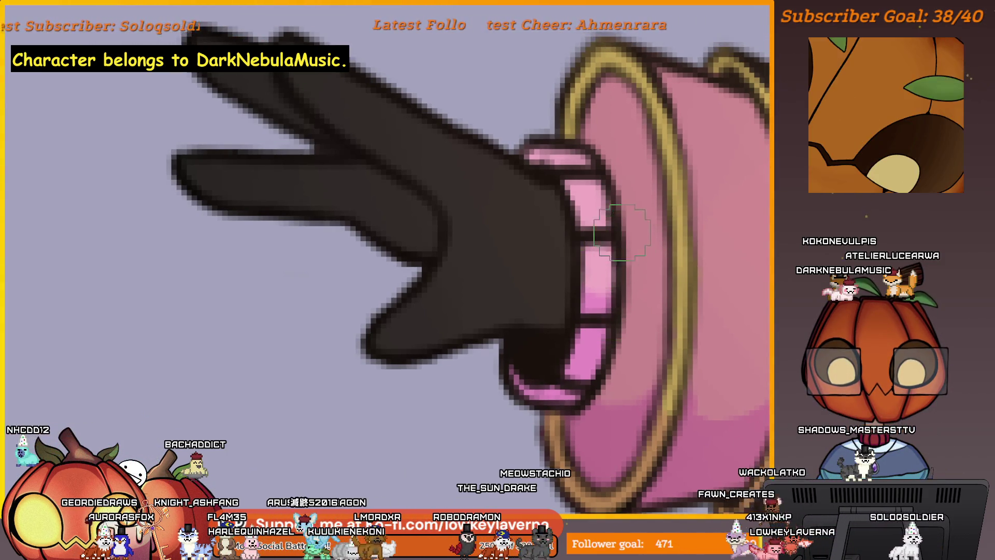
{"action": "scroll", "coordinate": [598, 249], "scroll_direction": "down", "scroll_amount": 2}
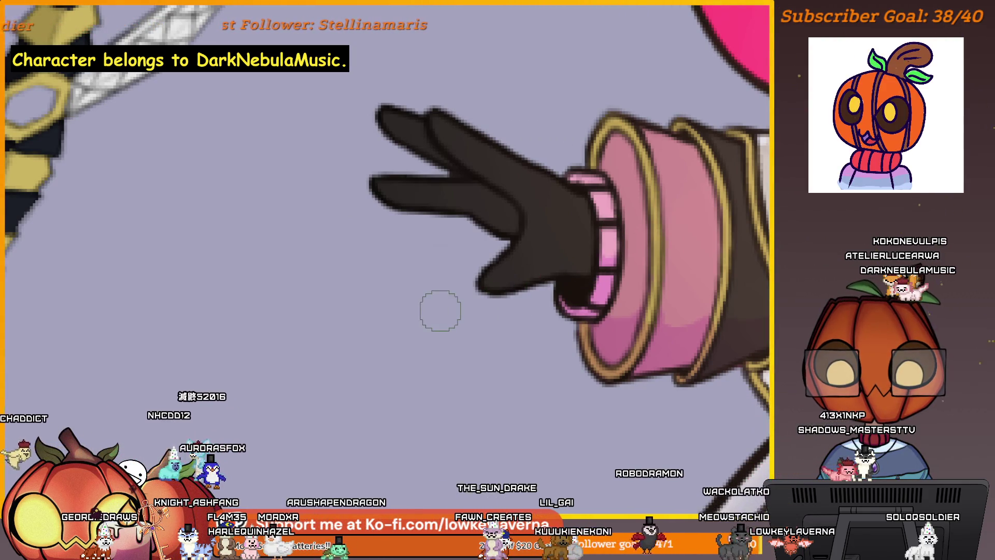
{"action": "key", "text": "m"}
{"action": "left_click_drag", "start_coordinate": [350, 364], "coordinate": [593, 328]}
{"action": "scroll", "coordinate": [716, 400], "scroll_direction": "up", "scroll_amount": 1}
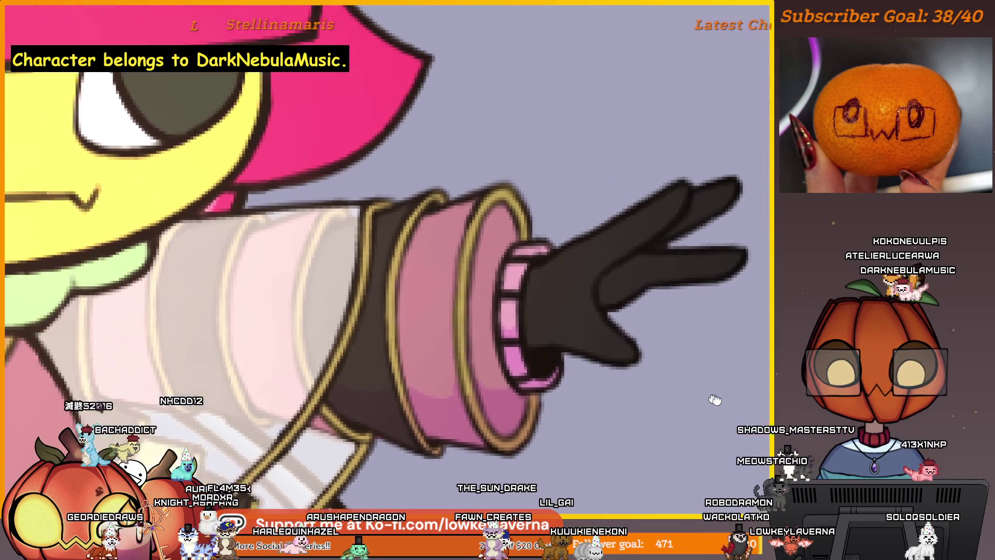
{"action": "scroll", "coordinate": [700, 340], "scroll_direction": "up", "scroll_amount": 1}
{"action": "scroll", "coordinate": [700, 340], "scroll_direction": "up", "scroll_amount": 2}
{"action": "left_click_drag", "start_coordinate": [700, 340], "coordinate": [711, 386]}
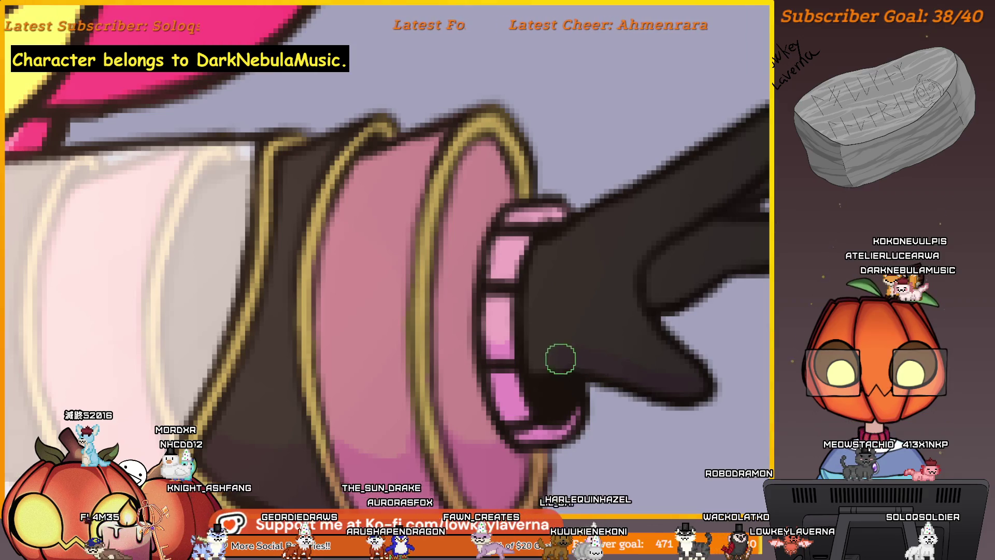
{"action": "mouse_move", "coordinate": [583, 361]}
{"action": "left_mouse_down"}
{"action": "mouse_move", "coordinate": [681, 376]}
{"action": "mouse_move", "coordinate": [694, 344]}
{"action": "left_mouse_up"}
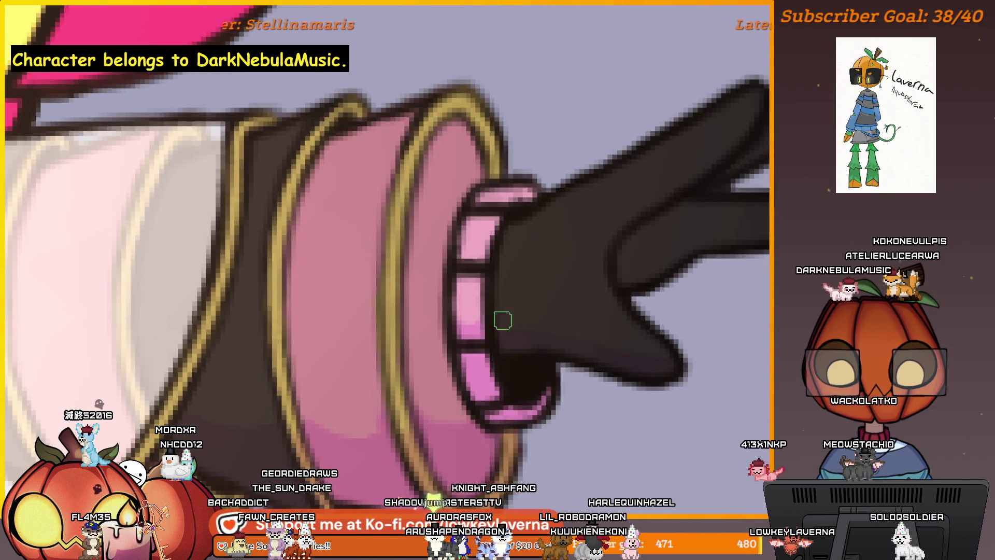
{"action": "scroll", "coordinate": [503, 321], "scroll_direction": "down", "scroll_amount": 3}
{"action": "scroll", "coordinate": [599, 282], "scroll_direction": "down", "scroll_amount": 2}
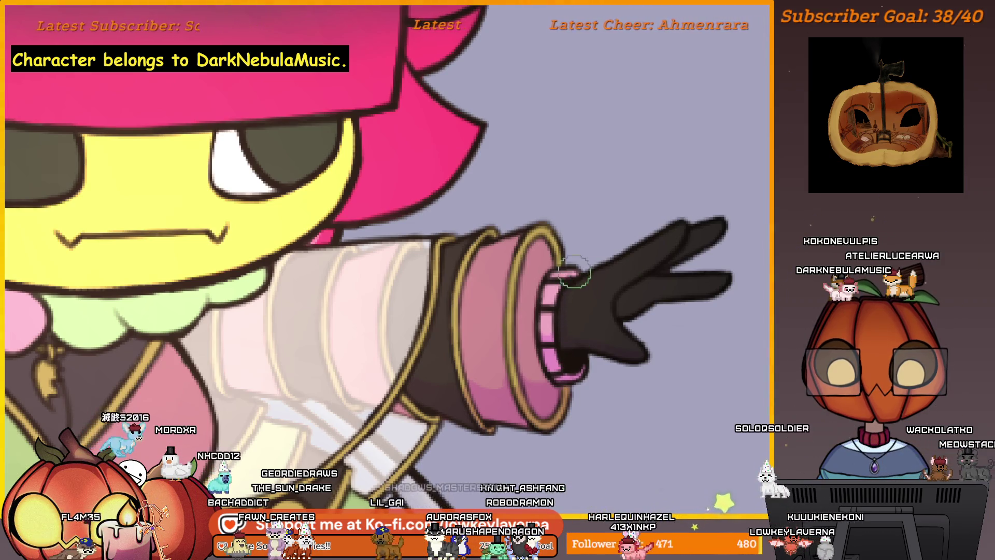
{"action": "left_click_drag", "start_coordinate": [672, 280], "coordinate": [594, 341]}
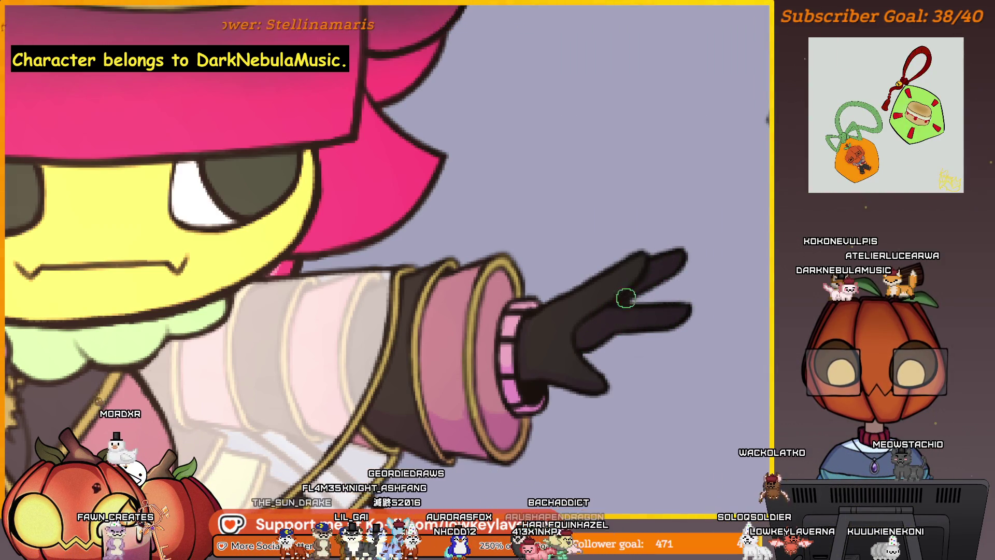
{"action": "scroll", "coordinate": [700, 265], "scroll_direction": "down", "scroll_amount": 1}
{"action": "scroll", "coordinate": [704, 276], "scroll_direction": "down", "scroll_amount": 3}
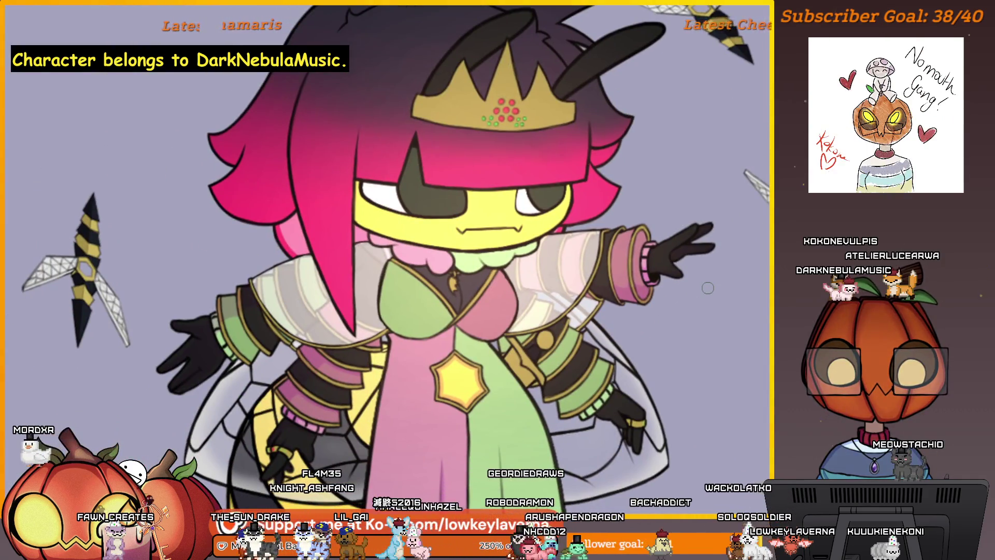
{"action": "scroll", "coordinate": [708, 288], "scroll_direction": "up", "scroll_amount": 1}
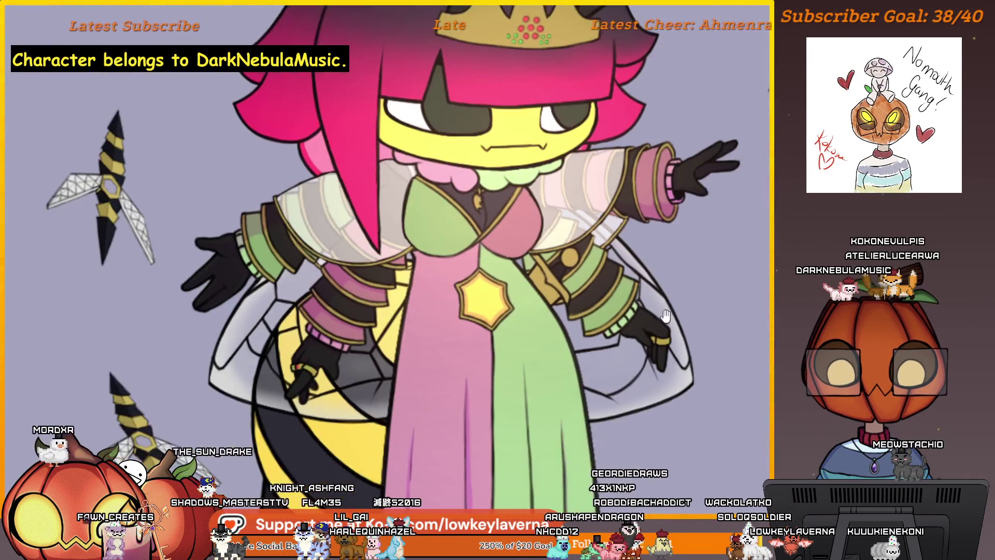
{"action": "scroll", "coordinate": [684, 327], "scroll_direction": "up", "scroll_amount": 2}
{"action": "scroll", "coordinate": [660, 358], "scroll_direction": "up", "scroll_amount": 1}
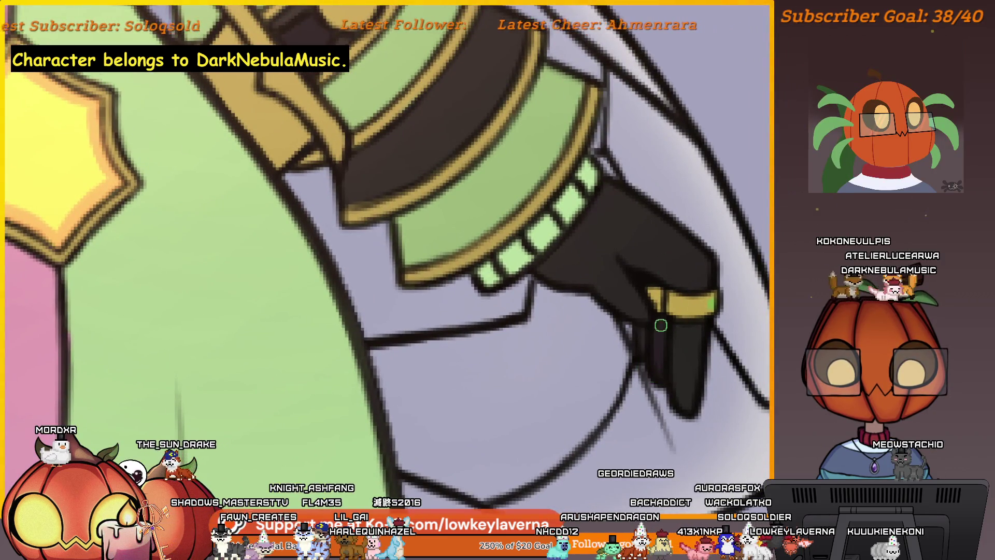
{"action": "scroll", "coordinate": [658, 267], "scroll_direction": "up", "scroll_amount": 2}
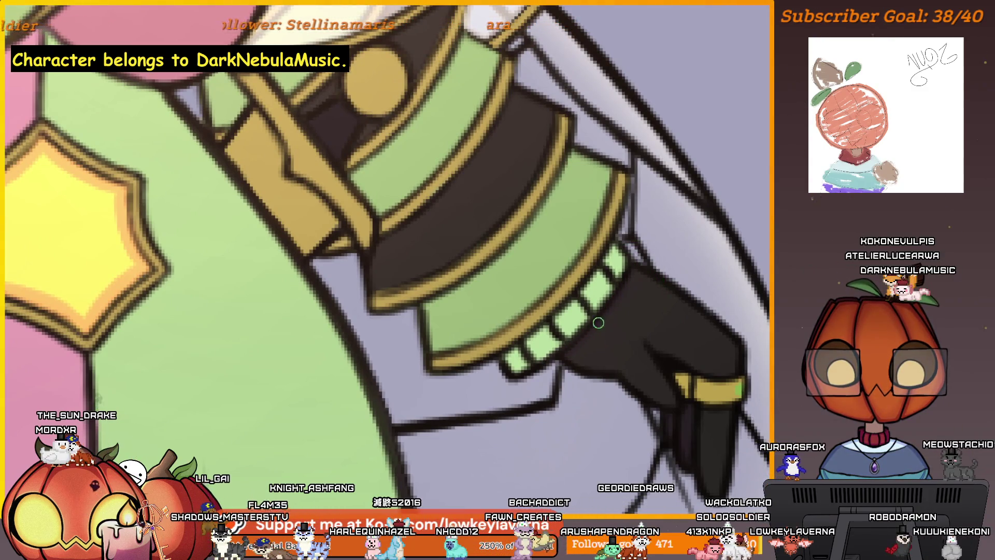
Shade the green cuff bands darker where they meet the glove, panning across them
{"action": "left_click_drag", "start_coordinate": [660, 329], "coordinate": [680, 310]}
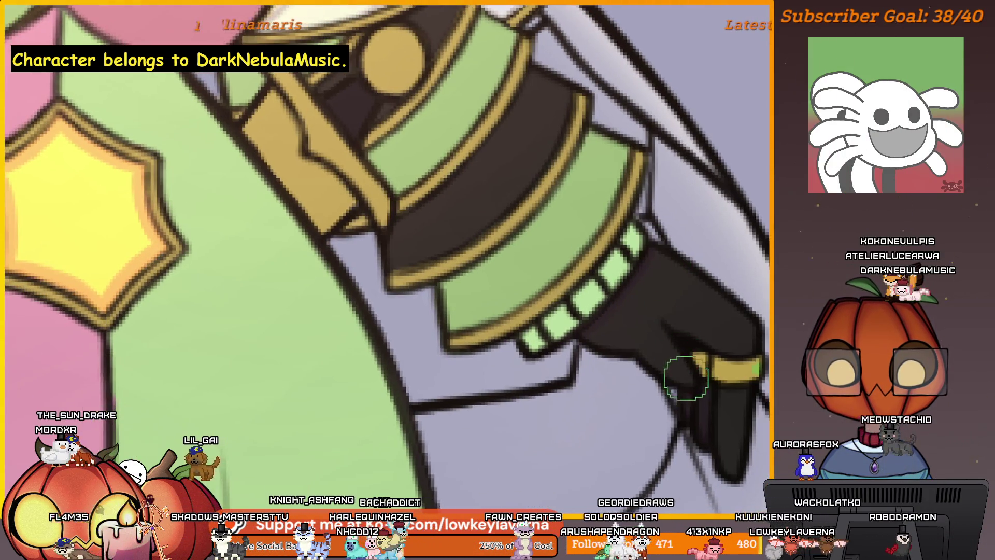
{"action": "scroll", "coordinate": [589, 339], "scroll_direction": "up", "scroll_amount": 2}
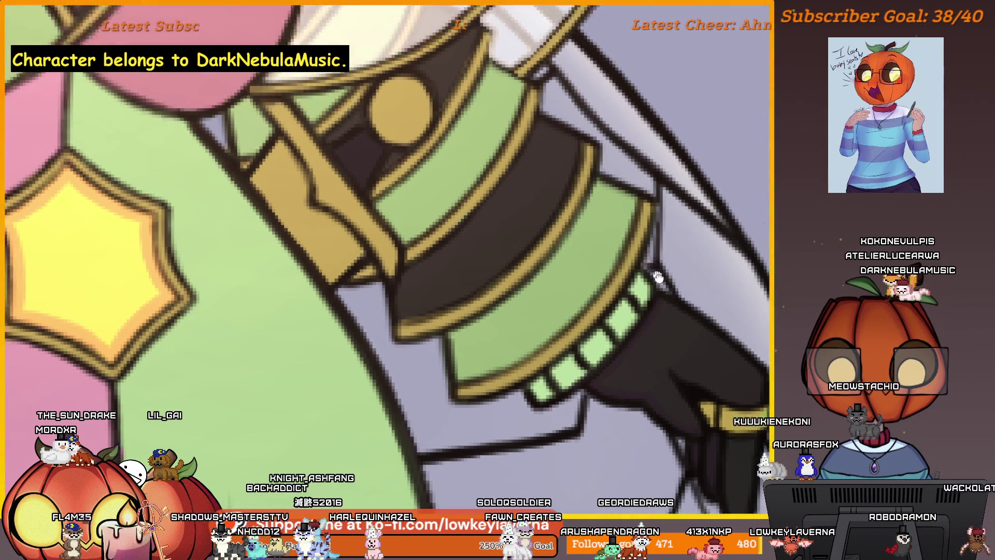
{"action": "scroll", "coordinate": [665, 335], "scroll_direction": "up", "scroll_amount": 1}
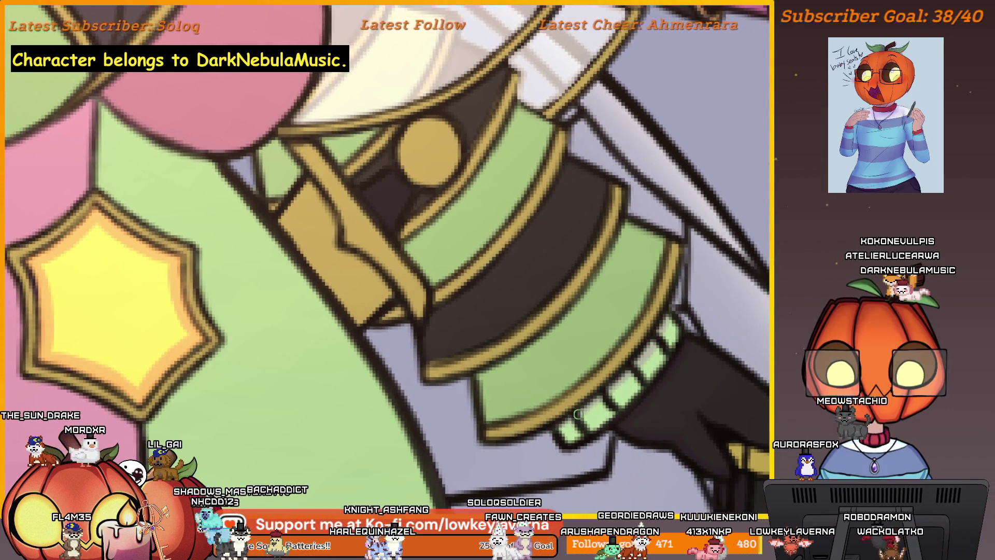
{"action": "scroll", "coordinate": [624, 359], "scroll_direction": "down", "scroll_amount": 1}
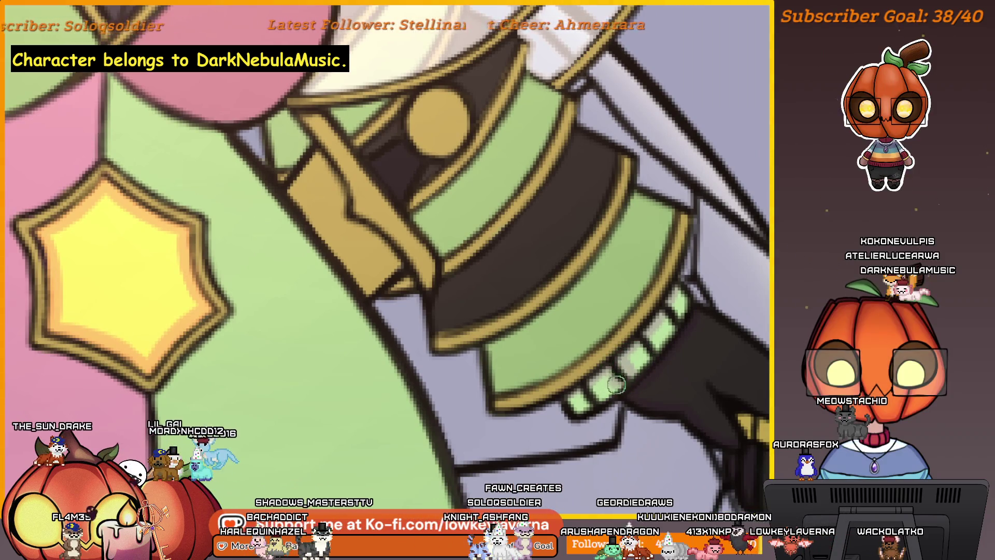
{"action": "scroll", "coordinate": [592, 393], "scroll_direction": "down", "scroll_amount": 2}
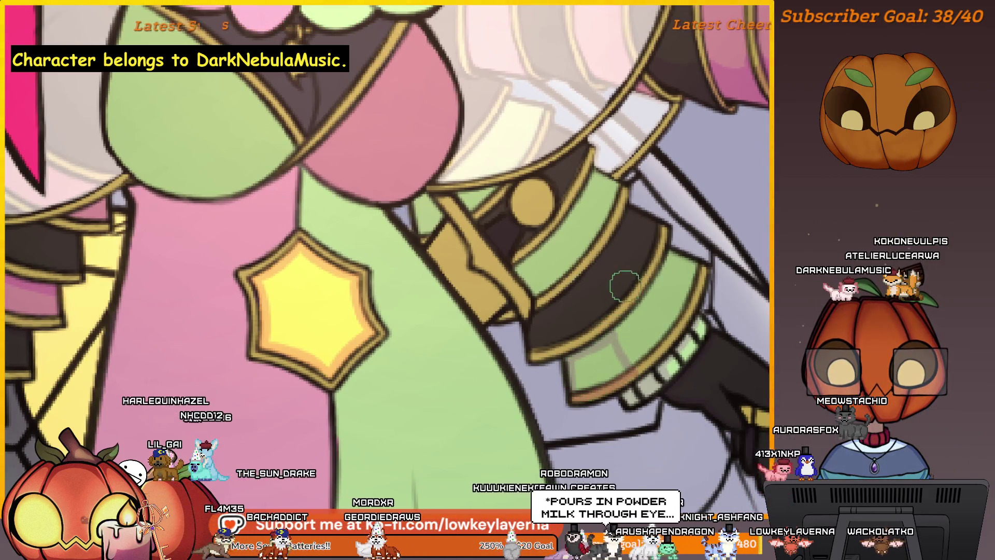
{"action": "scroll", "coordinate": [574, 398], "scroll_direction": "down", "scroll_amount": 2}
{"action": "scroll", "coordinate": [554, 257], "scroll_direction": "up", "scroll_amount": 1}
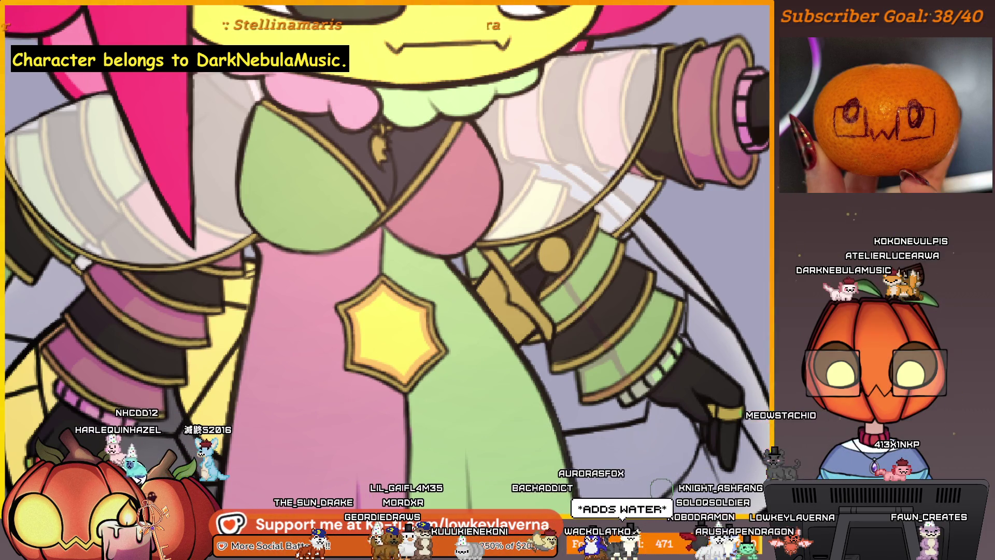
{"action": "scroll", "coordinate": [389, 280], "scroll_direction": "right", "scroll_amount": 5}
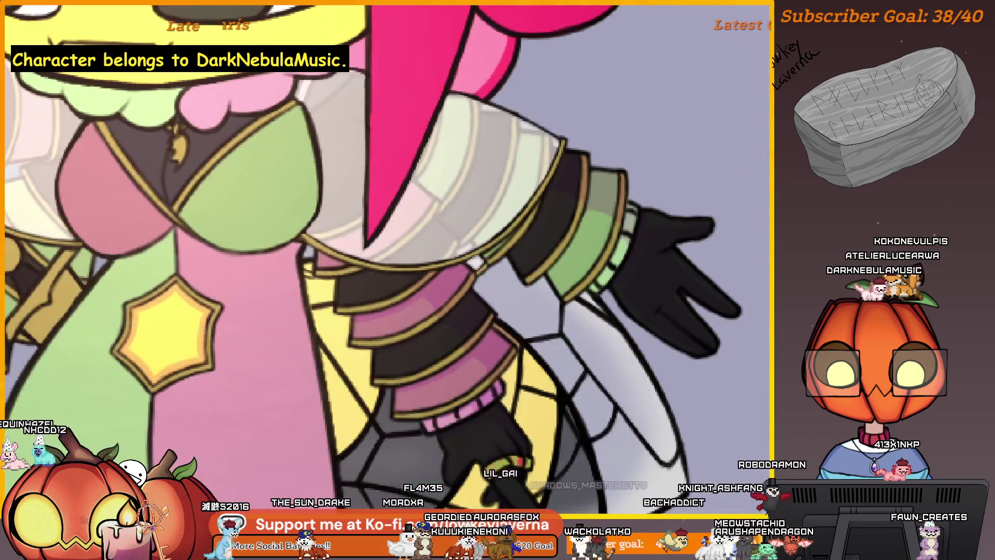
{"action": "scroll", "coordinate": [377, 365], "scroll_direction": "down", "scroll_amount": 5}
{"action": "scroll", "coordinate": [521, 396], "scroll_direction": "up", "scroll_amount": 5}
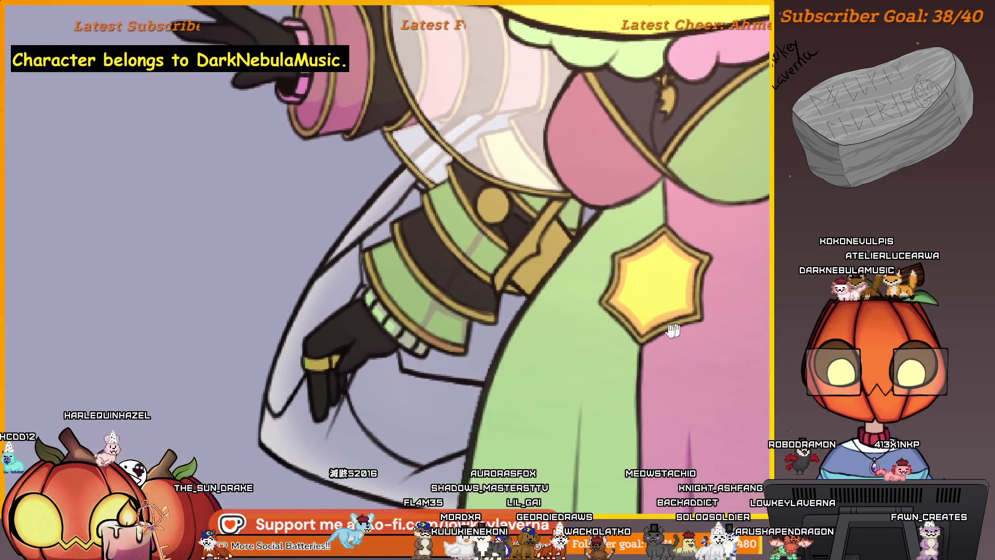
{"action": "scroll", "coordinate": [518, 381], "scroll_direction": "up", "scroll_amount": 3}
{"action": "scroll", "coordinate": [609, 381], "scroll_direction": "up", "scroll_amount": 2}
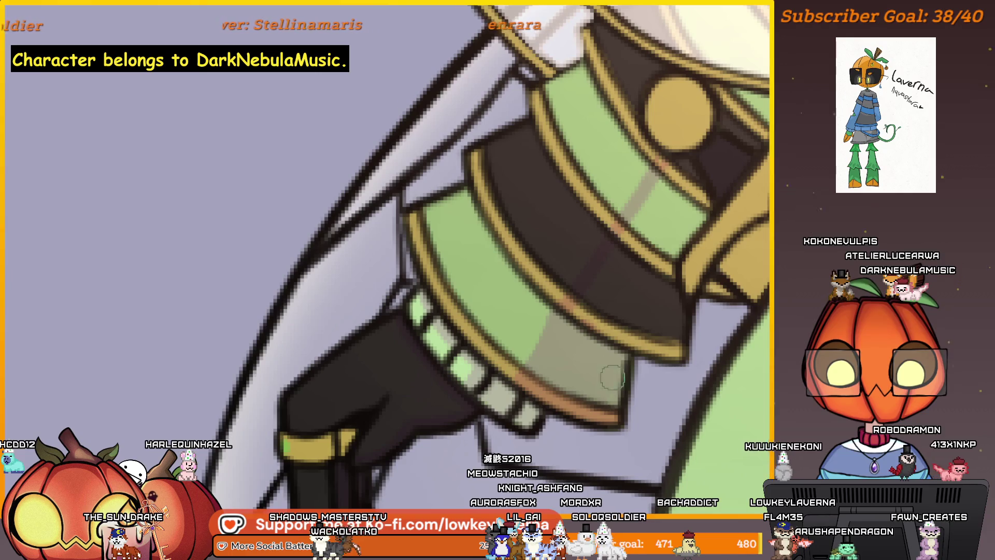
{"action": "scroll", "coordinate": [612, 378], "scroll_direction": "up", "scroll_amount": 4}
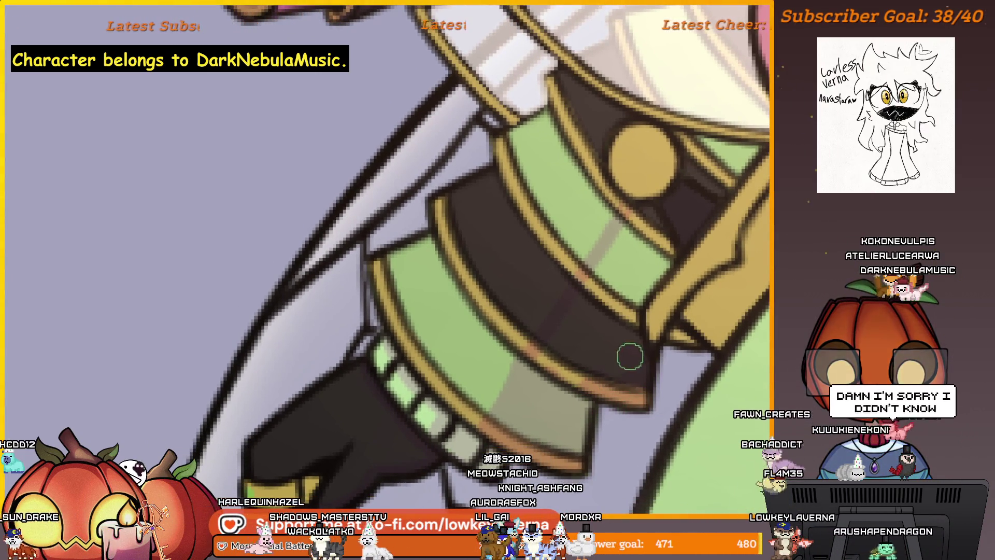
{"action": "scroll", "coordinate": [622, 355], "scroll_direction": "up", "scroll_amount": 2}
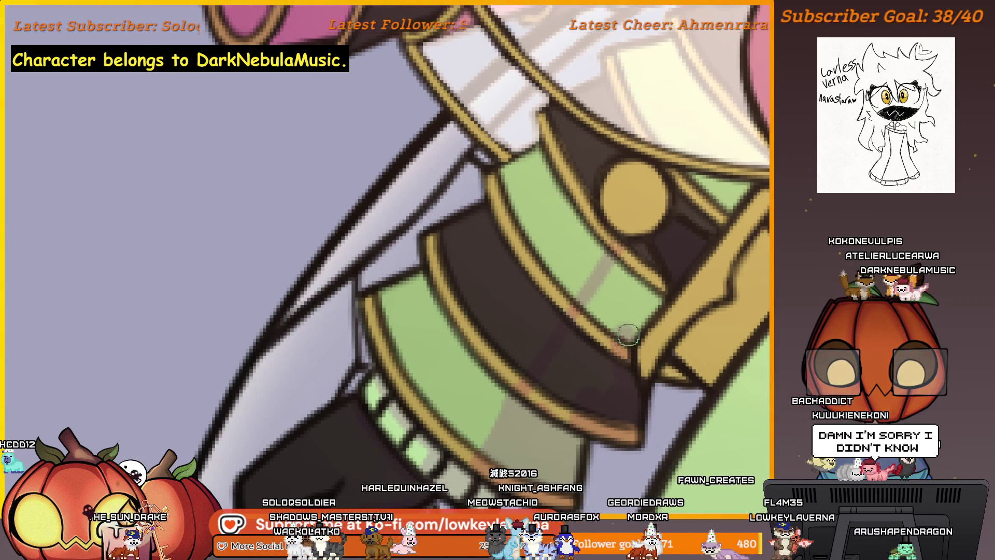
{"action": "scroll", "coordinate": [669, 272], "scroll_direction": "up", "scroll_amount": 2}
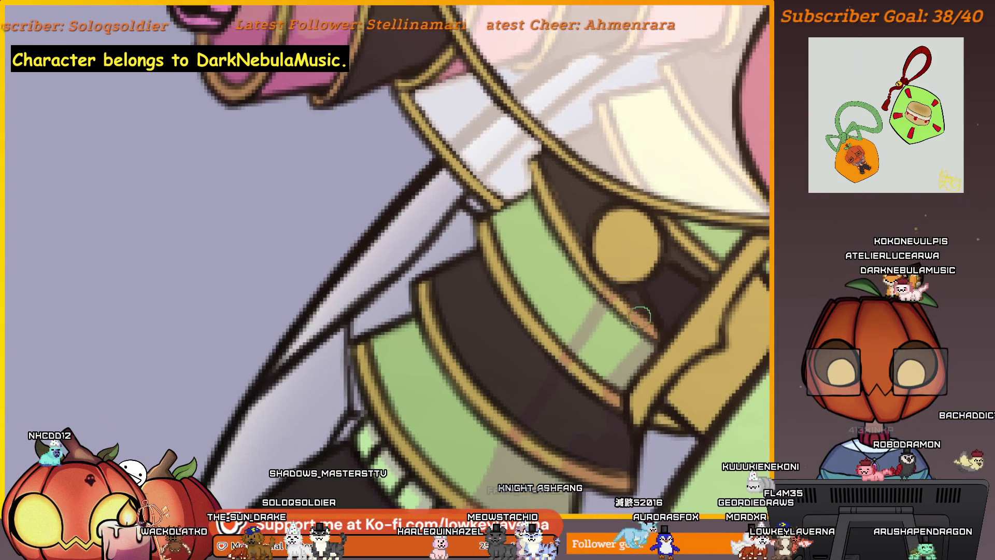
{"action": "scroll", "coordinate": [625, 350], "scroll_direction": "down", "scroll_amount": 3}
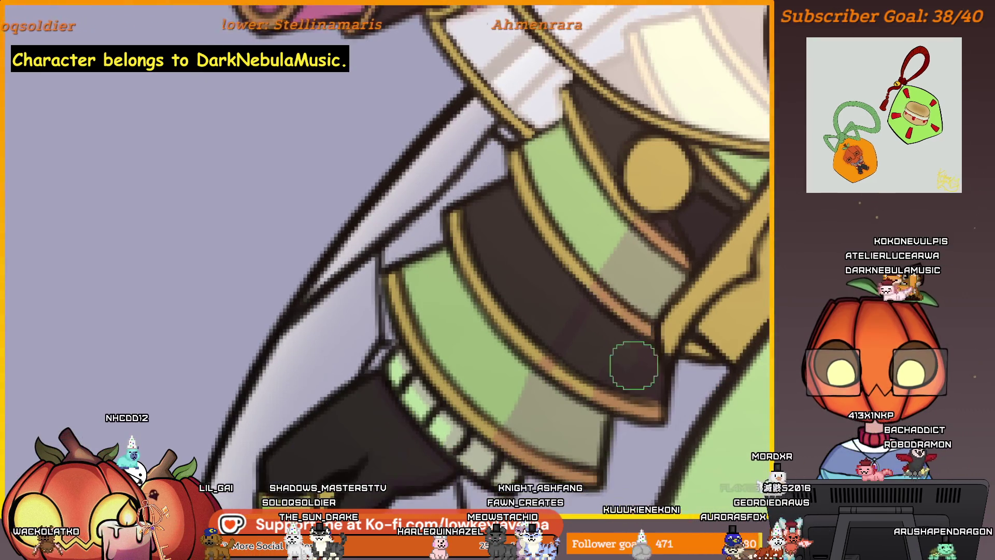
{"action": "left_click_drag", "start_coordinate": [615, 290], "coordinate": [613, 308]}
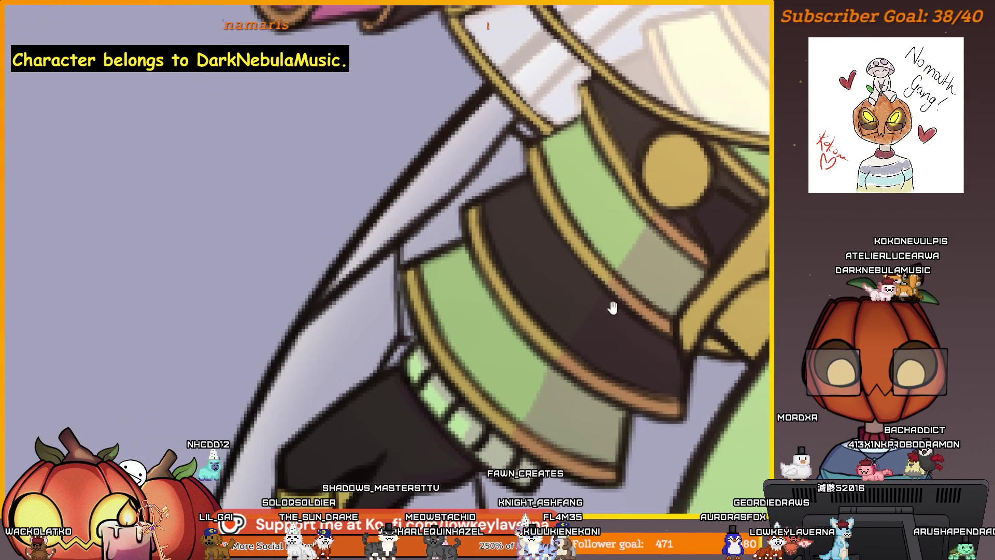
{"action": "scroll", "coordinate": [636, 307], "scroll_direction": "down", "scroll_amount": 2}
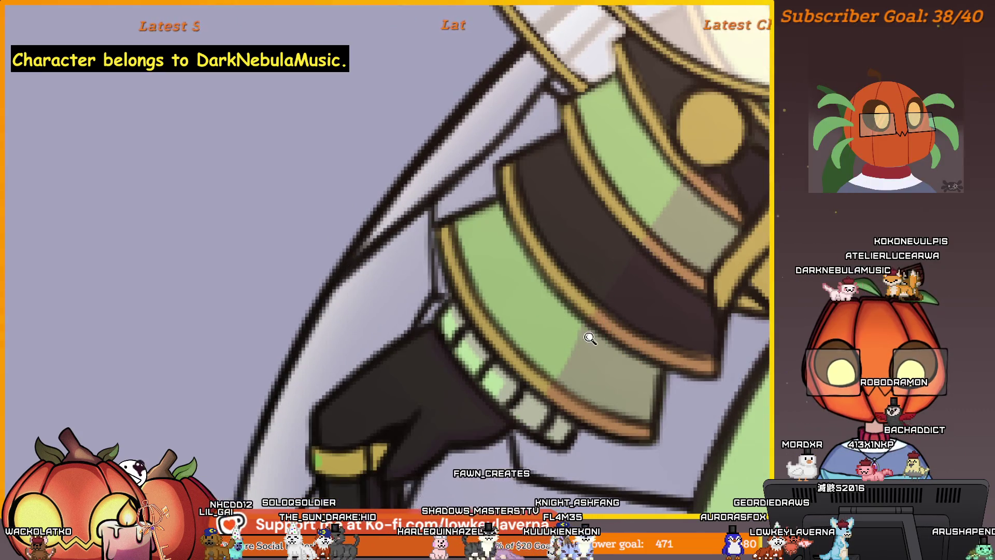
{"action": "scroll", "coordinate": [591, 329], "scroll_direction": "up", "scroll_amount": 2}
{"action": "scroll", "coordinate": [567, 309], "scroll_direction": "up", "scroll_amount": 2}
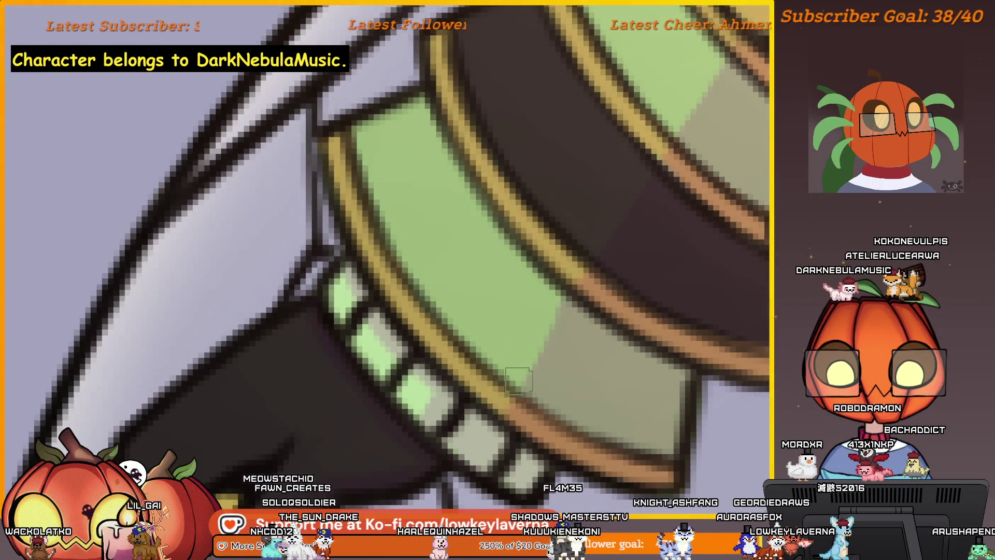
{"action": "scroll", "coordinate": [623, 233], "scroll_direction": "down", "scroll_amount": 2}
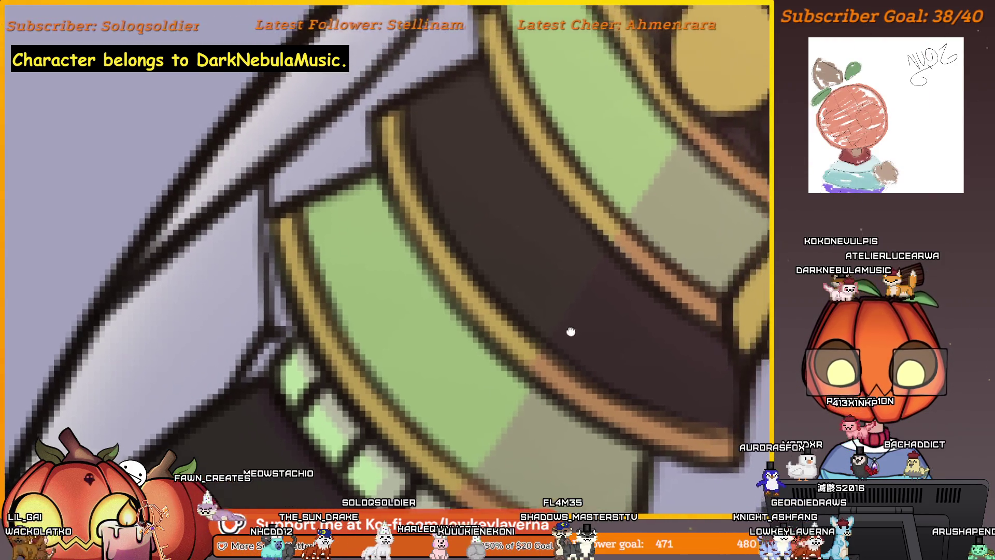
{"action": "scroll", "coordinate": [575, 371], "scroll_direction": "up", "scroll_amount": 2}
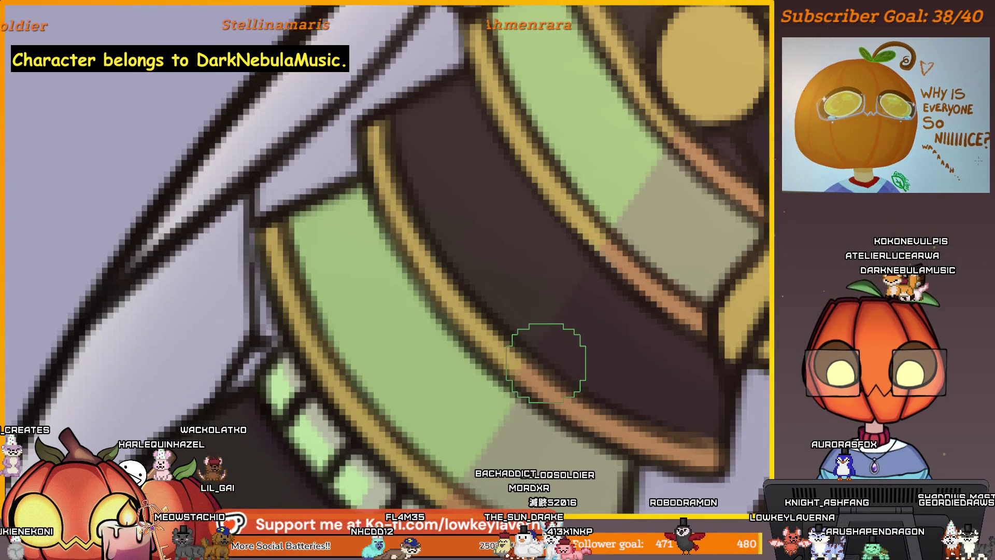
{"action": "mouse_move", "coordinate": [531, 420]}
{"action": "left_mouse_down"}
{"action": "mouse_move", "coordinate": [570, 452]}
{"action": "mouse_move", "coordinate": [573, 351]}
{"action": "left_mouse_up"}
{"action": "scroll", "coordinate": [573, 351], "scroll_direction": "down", "scroll_amount": 2}
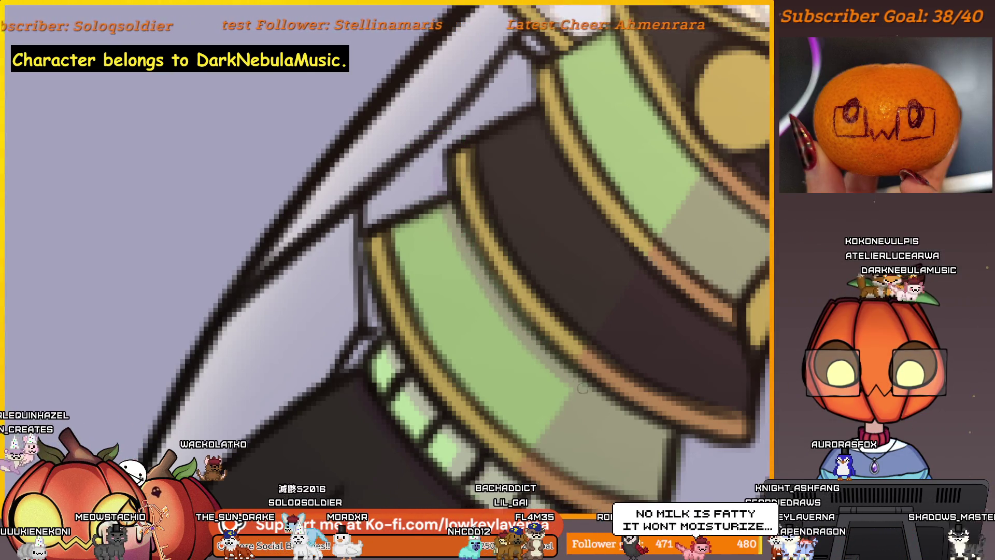
{"action": "scroll", "coordinate": [581, 387], "scroll_direction": "up", "scroll_amount": 1}
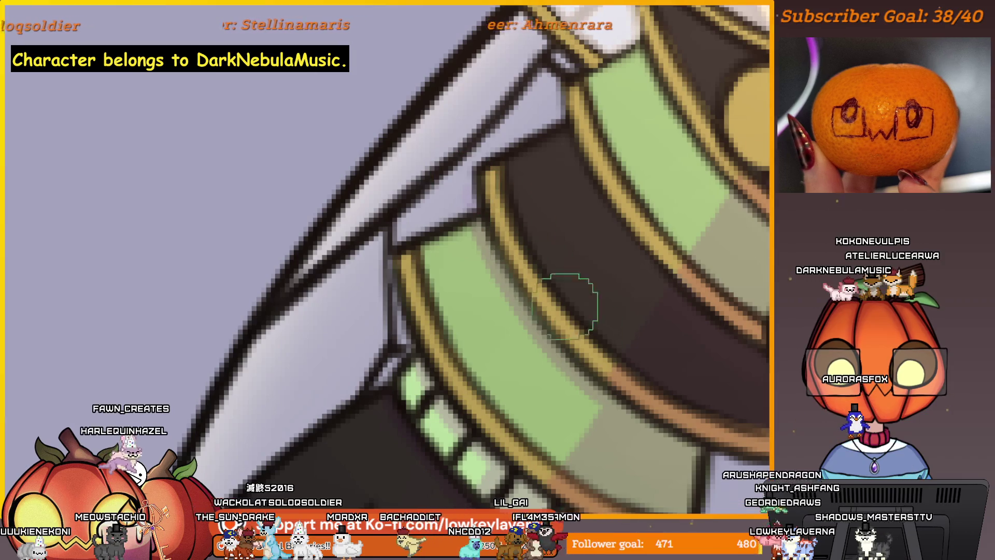
{"action": "scroll", "coordinate": [643, 280], "scroll_direction": "up", "scroll_amount": 1}
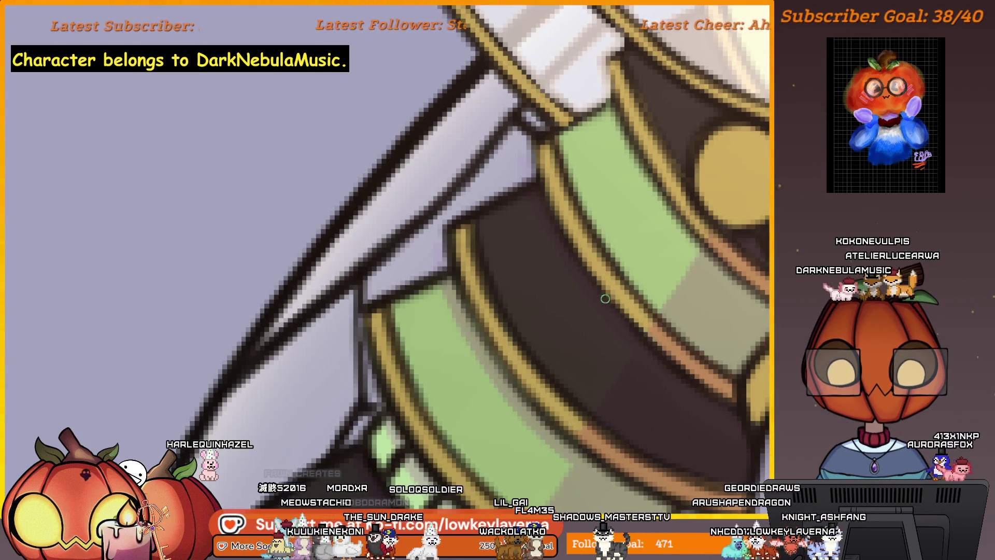
{"action": "scroll", "coordinate": [684, 295], "scroll_direction": "up", "scroll_amount": 1}
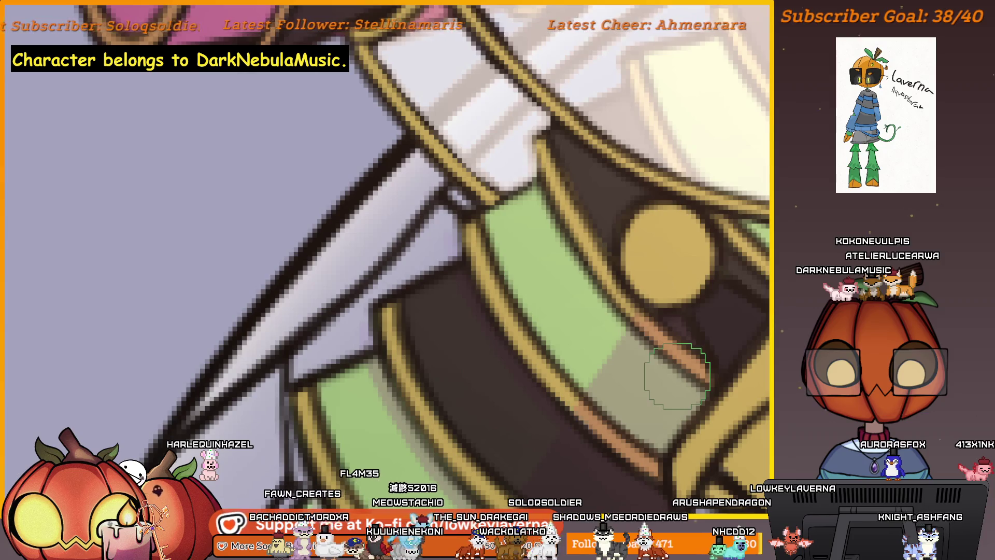
{"action": "left_click_drag", "start_coordinate": [682, 383], "coordinate": [676, 403]}
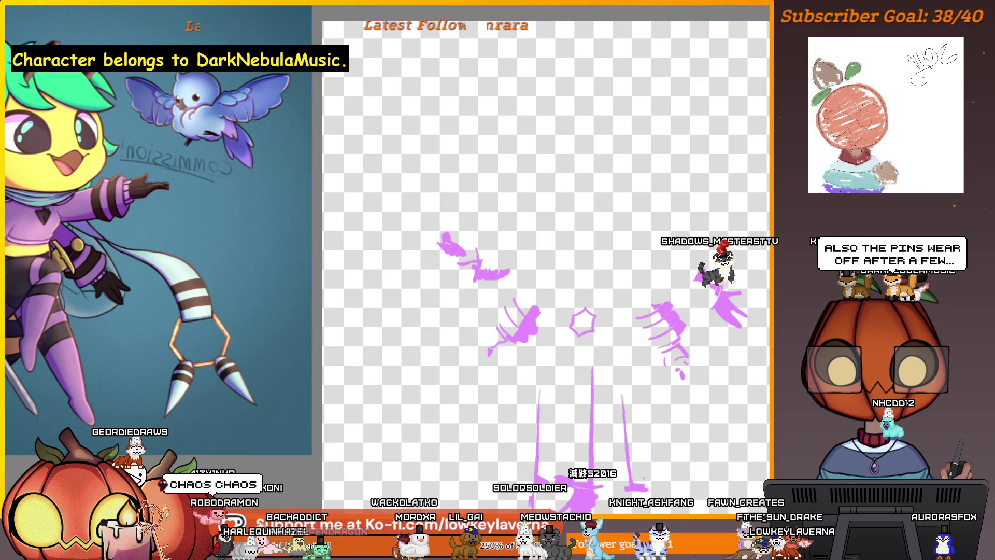
Save the illustration with Ctrl+S
{"action": "key", "text": "ctrl+s"}
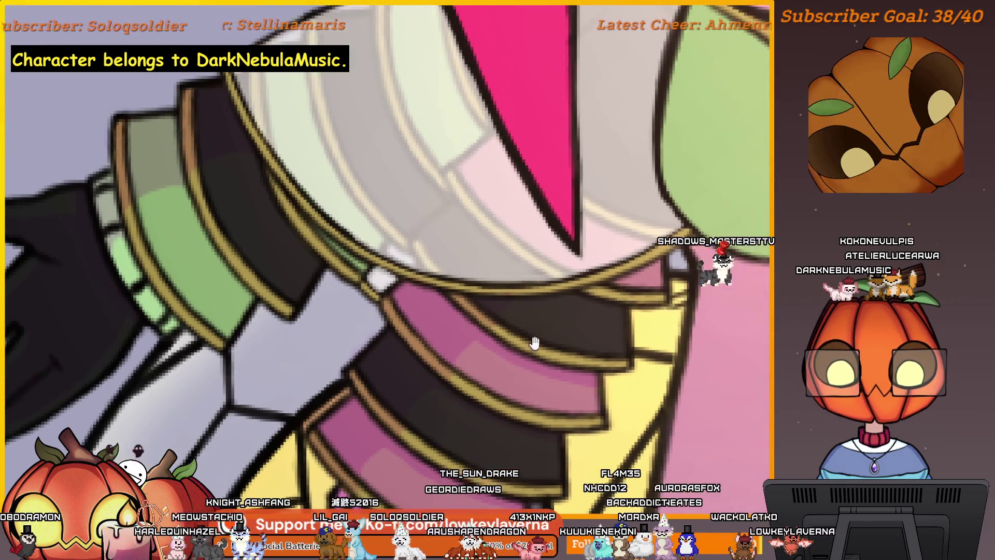
{"action": "scroll", "coordinate": [482, 366], "scroll_direction": "up", "scroll_amount": 2}
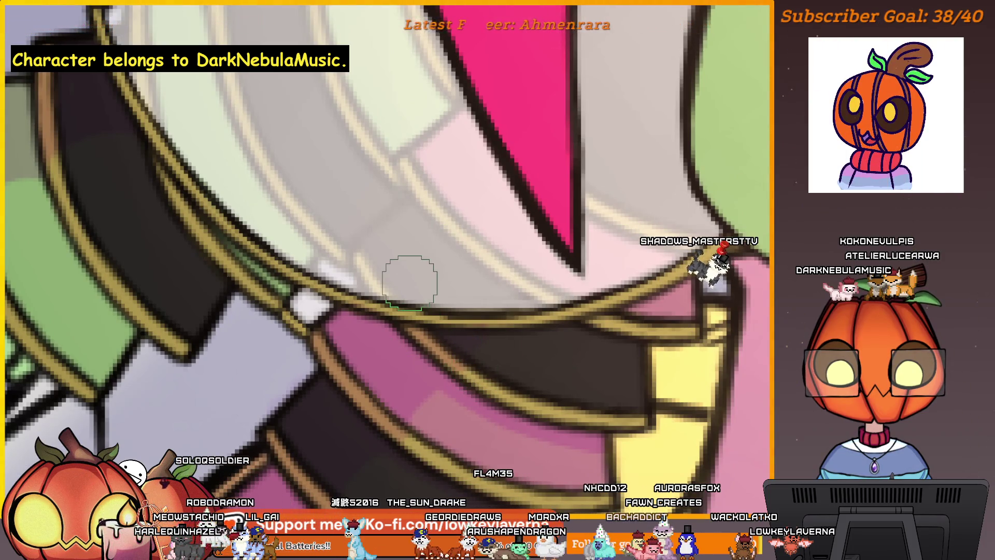
{"action": "scroll", "coordinate": [508, 300], "scroll_direction": "down", "scroll_amount": 3}
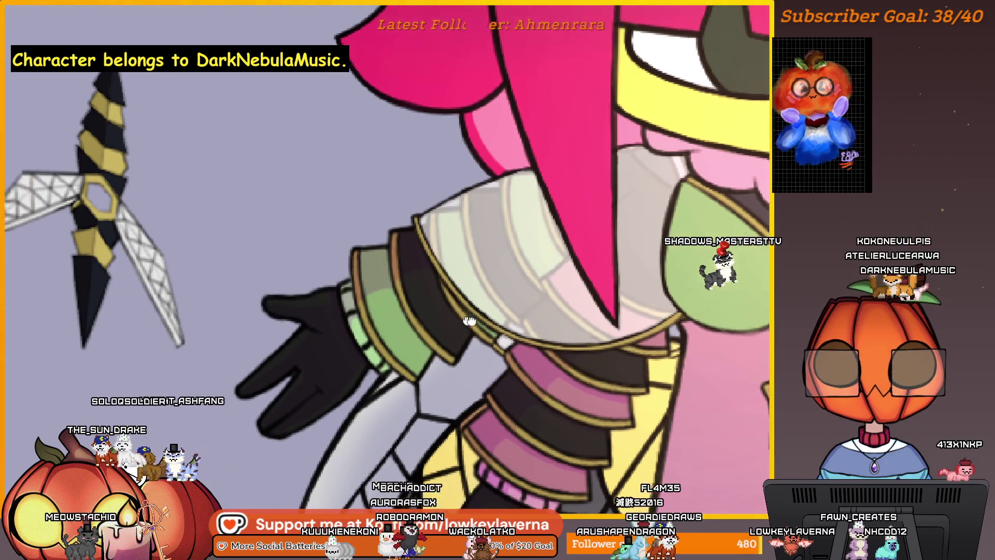
Paint an orange shading stroke down the abdomen's yellow band, then fit the whole character in view
{"action": "left_click_drag", "start_coordinate": [521, 354], "coordinate": [692, 287]}
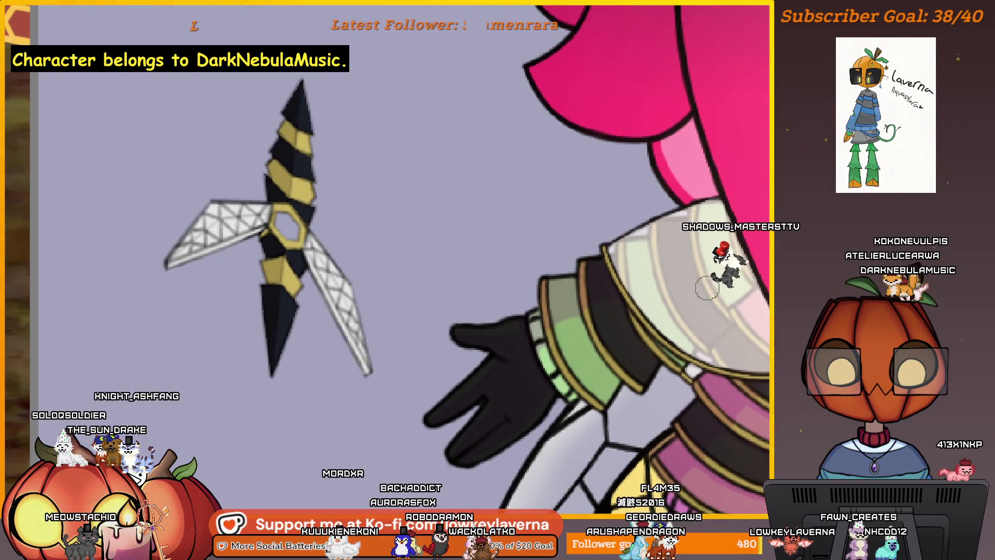
{"action": "scroll", "coordinate": [621, 417], "scroll_direction": "down", "scroll_amount": 2}
{"action": "scroll", "coordinate": [621, 418], "scroll_direction": "down", "scroll_amount": 3}
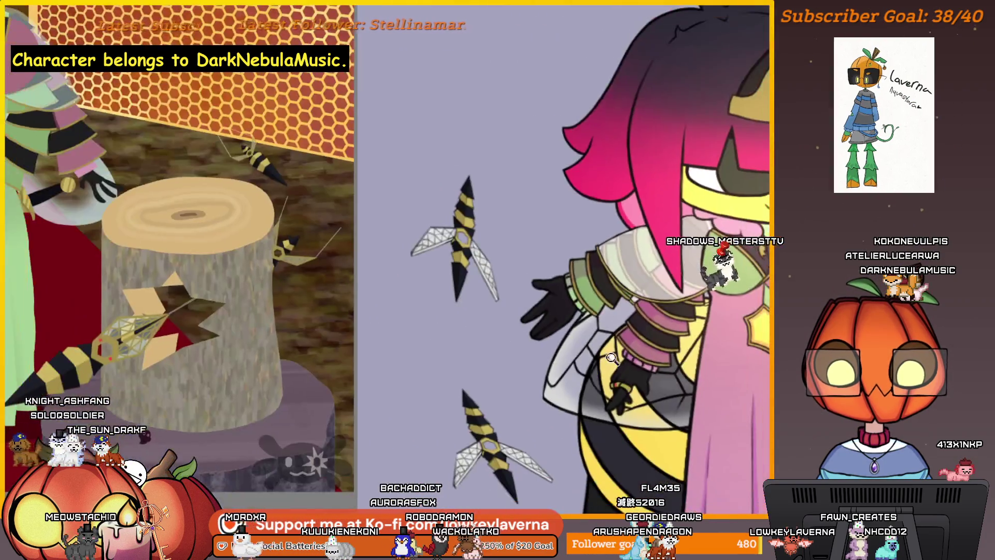
{"action": "left_click_drag", "start_coordinate": [649, 410], "coordinate": [588, 378]}
{"action": "scroll", "coordinate": [538, 334], "scroll_direction": "up", "scroll_amount": 3}
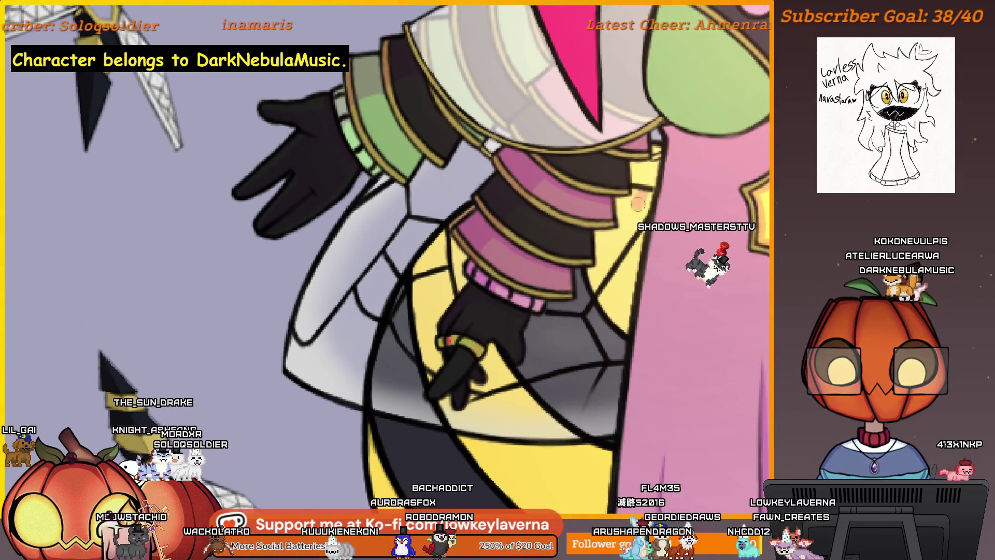
{"action": "left_click_drag", "start_coordinate": [626, 214], "coordinate": [678, 43]}
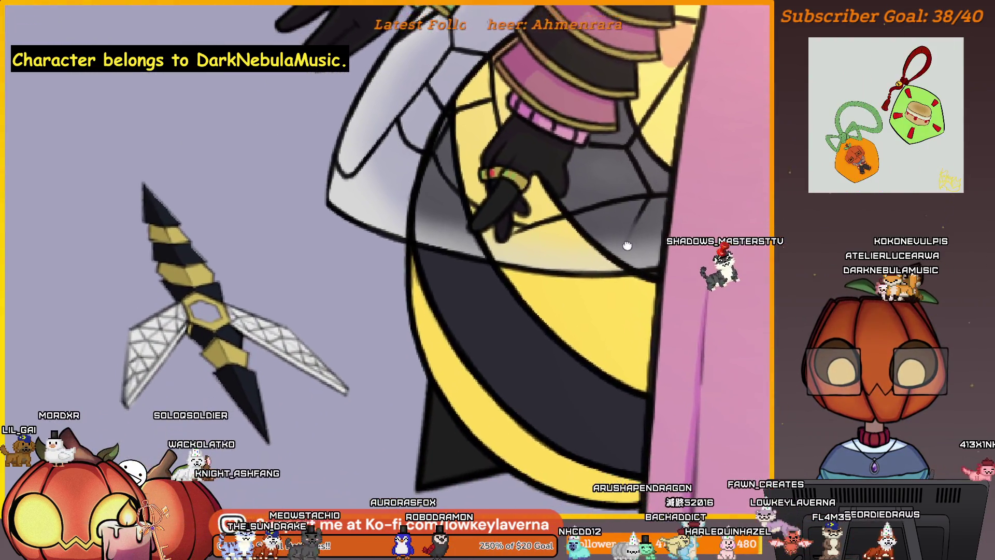
{"action": "left_click_drag", "start_coordinate": [600, 263], "coordinate": [583, 354]}
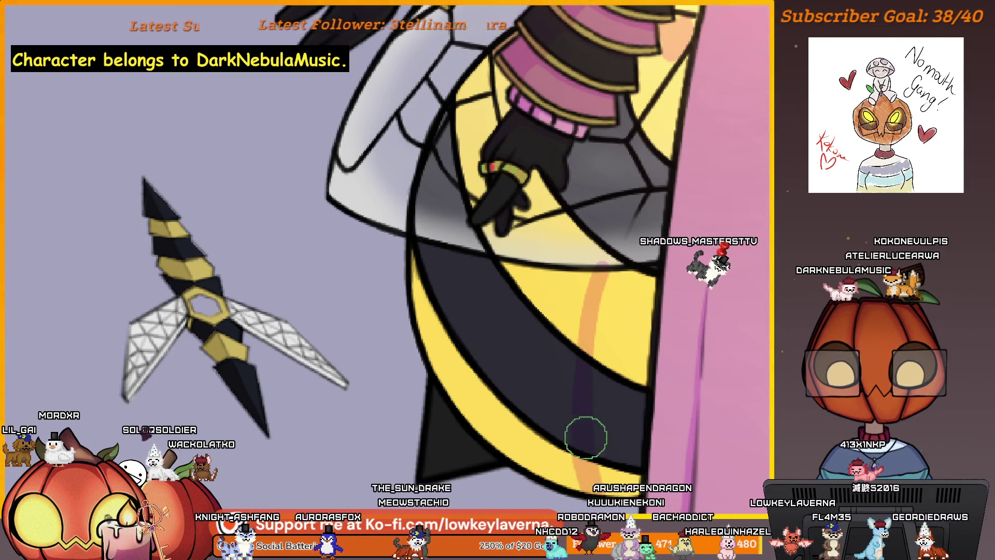
{"action": "scroll", "coordinate": [583, 373], "scroll_direction": "down", "scroll_amount": 3}
{"action": "left_click_drag", "start_coordinate": [584, 374], "coordinate": [579, 384]}
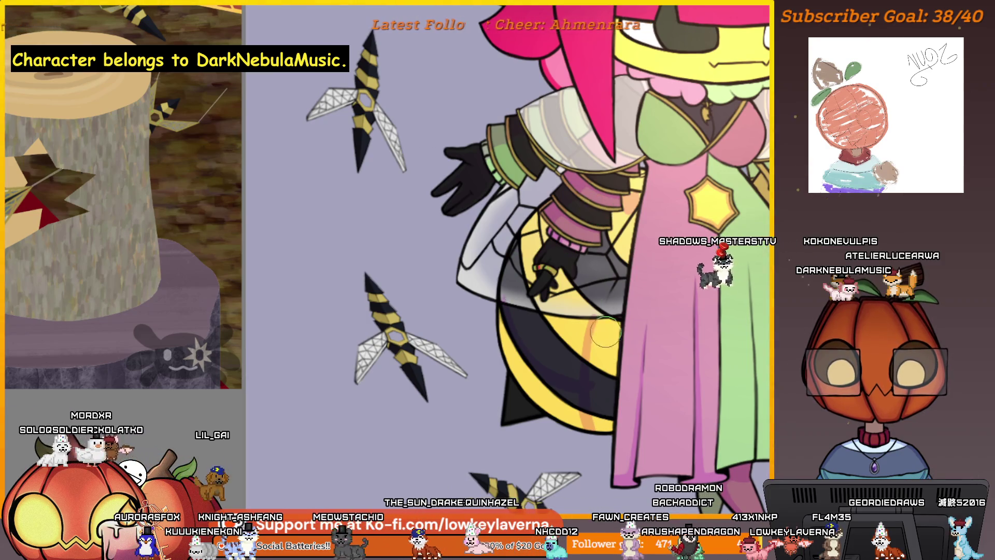
{"action": "key", "text": "ctrl+0"}
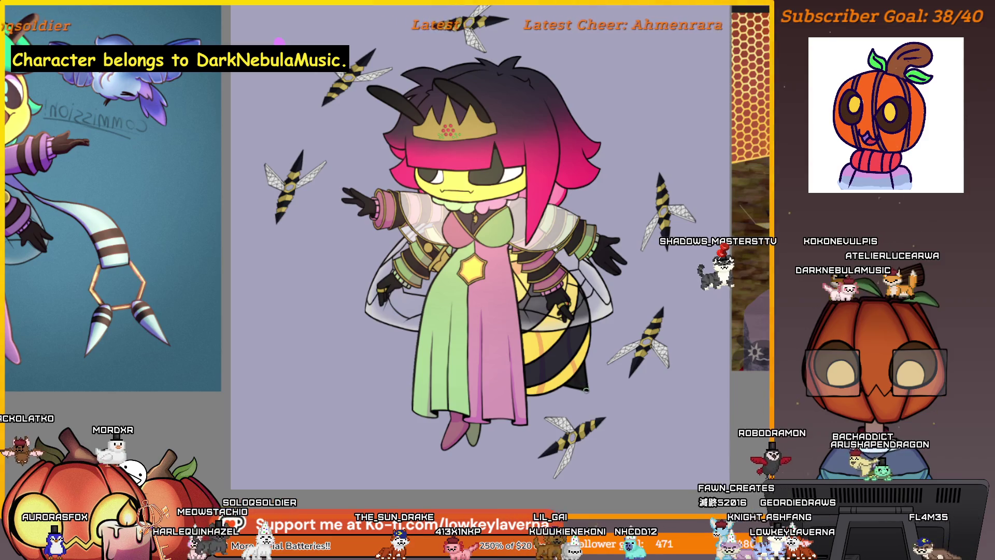
{"action": "scroll", "coordinate": [593, 373], "scroll_direction": "up", "scroll_amount": 2}
{"action": "scroll", "coordinate": [595, 303], "scroll_direction": "up", "scroll_amount": 2}
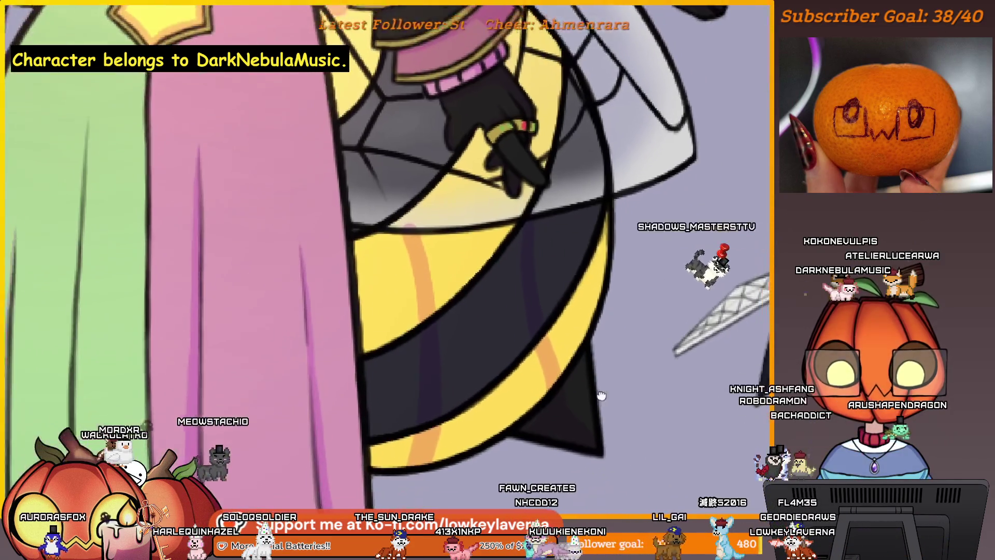
{"action": "scroll", "coordinate": [576, 350], "scroll_direction": "up", "scroll_amount": 1}
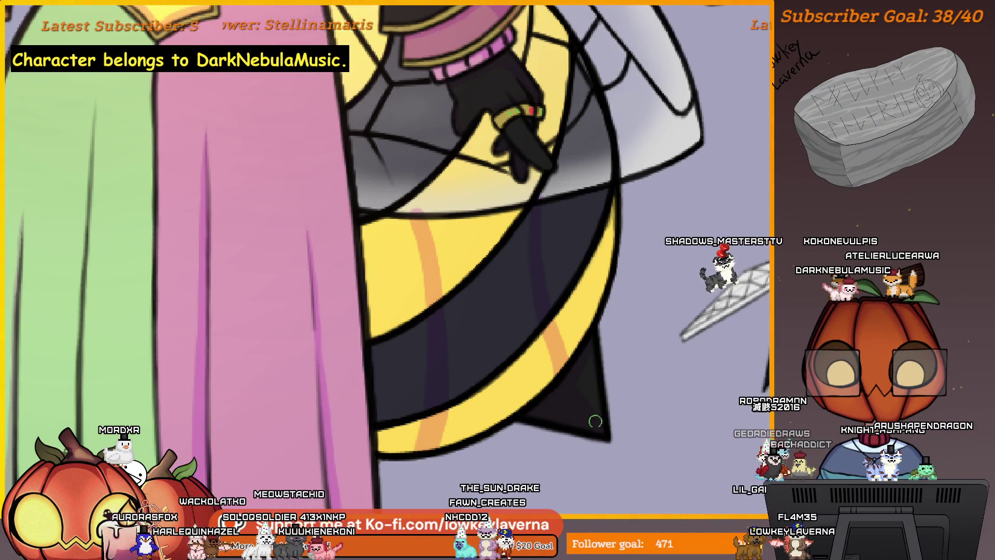
Shade the lower yellow abdomen band with soft orange
{"action": "left_click_drag", "start_coordinate": [637, 305], "coordinate": [664, 301]}
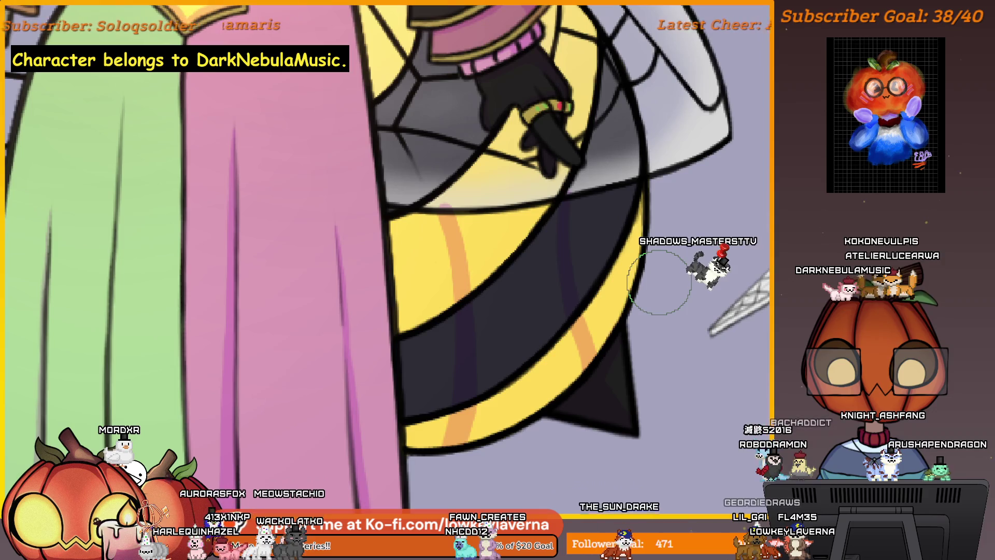
{"action": "left_click_drag", "start_coordinate": [636, 382], "coordinate": [630, 340]}
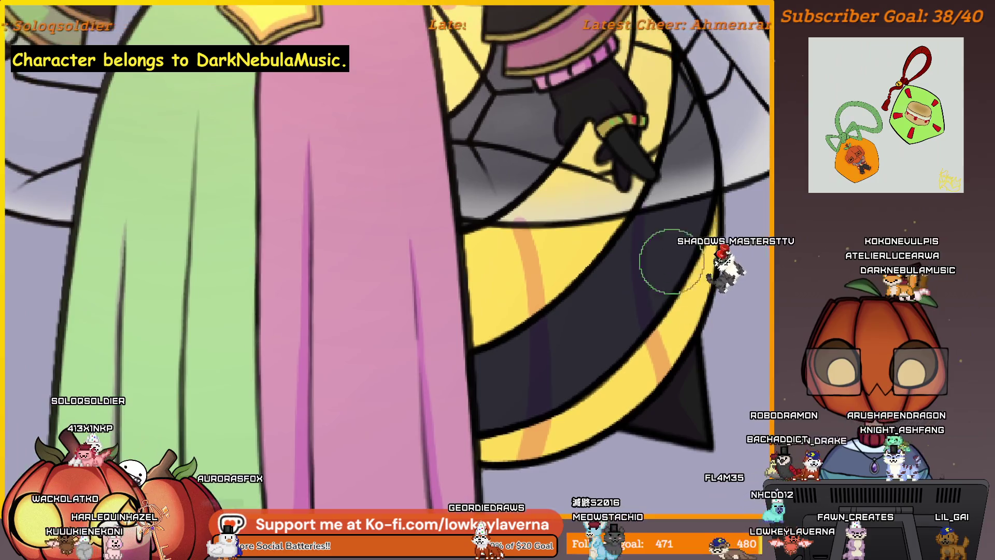
{"action": "left_click_drag", "start_coordinate": [627, 380], "coordinate": [657, 301]}
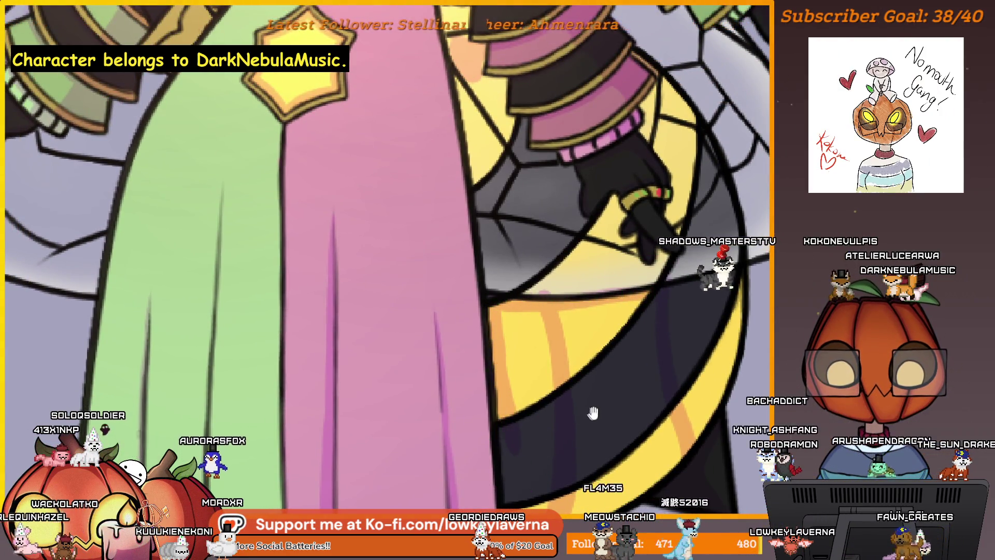
{"action": "left_click_drag", "start_coordinate": [652, 315], "coordinate": [667, 221]}
{"action": "mouse_move", "coordinate": [692, 351]}
{"action": "left_mouse_down"}
{"action": "mouse_move", "coordinate": [596, 400]}
{"action": "mouse_move", "coordinate": [522, 414]}
{"action": "left_mouse_up"}
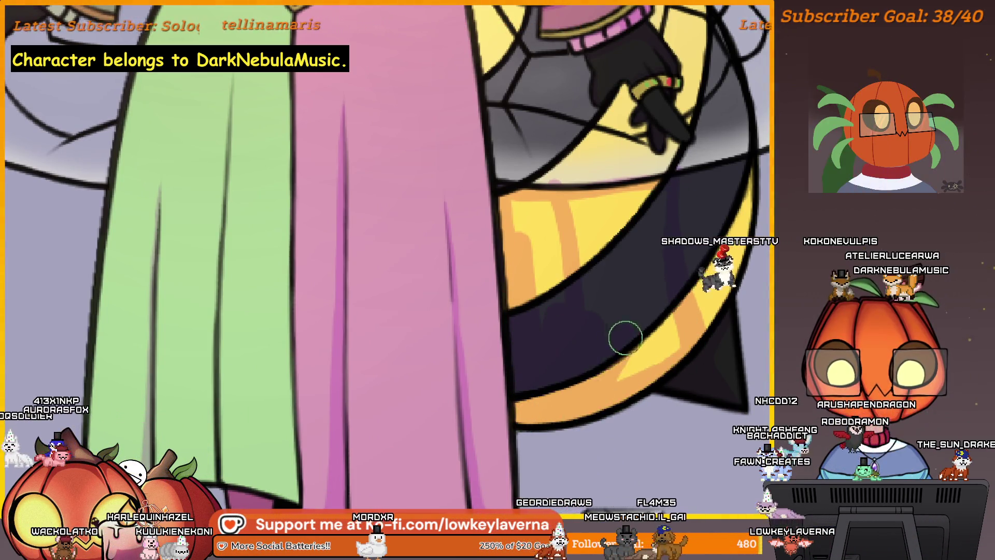
Paint dark purple shadow over the band near the dress, darkening part of the orange patch
{"action": "mouse_move", "coordinate": [661, 231]}
{"action": "left_mouse_down"}
{"action": "mouse_move", "coordinate": [667, 267]}
{"action": "mouse_move", "coordinate": [660, 254]}
{"action": "left_mouse_up"}
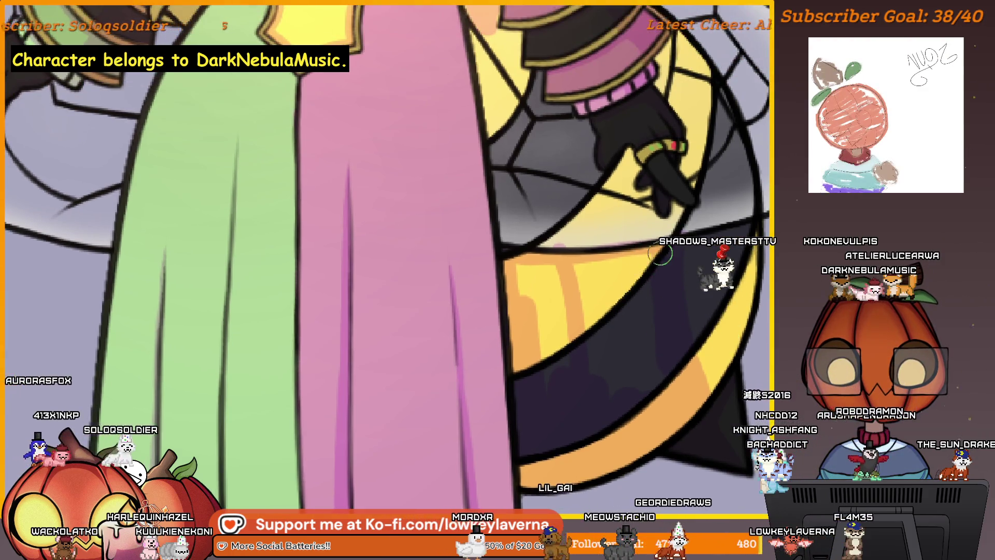
{"action": "mouse_move", "coordinate": [590, 278]}
{"action": "left_mouse_down"}
{"action": "mouse_move", "coordinate": [637, 301]}
{"action": "mouse_move", "coordinate": [672, 378]}
{"action": "left_mouse_up"}
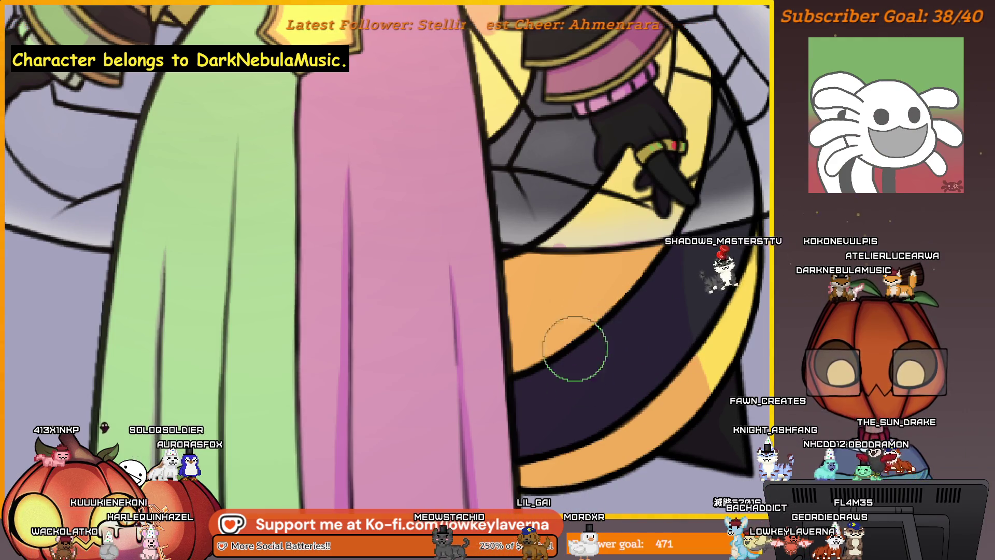
{"action": "scroll", "coordinate": [576, 349], "scroll_direction": "down", "scroll_amount": 2}
{"action": "left_click_drag", "start_coordinate": [576, 351], "coordinate": [544, 362]}
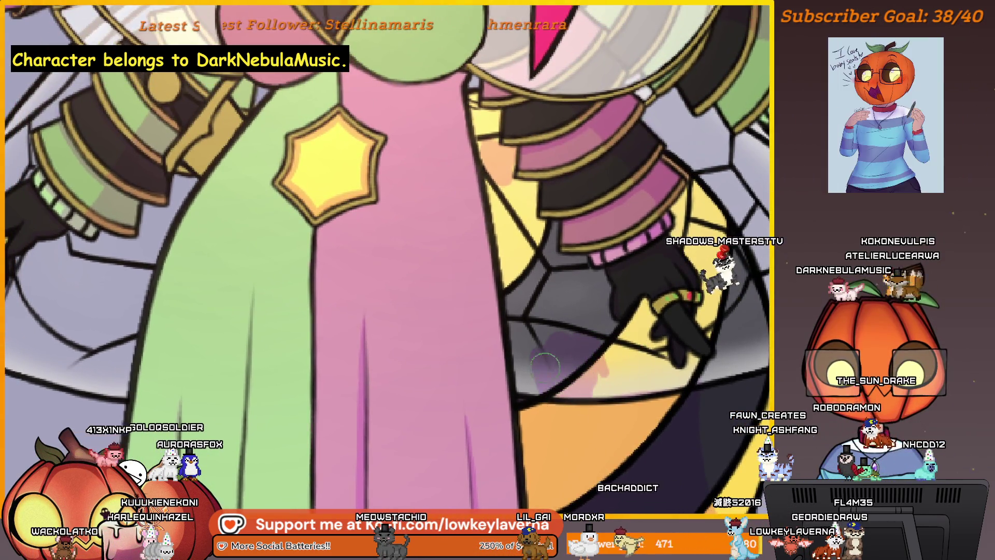
{"action": "scroll", "coordinate": [490, 133], "scroll_direction": "down", "scroll_amount": 2}
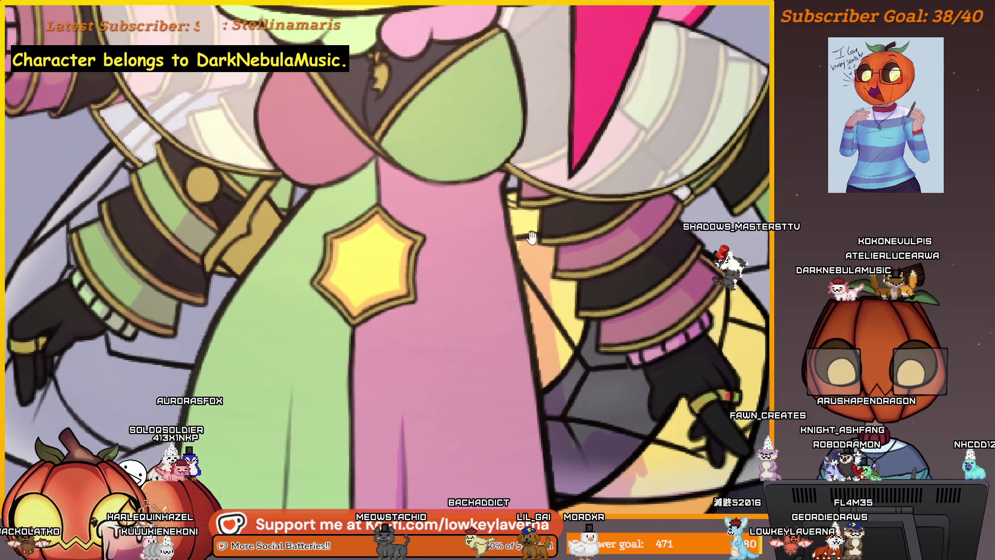
{"action": "scroll", "coordinate": [551, 216], "scroll_direction": "up", "scroll_amount": 3}
{"action": "scroll", "coordinate": [565, 310], "scroll_direction": "up", "scroll_amount": 2}
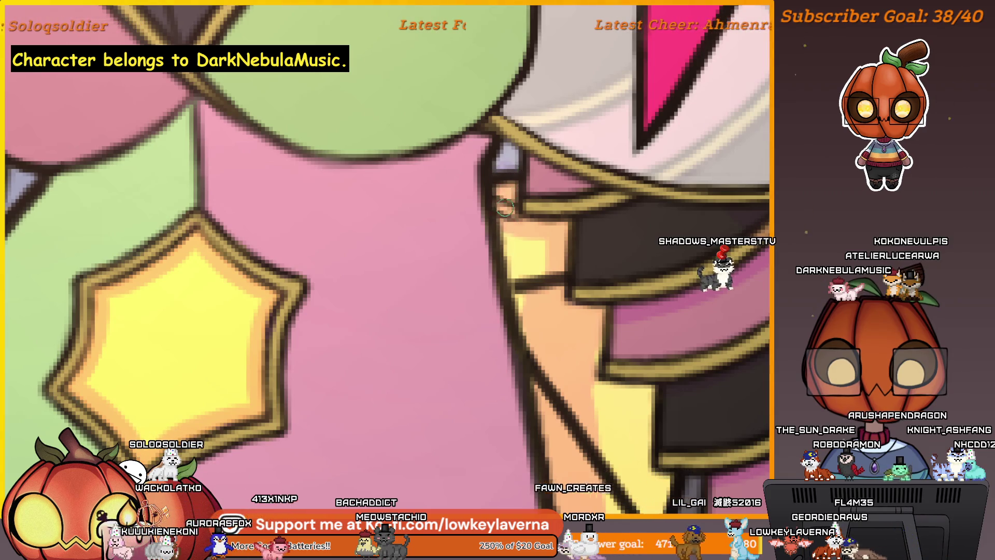
{"action": "scroll", "coordinate": [545, 295], "scroll_direction": "down", "scroll_amount": 2}
{"action": "scroll", "coordinate": [555, 344], "scroll_direction": "down", "scroll_amount": 2}
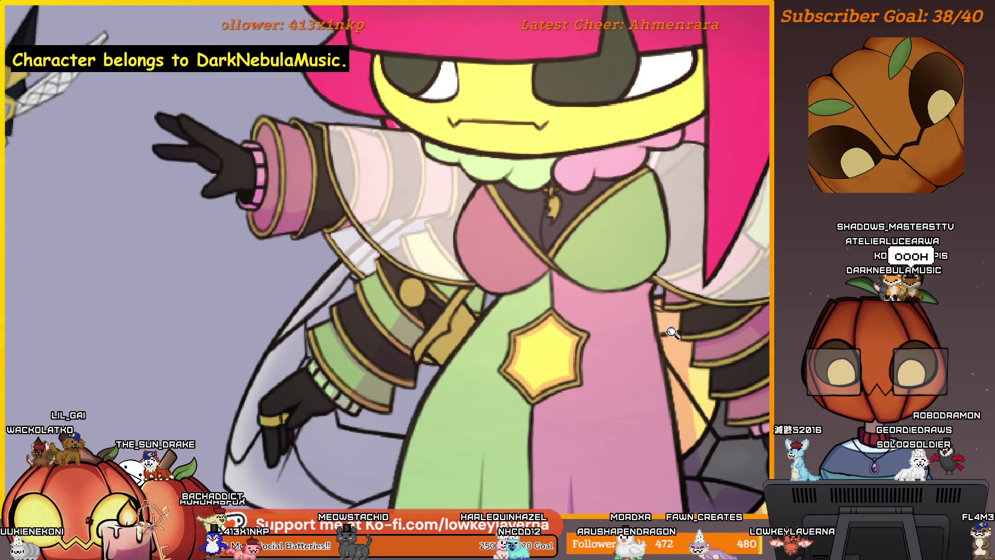
{"action": "scroll", "coordinate": [671, 333], "scroll_direction": "down", "scroll_amount": 3}
{"action": "scroll", "coordinate": [656, 342], "scroll_direction": "up", "scroll_amount": 1}
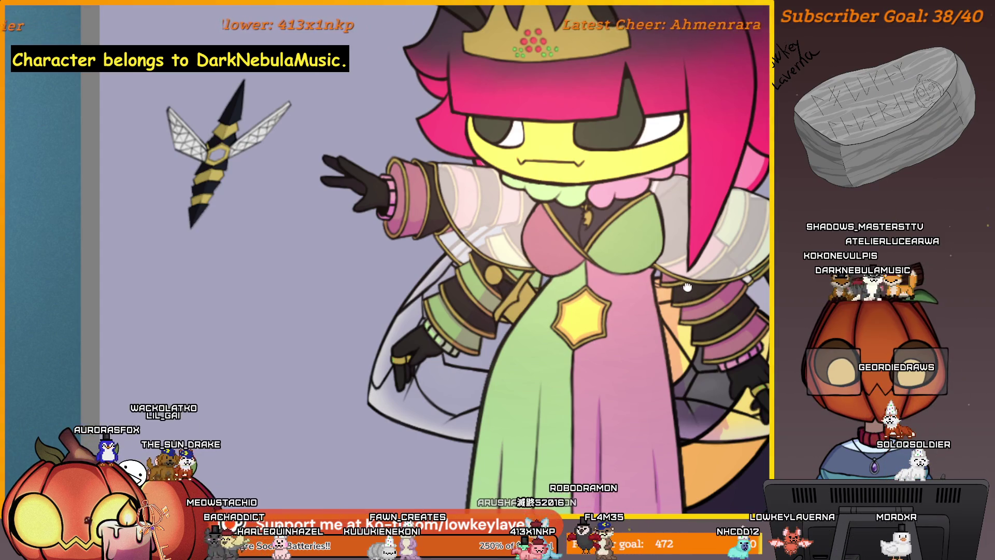
{"action": "scroll", "coordinate": [576, 276], "scroll_direction": "right", "scroll_amount": 2}
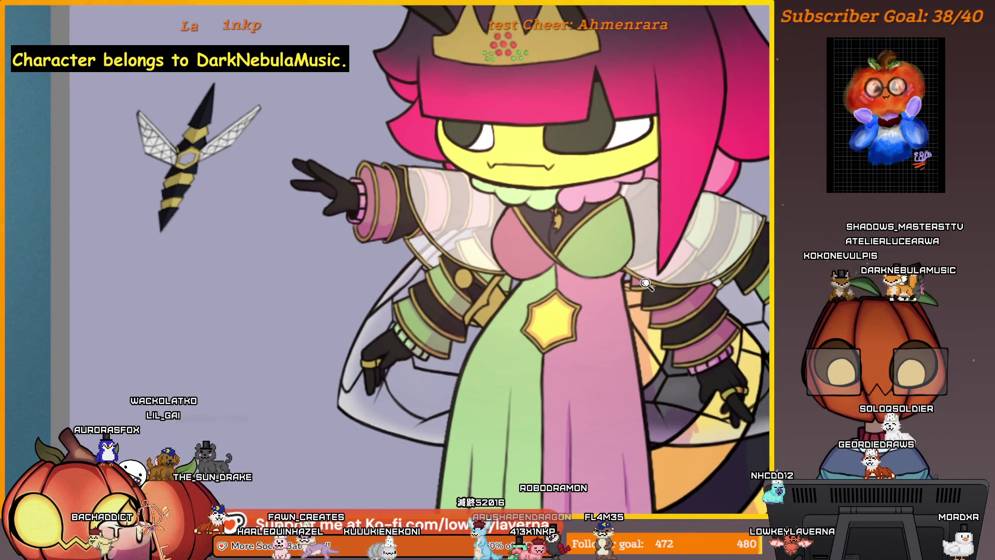
{"action": "scroll", "coordinate": [652, 333], "scroll_direction": "down", "scroll_amount": 2}
{"action": "scroll", "coordinate": [651, 330], "scroll_direction": "right", "scroll_amount": 1}
{"action": "scroll", "coordinate": [646, 357], "scroll_direction": "right", "scroll_amount": 1}
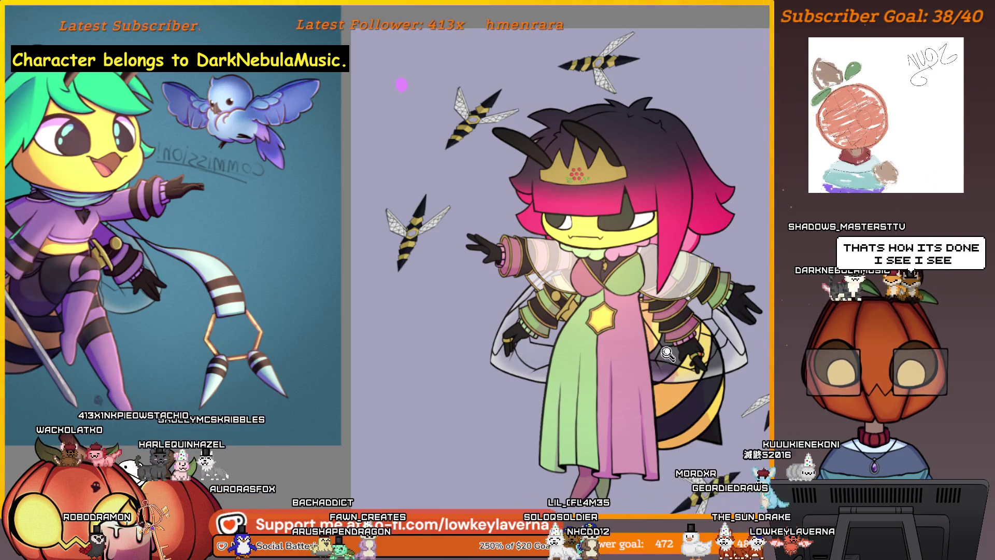
{"action": "scroll", "coordinate": [667, 353], "scroll_direction": "up", "scroll_amount": 5}
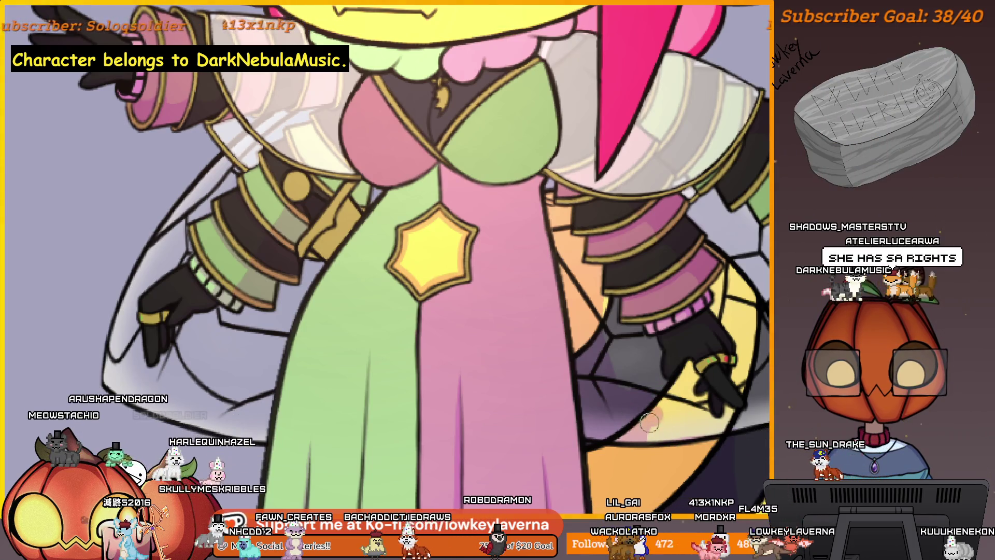
{"action": "left_click_drag", "start_coordinate": [744, 388], "coordinate": [561, 412]}
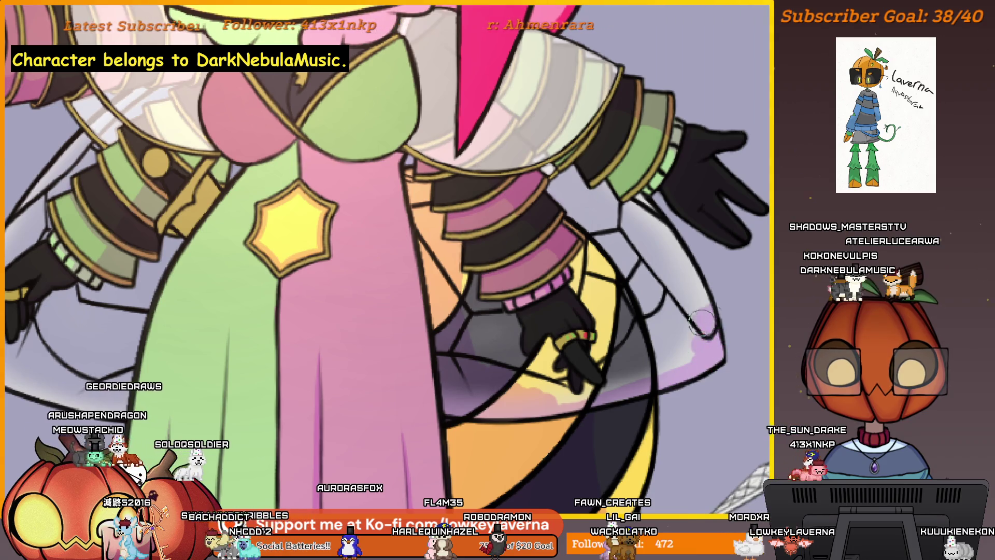
{"action": "scroll", "coordinate": [683, 265], "scroll_direction": "down", "scroll_amount": 3}
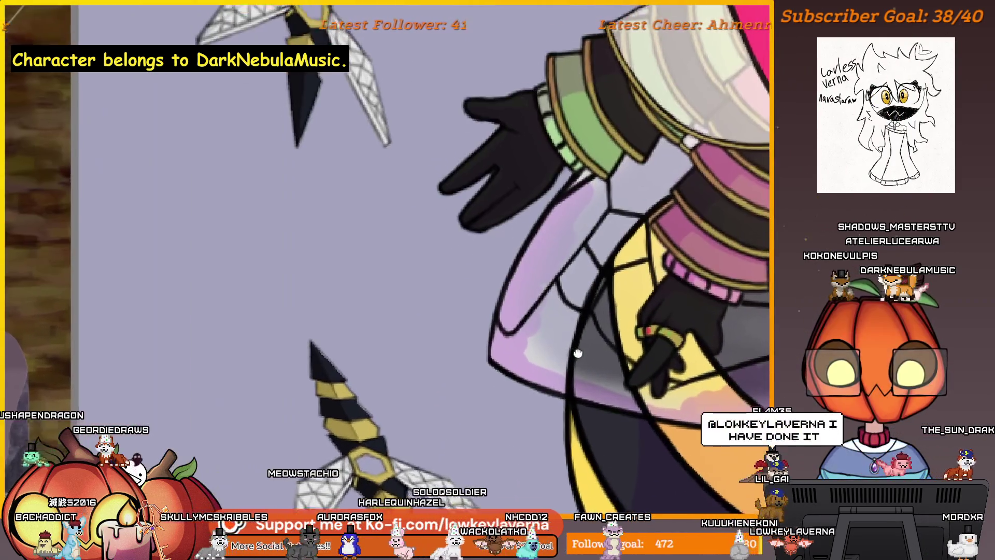
Enlarge the brush and frame the gloved hand, sleeve cuff and adjacent wing
{"action": "left_click_drag", "start_coordinate": [578, 354], "coordinate": [576, 323]}
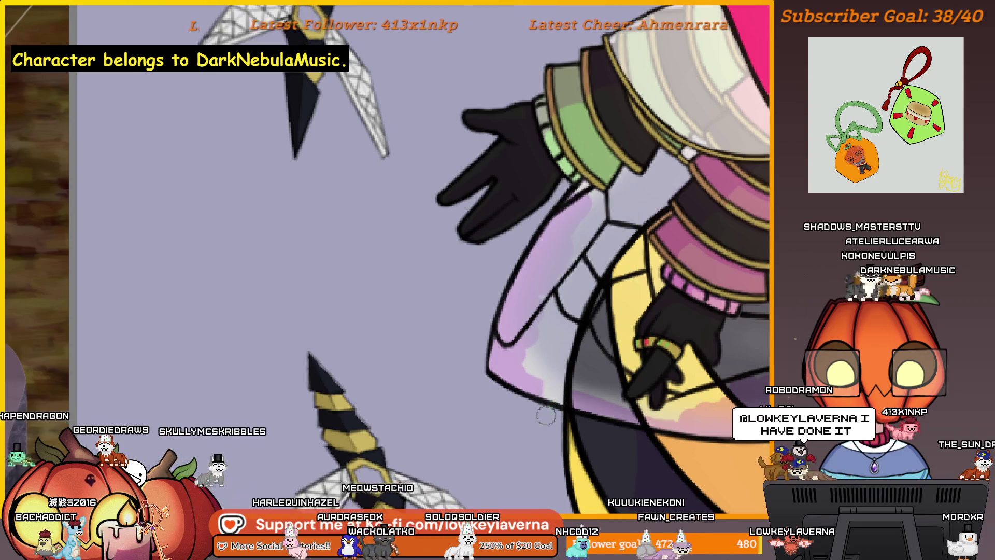
{"action": "scroll", "coordinate": [575, 323], "scroll_direction": "down", "scroll_amount": 2}
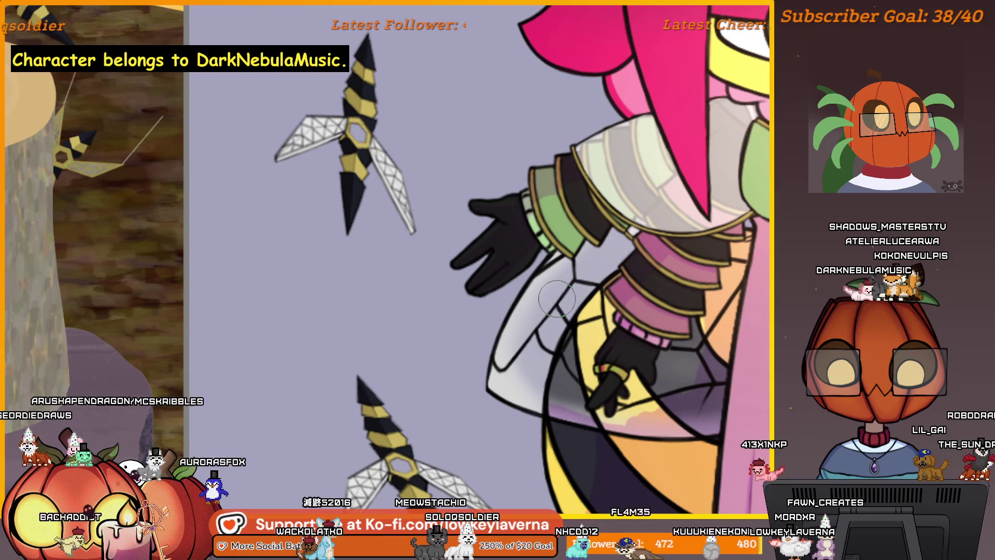
{"action": "scroll", "coordinate": [614, 300], "scroll_direction": "up", "scroll_amount": 2}
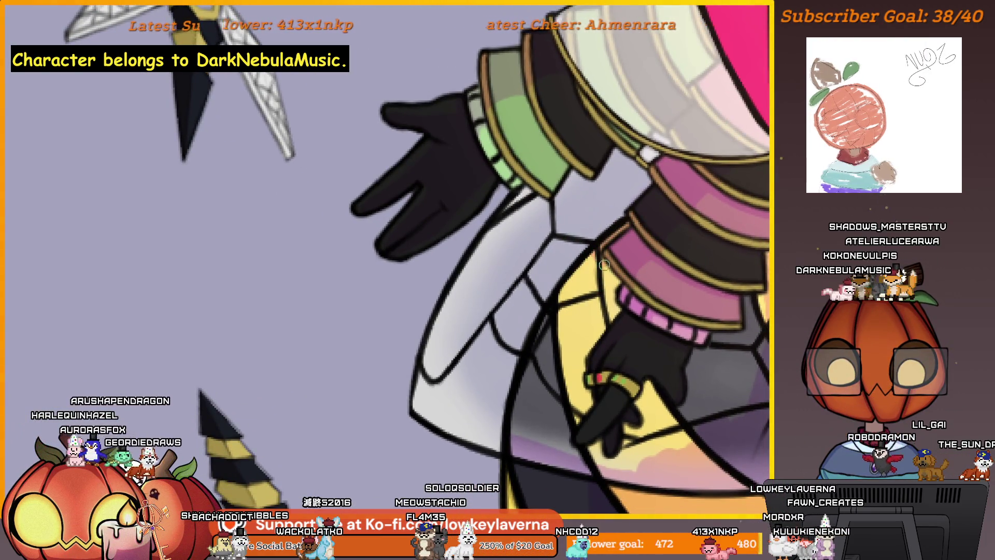
{"action": "key", "text": "bracketright"}
{"action": "key", "text": "bracketright"}
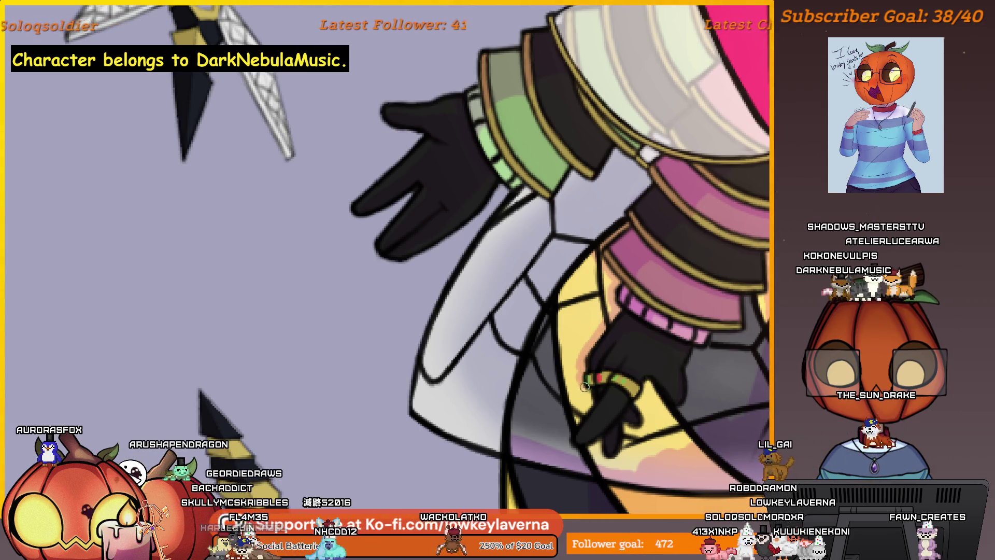
{"action": "scroll", "coordinate": [590, 392], "scroll_direction": "up", "scroll_amount": 2}
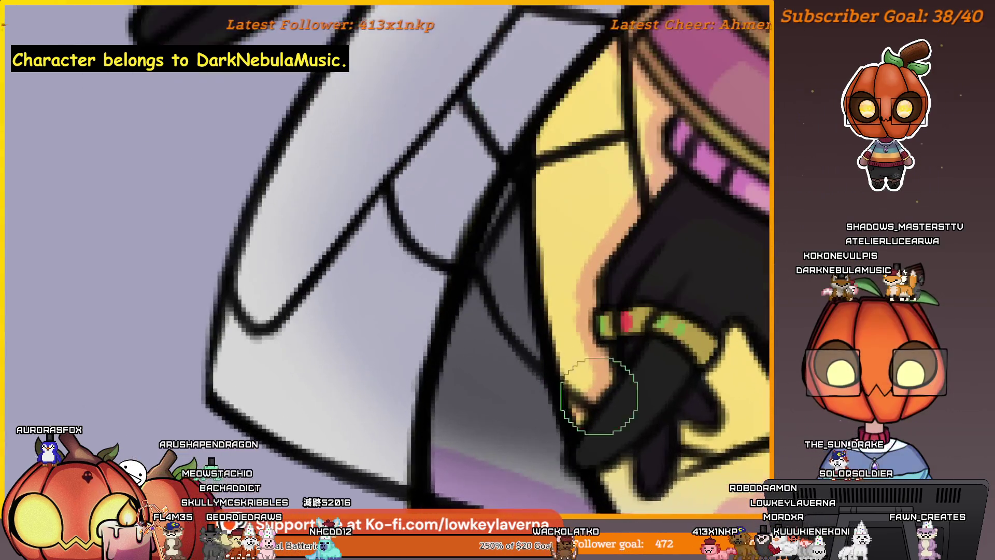
{"action": "scroll", "coordinate": [575, 408], "scroll_direction": "up", "scroll_amount": 2}
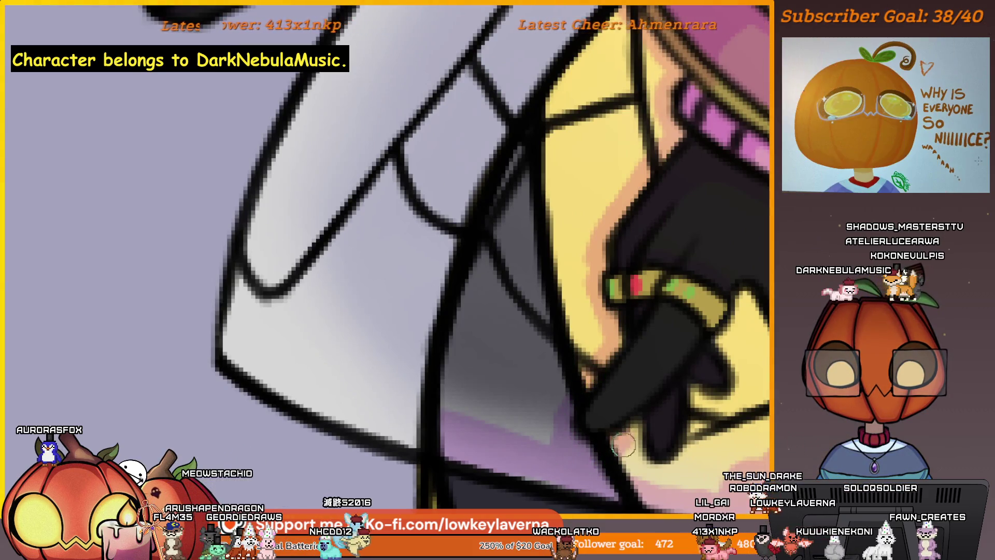
{"action": "scroll", "coordinate": [611, 465], "scroll_direction": "down", "scroll_amount": 2}
{"action": "scroll", "coordinate": [646, 434], "scroll_direction": "down", "scroll_amount": 2}
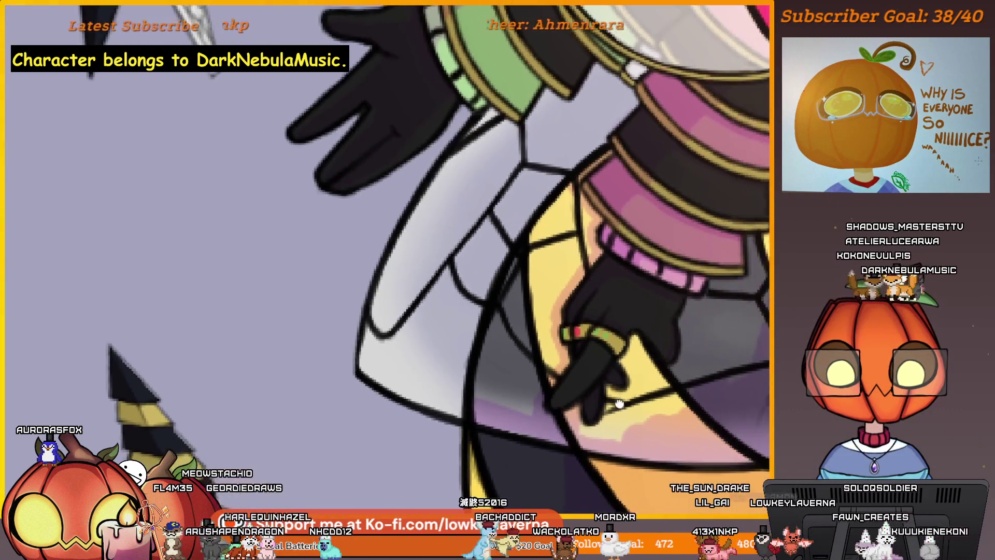
{"action": "scroll", "coordinate": [645, 433], "scroll_direction": "up", "scroll_amount": 2}
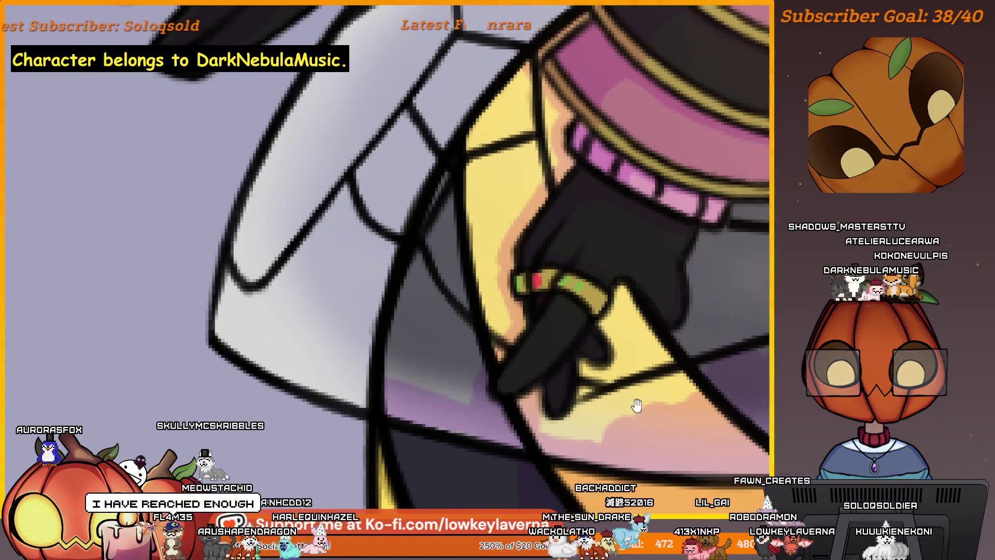
{"action": "scroll", "coordinate": [638, 407], "scroll_direction": "up", "scroll_amount": 2}
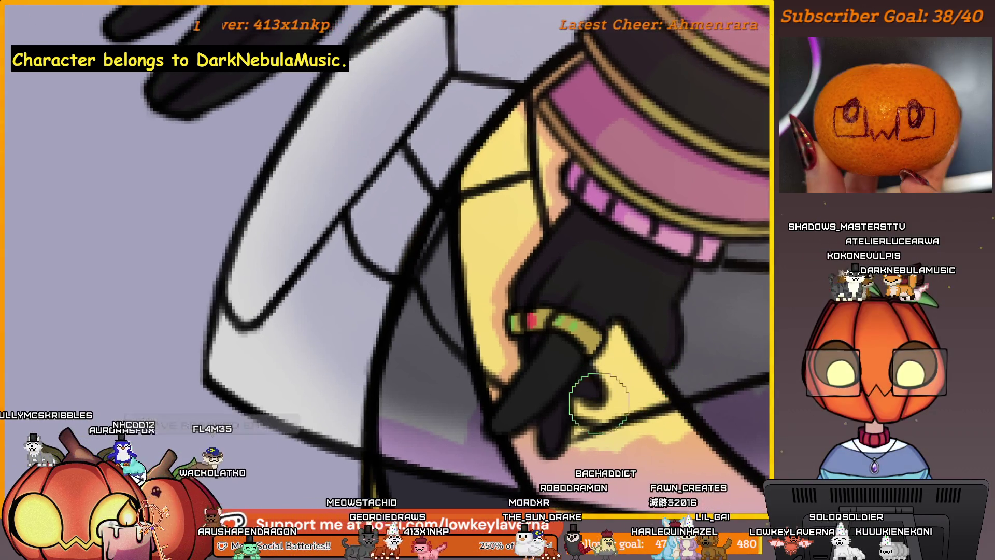
{"action": "scroll", "coordinate": [611, 452], "scroll_direction": "up", "scroll_amount": 2}
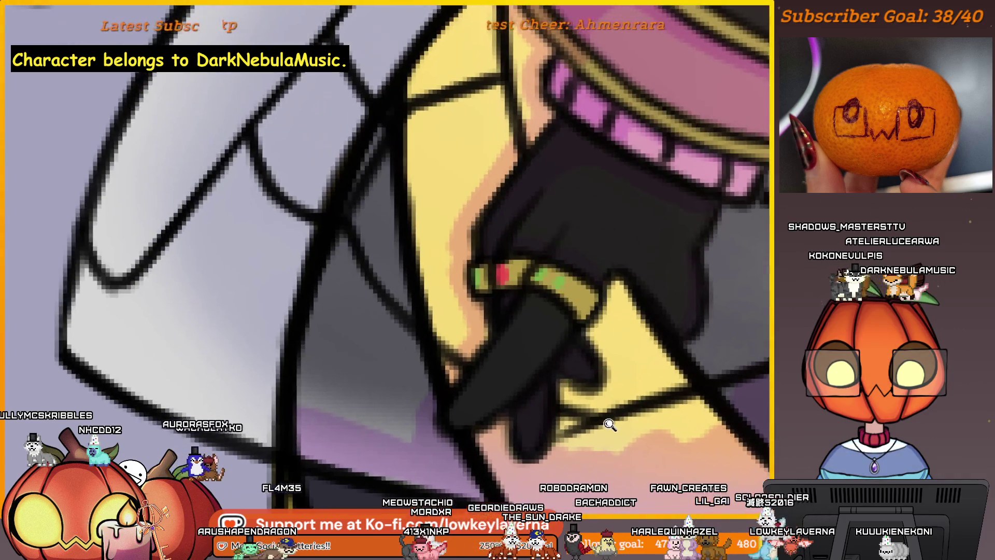
{"action": "scroll", "coordinate": [573, 402], "scroll_direction": "up", "scroll_amount": 2}
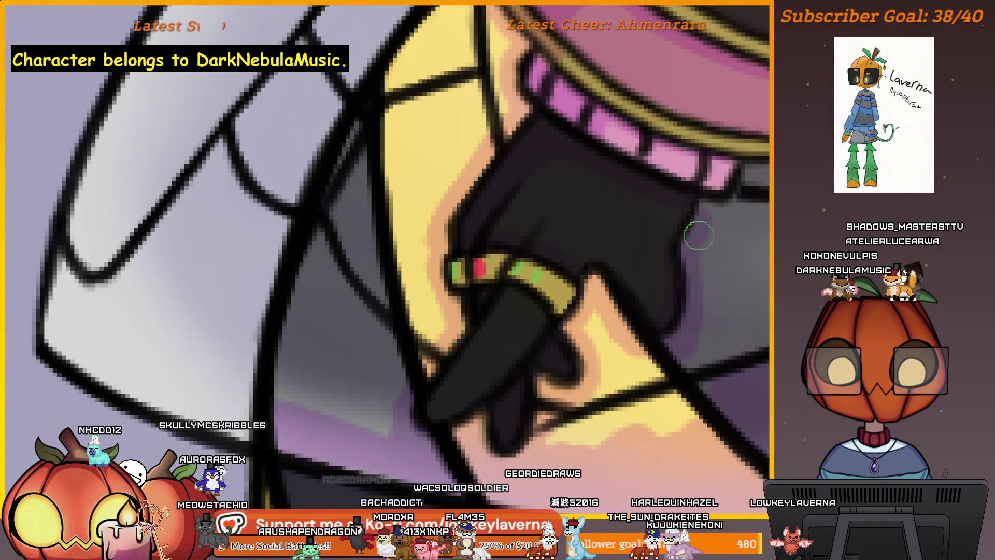
{"action": "scroll", "coordinate": [686, 262], "scroll_direction": "up", "scroll_amount": 3}
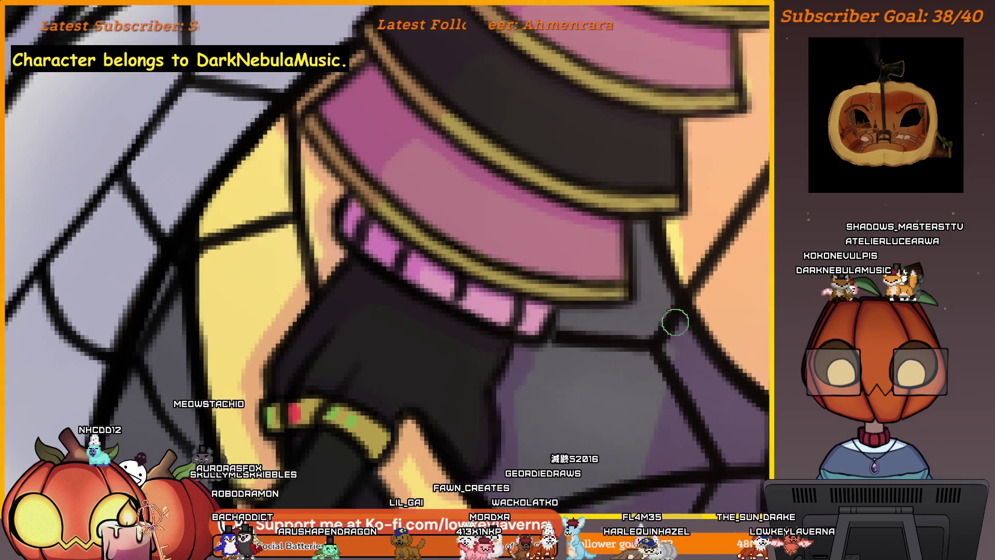
{"action": "scroll", "coordinate": [683, 326], "scroll_direction": "down", "scroll_amount": 3}
{"action": "scroll", "coordinate": [654, 269], "scroll_direction": "up", "scroll_amount": 3}
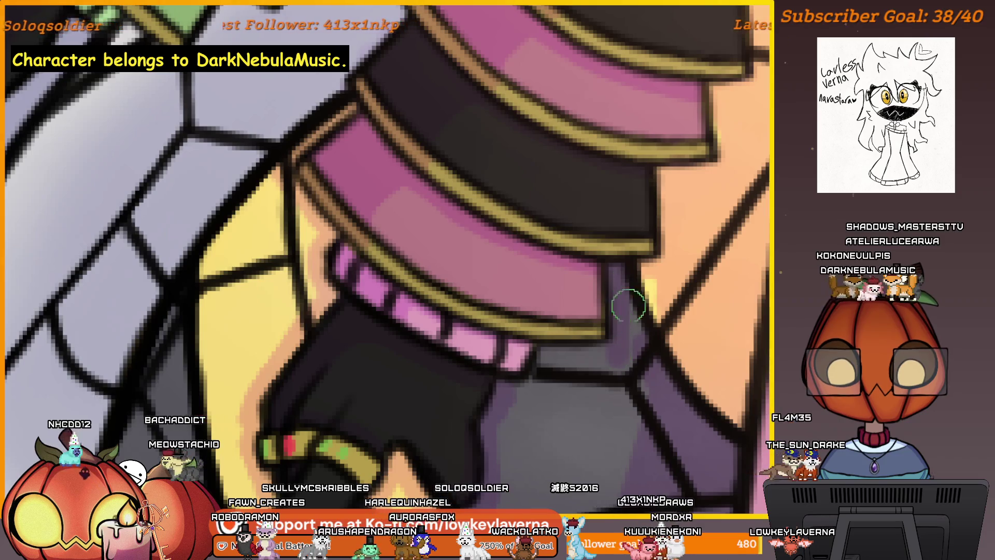
{"action": "left_click_drag", "start_coordinate": [658, 334], "coordinate": [716, 273]}
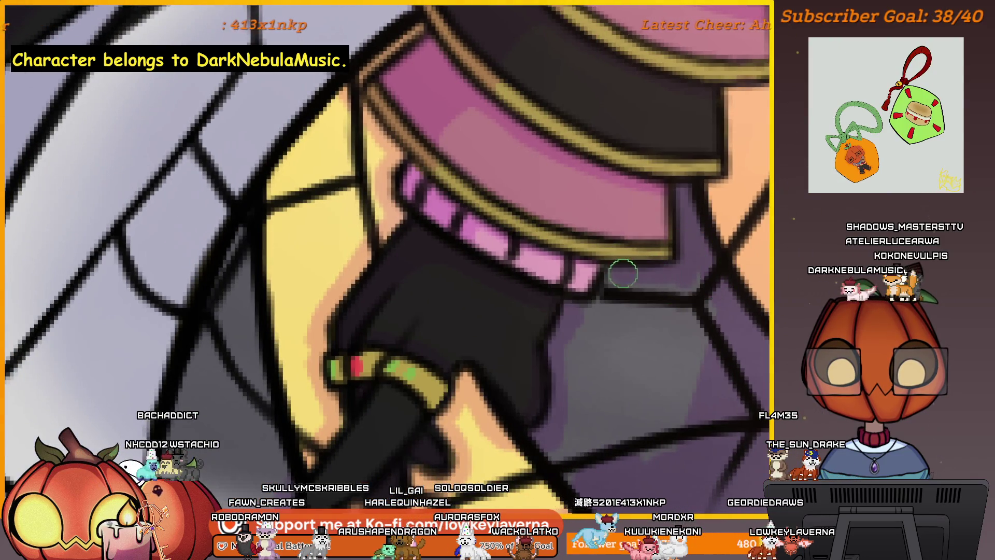
{"action": "scroll", "coordinate": [745, 270], "scroll_direction": "down", "scroll_amount": 3}
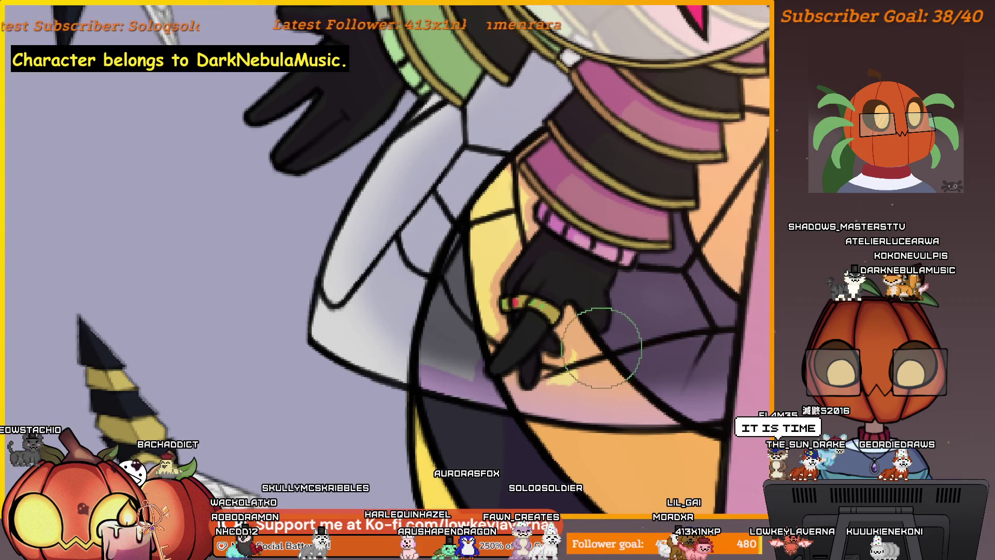
{"action": "scroll", "coordinate": [636, 349], "scroll_direction": "up", "scroll_amount": 2}
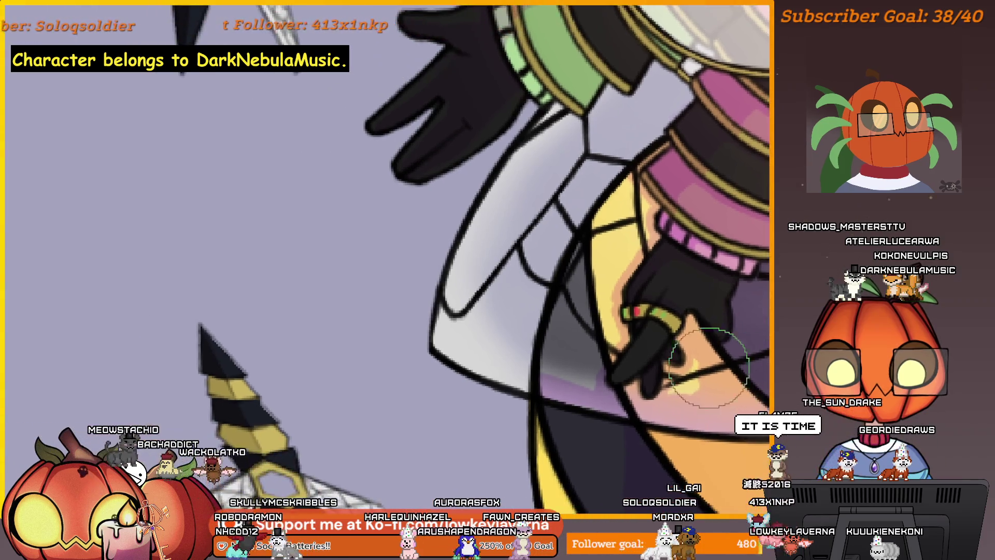
{"action": "scroll", "coordinate": [715, 361], "scroll_direction": "up", "scroll_amount": 1}
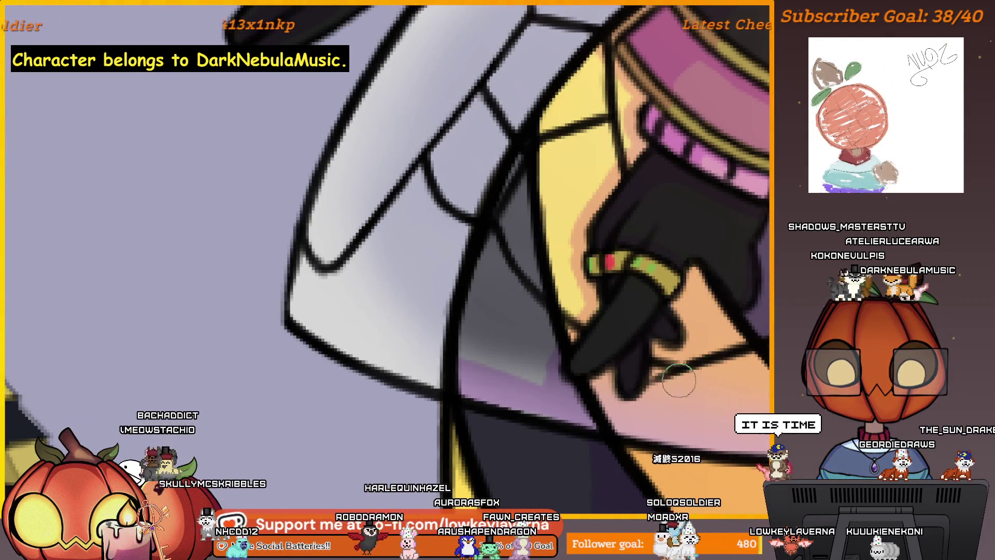
{"action": "left_click_drag", "start_coordinate": [685, 391], "coordinate": [793, 439]}
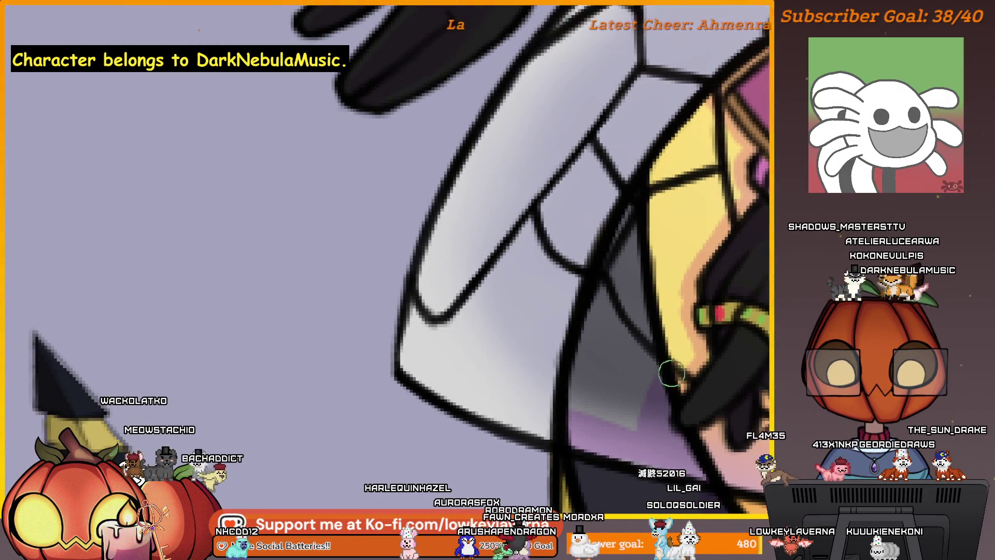
{"action": "left_click_drag", "start_coordinate": [677, 321], "coordinate": [653, 339]}
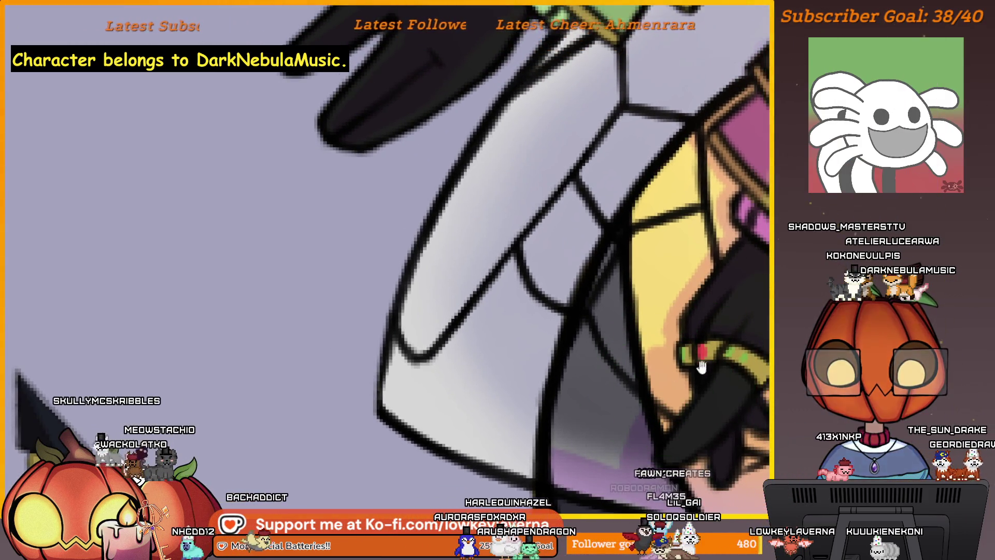
{"action": "left_click_drag", "start_coordinate": [666, 288], "coordinate": [659, 346]}
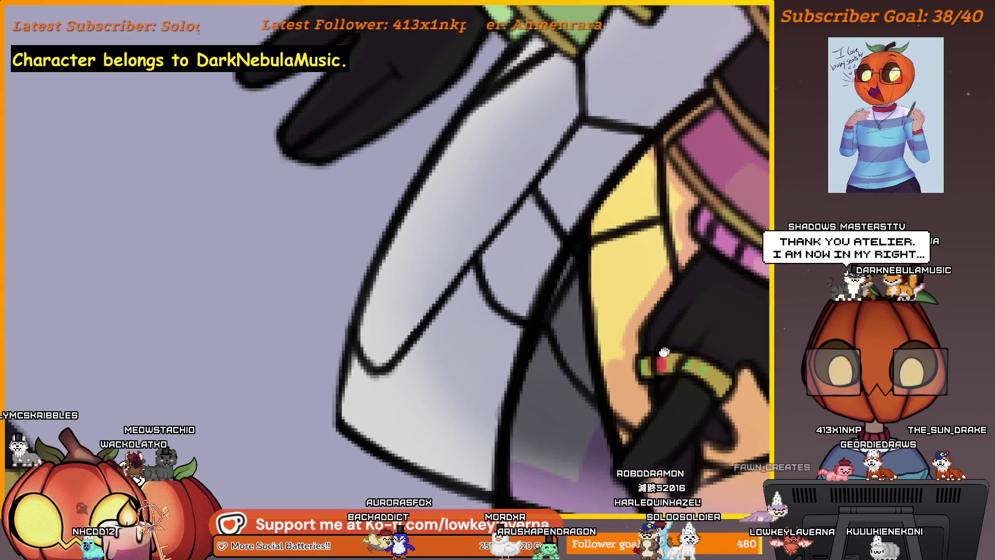
With a smaller brush, airbrush soft shading on the yellow abdomen beside the hand, then enlarge the brush again
{"action": "key", "text": "bracketleft"}
{"action": "left_click_drag", "start_coordinate": [611, 368], "coordinate": [640, 287]}
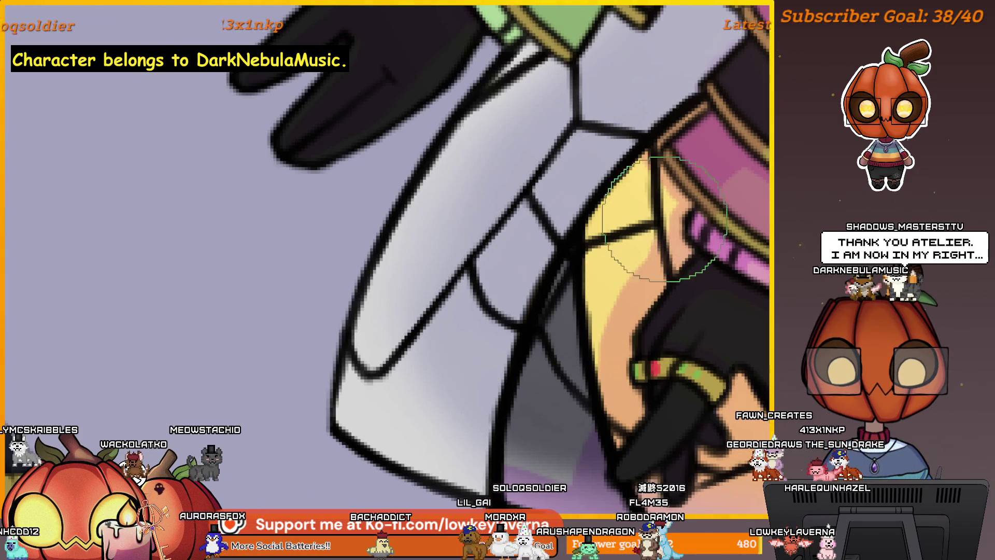
{"action": "key", "text": "bracketleft"}
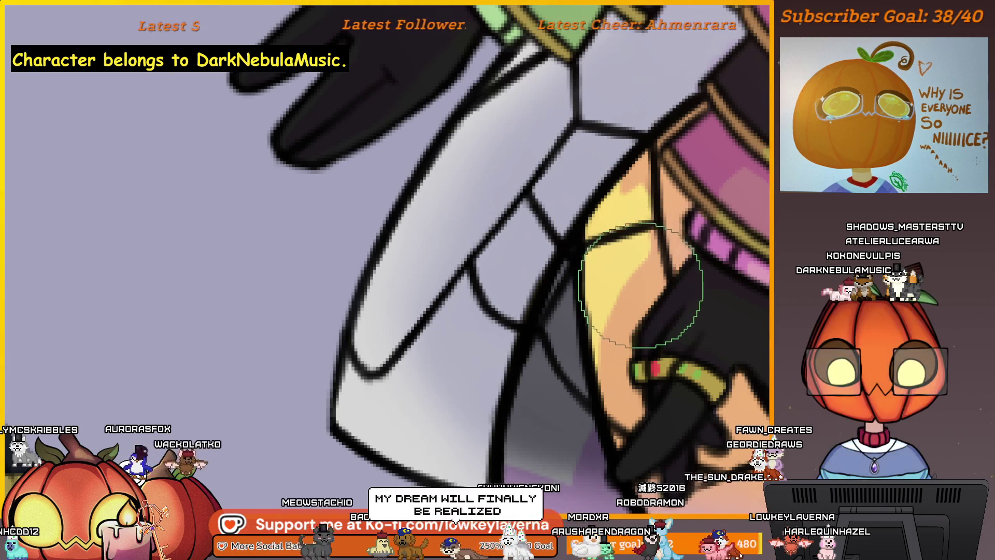
{"action": "left_click_drag", "start_coordinate": [555, 383], "coordinate": [609, 340]}
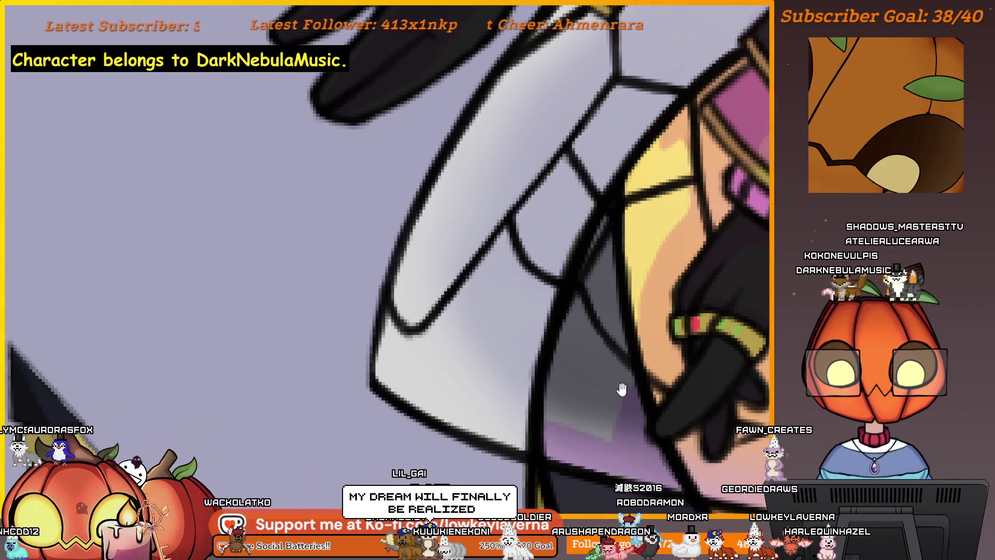
{"action": "scroll", "coordinate": [610, 341], "scroll_direction": "down", "scroll_amount": 3}
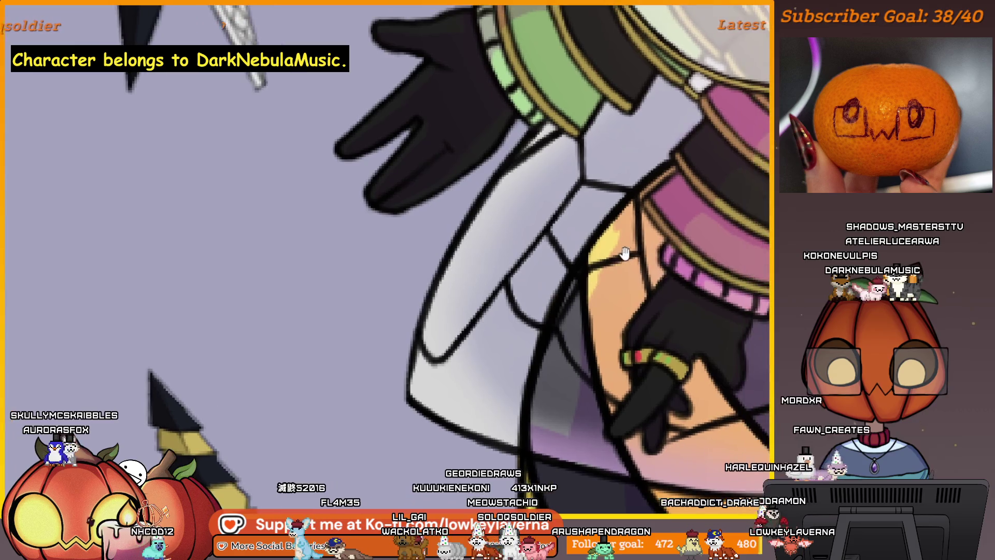
{"action": "left_click_drag", "start_coordinate": [659, 211], "coordinate": [607, 244]}
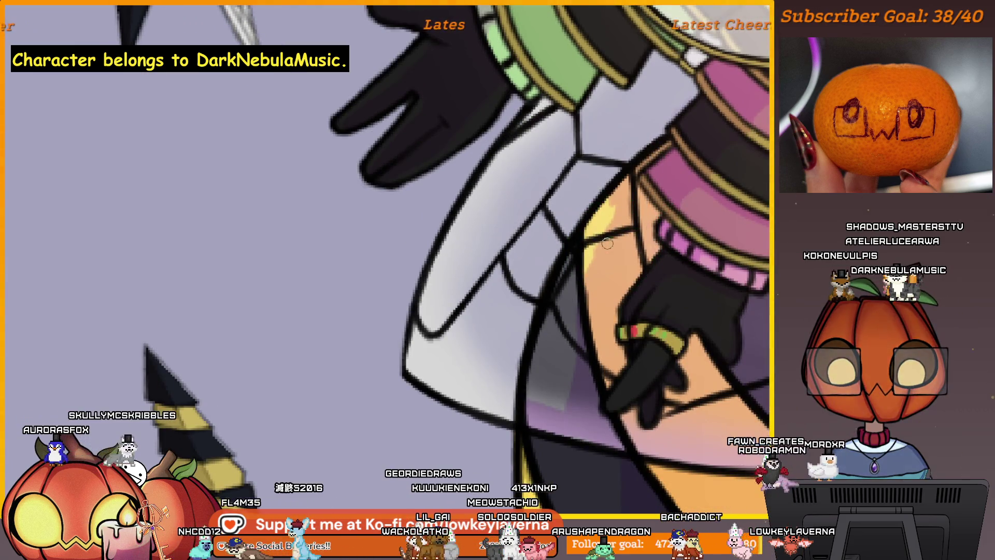
{"action": "left_click_drag", "start_coordinate": [619, 192], "coordinate": [604, 210]}
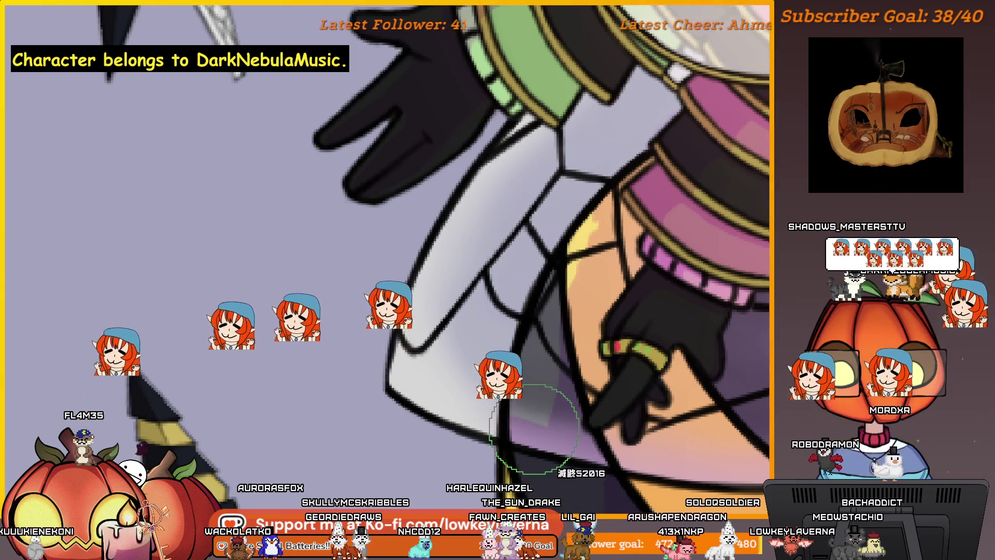
{"action": "mouse_move", "coordinate": [594, 263]}
{"action": "left_mouse_down"}
{"action": "mouse_move", "coordinate": [578, 220]}
{"action": "mouse_move", "coordinate": [555, 228]}
{"action": "left_mouse_up"}
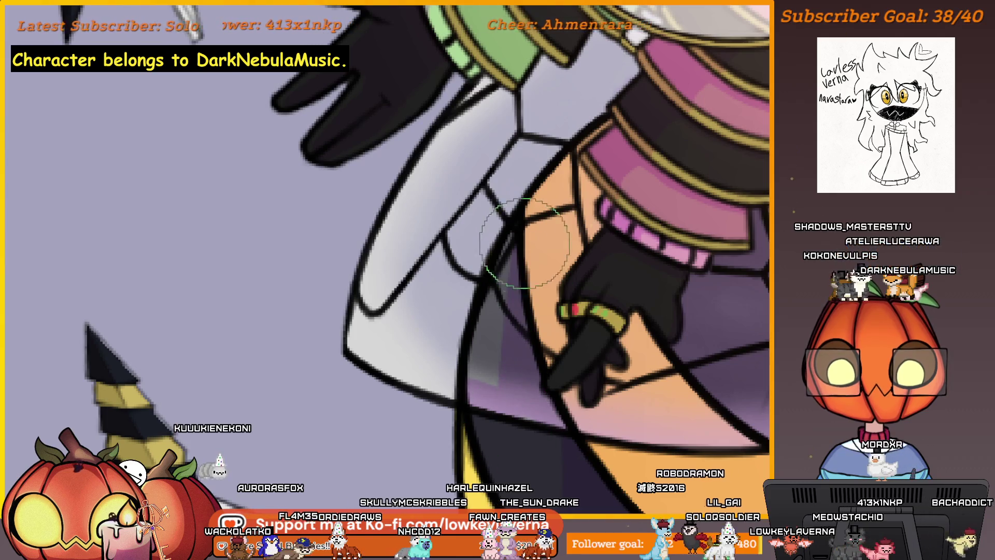
{"action": "scroll", "coordinate": [517, 319], "scroll_direction": "down", "scroll_amount": 2}
{"action": "key", "text": "bracketright"}
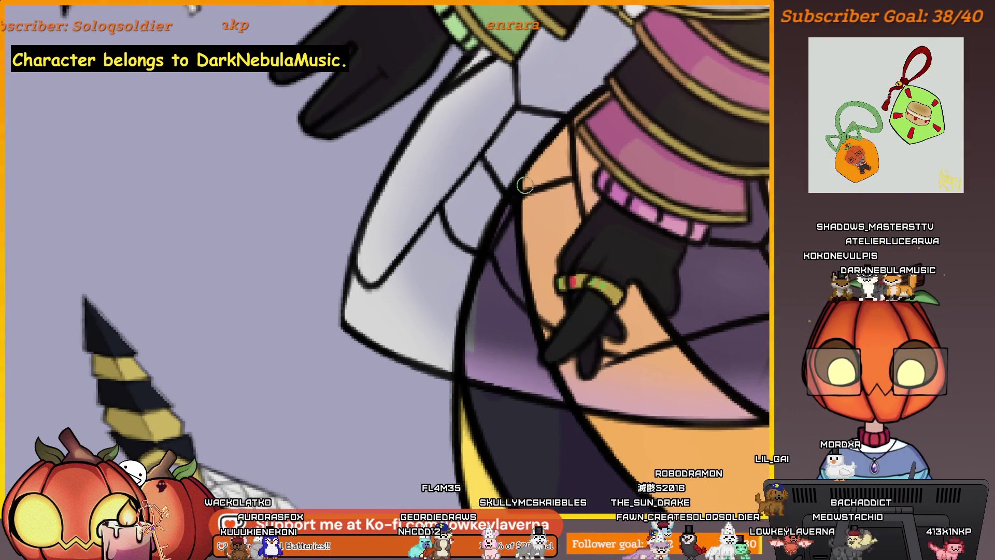
{"action": "scroll", "coordinate": [587, 416], "scroll_direction": "down", "scroll_amount": 3}
{"action": "scroll", "coordinate": [587, 416], "scroll_direction": "down", "scroll_amount": 1}
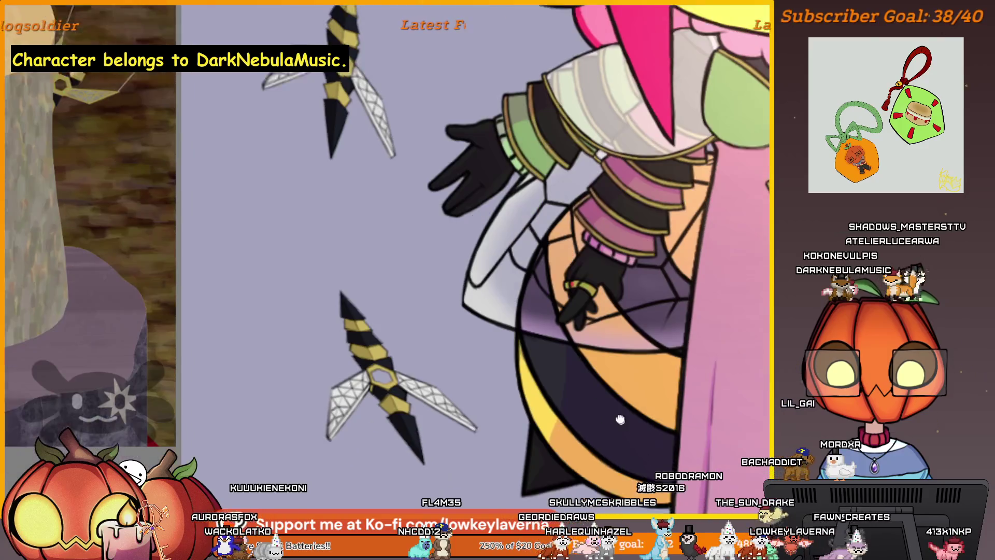
{"action": "scroll", "coordinate": [599, 414], "scroll_direction": "down", "scroll_amount": 1}
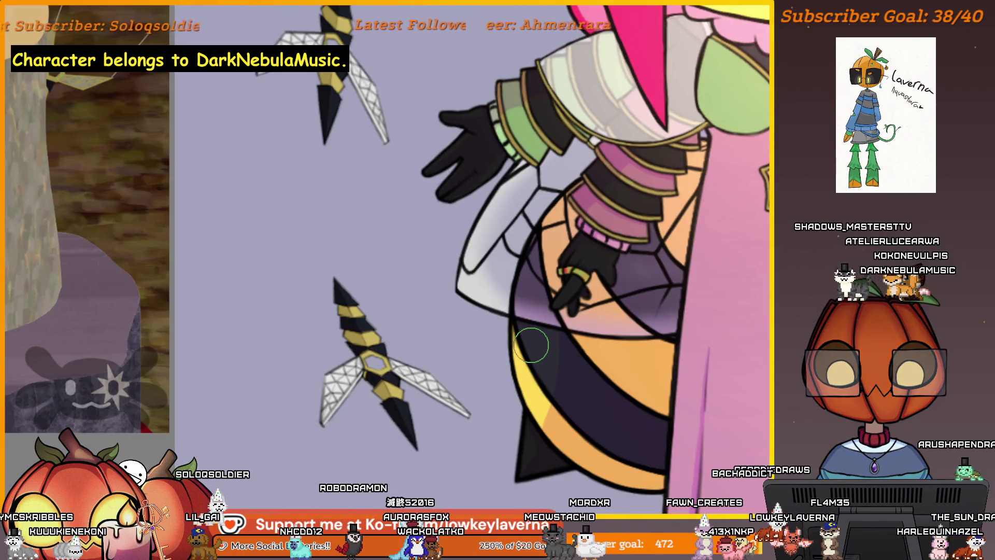
{"action": "left_click_drag", "start_coordinate": [666, 337], "coordinate": [488, 322]}
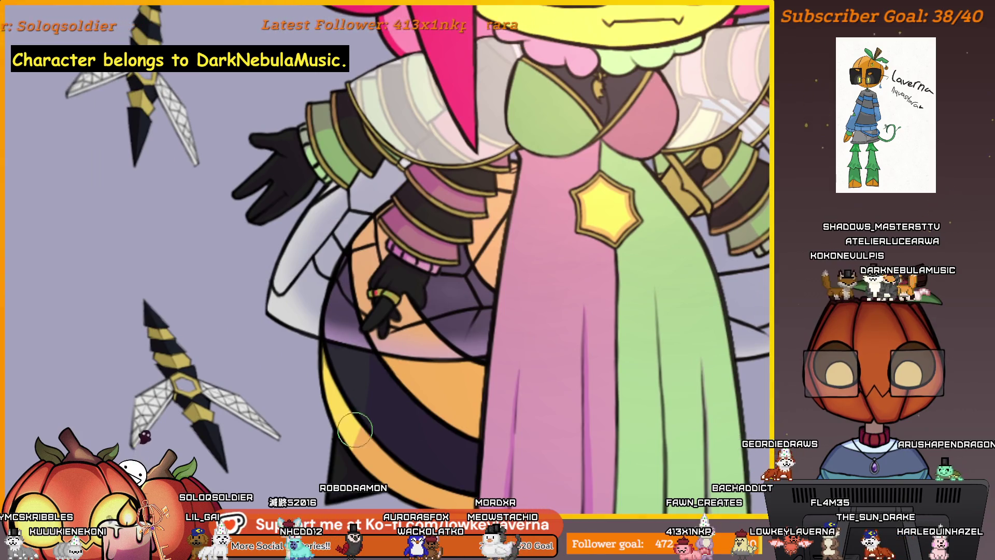
{"action": "scroll", "coordinate": [378, 413], "scroll_direction": "up", "scroll_amount": 3}
Shrink the brush and frame the glove resting over the abdomen
{"action": "key", "text": "["}
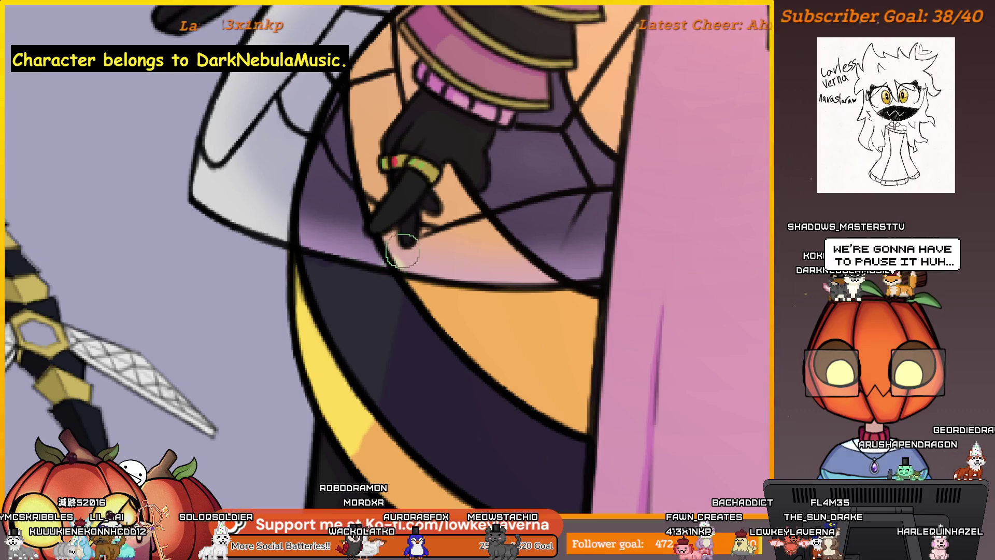
{"action": "left_click_drag", "start_coordinate": [416, 222], "coordinate": [431, 280]}
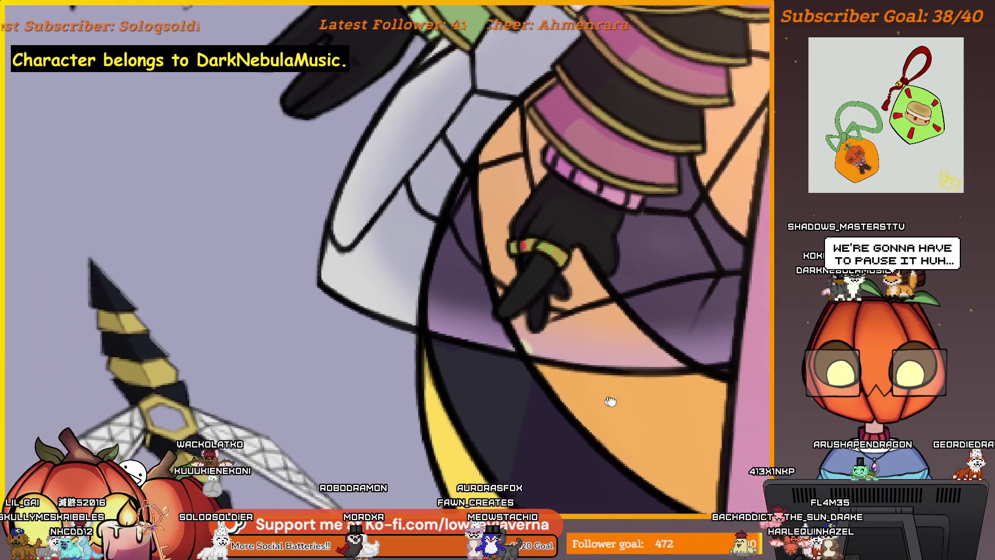
{"action": "left_click_drag", "start_coordinate": [551, 368], "coordinate": [702, 433]}
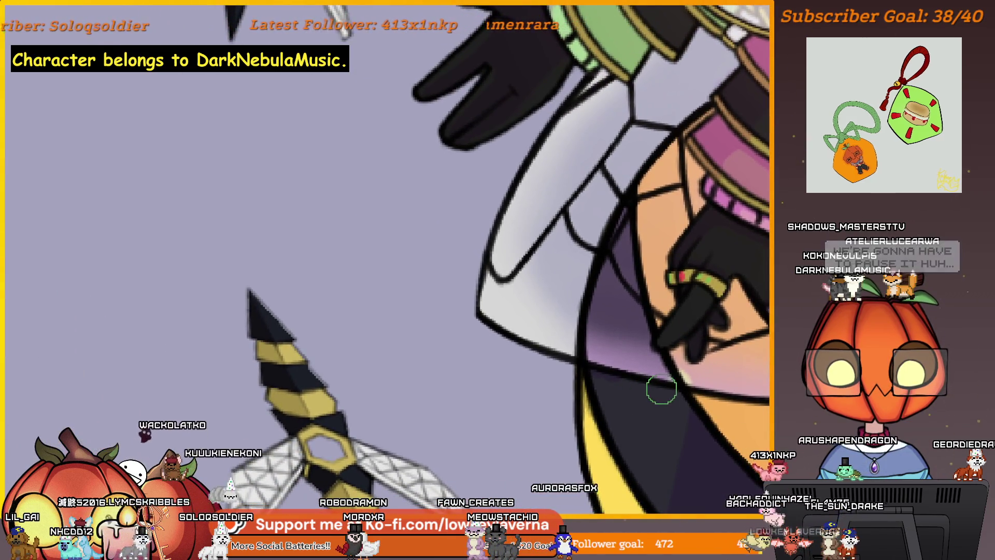
{"action": "left_click_drag", "start_coordinate": [526, 345], "coordinate": [503, 364]}
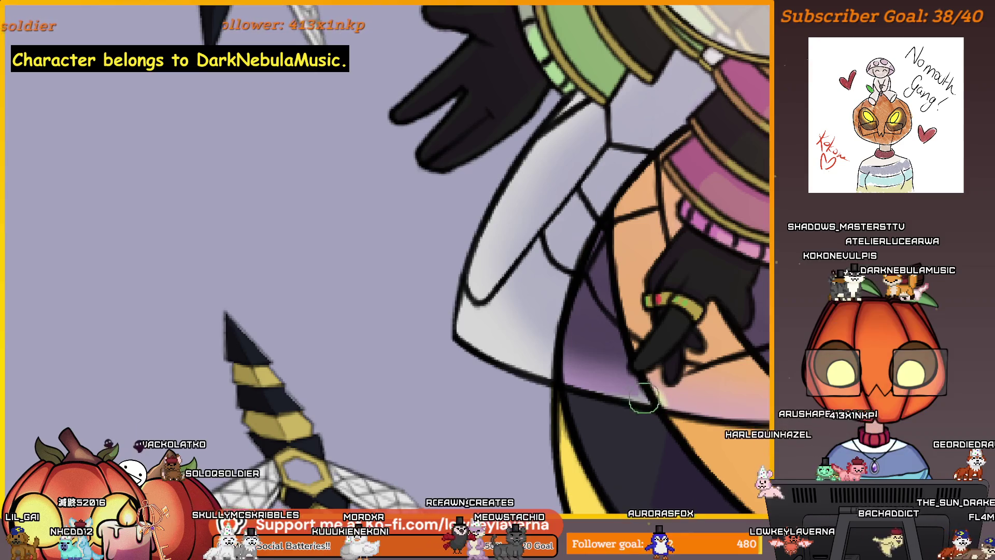
{"action": "left_click_drag", "start_coordinate": [644, 398], "coordinate": [628, 401]}
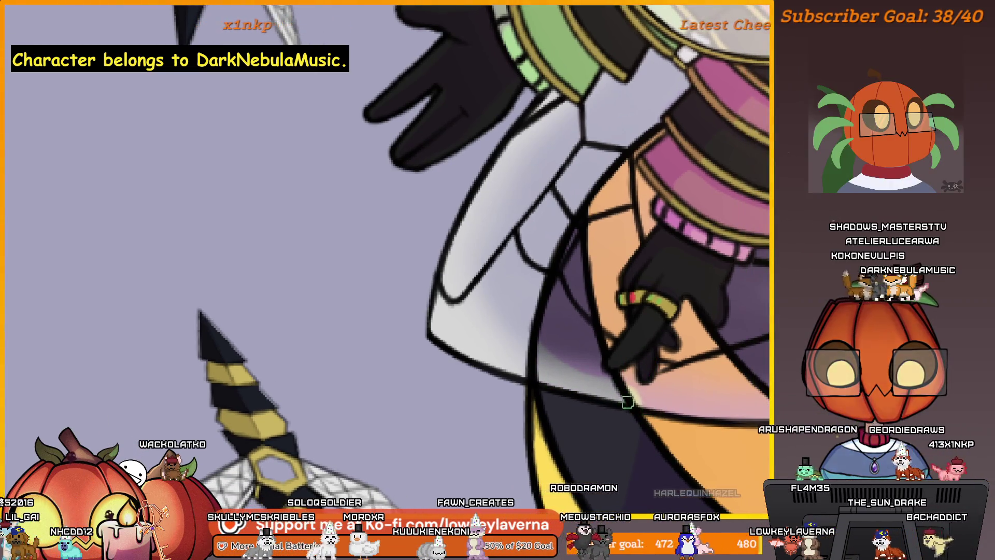
{"action": "scroll", "coordinate": [627, 401], "scroll_direction": "up", "scroll_amount": 2}
{"action": "scroll", "coordinate": [630, 412], "scroll_direction": "up", "scroll_amount": 2}
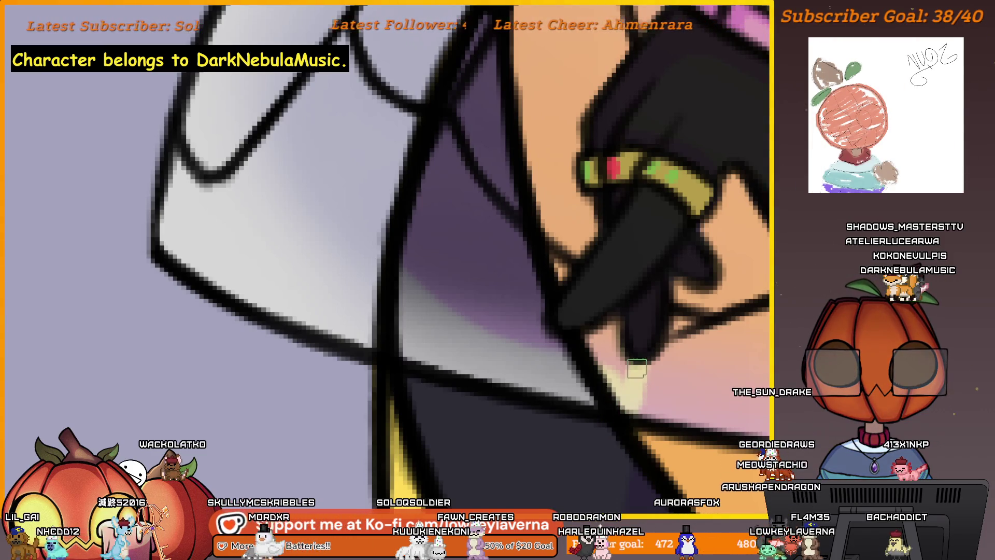
{"action": "scroll", "coordinate": [622, 303], "scroll_direction": "down", "scroll_amount": 2}
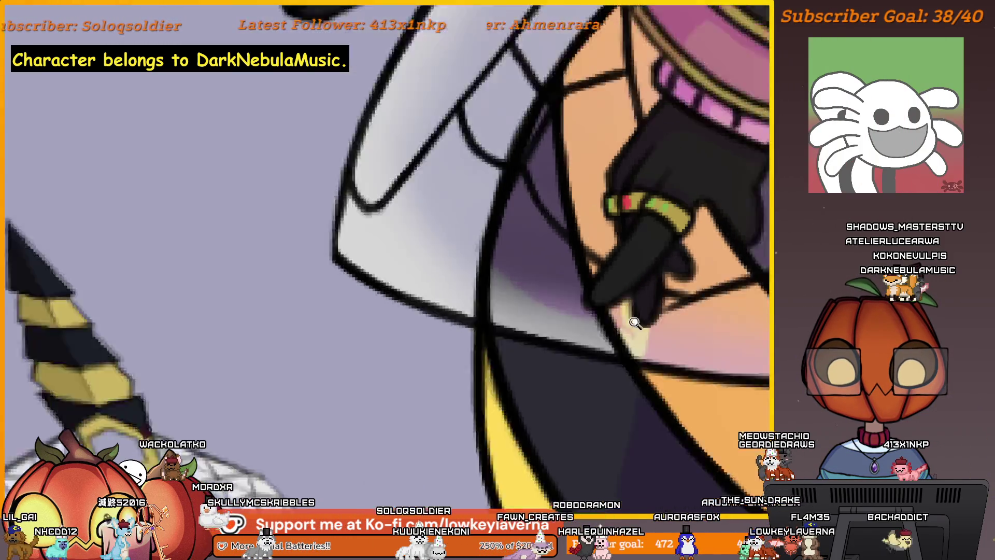
{"action": "scroll", "coordinate": [611, 326], "scroll_direction": "down", "scroll_amount": 2}
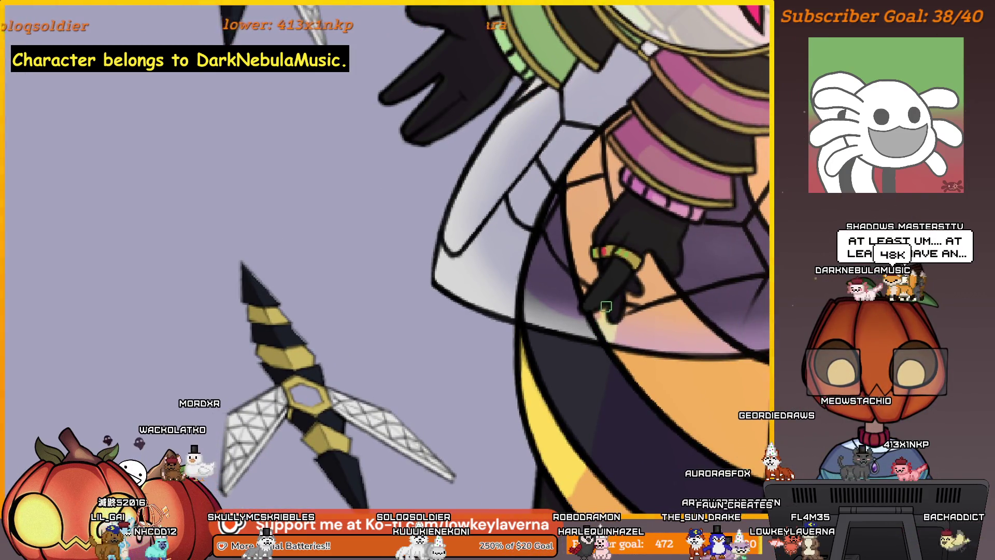
{"action": "scroll", "coordinate": [652, 288], "scroll_direction": "up", "scroll_amount": 1}
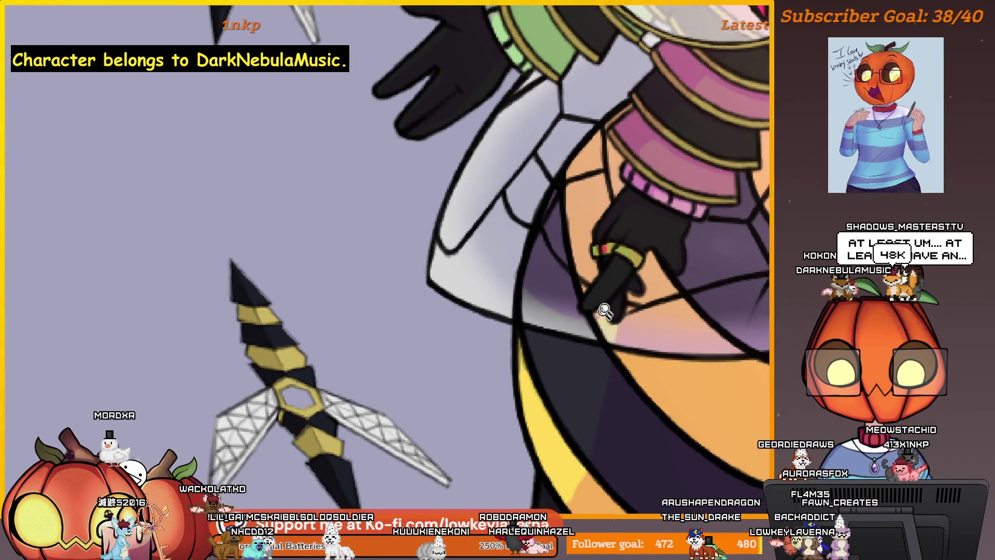
{"action": "scroll", "coordinate": [656, 318], "scroll_direction": "up", "scroll_amount": 2}
Reposition the close-up along the hand, ring and sleeve edge, ending framed on the abdomen and wing
{"action": "mouse_move", "coordinate": [657, 317]}
{"action": "left_mouse_down"}
{"action": "mouse_move", "coordinate": [694, 355]}
{"action": "mouse_move", "coordinate": [636, 396]}
{"action": "left_mouse_up"}
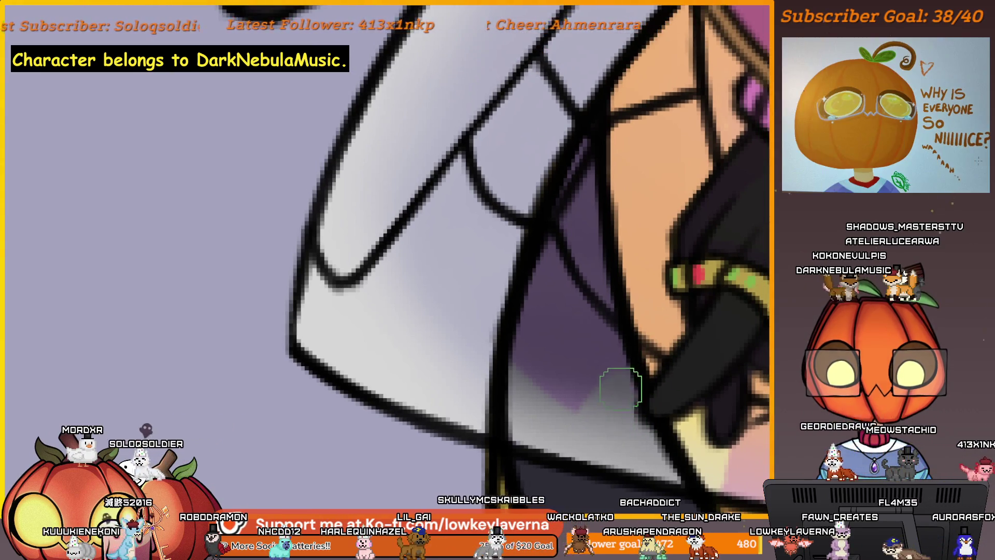
{"action": "mouse_move", "coordinate": [673, 319]}
{"action": "left_mouse_down"}
{"action": "mouse_move", "coordinate": [661, 338]}
{"action": "mouse_move", "coordinate": [652, 325]}
{"action": "left_mouse_up"}
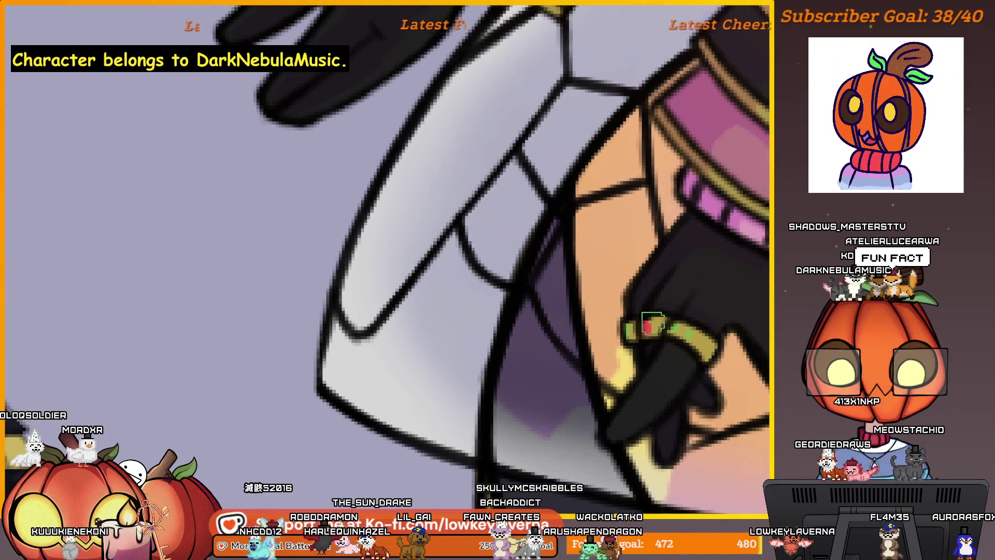
{"action": "left_click_drag", "start_coordinate": [625, 362], "coordinate": [645, 372]}
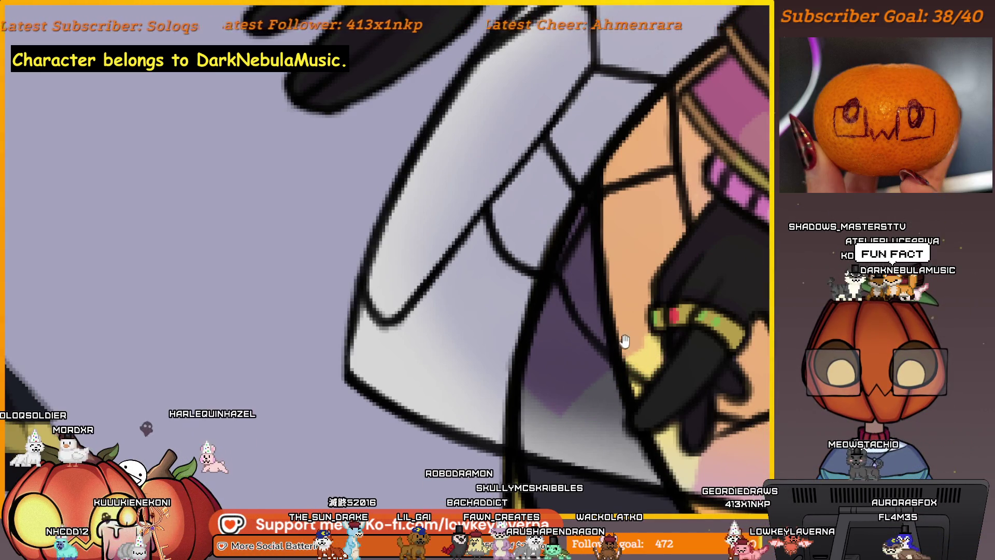
{"action": "left_click_drag", "start_coordinate": [632, 329], "coordinate": [626, 353]}
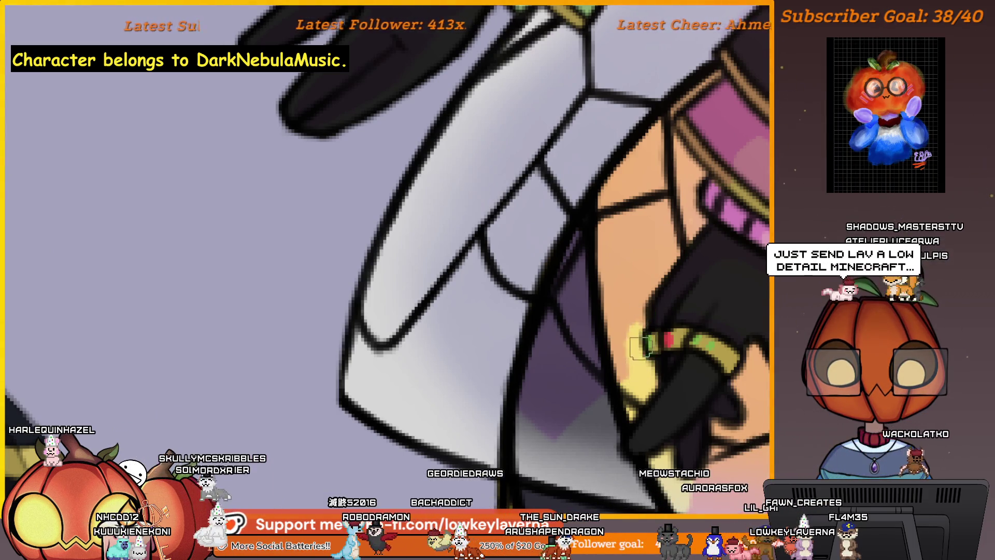
{"action": "scroll", "coordinate": [709, 252], "scroll_direction": "up", "scroll_amount": 3}
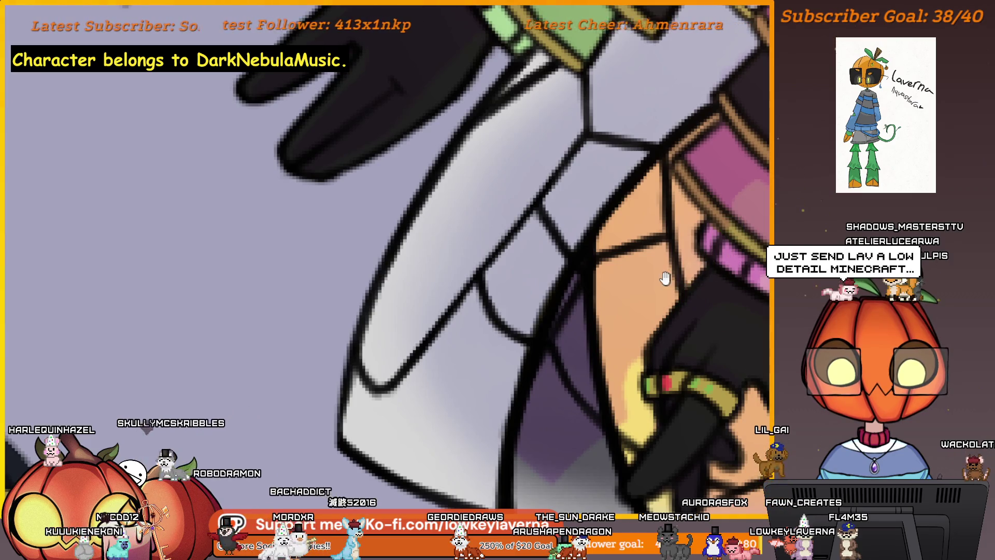
{"action": "scroll", "coordinate": [665, 278], "scroll_direction": "up", "scroll_amount": 2}
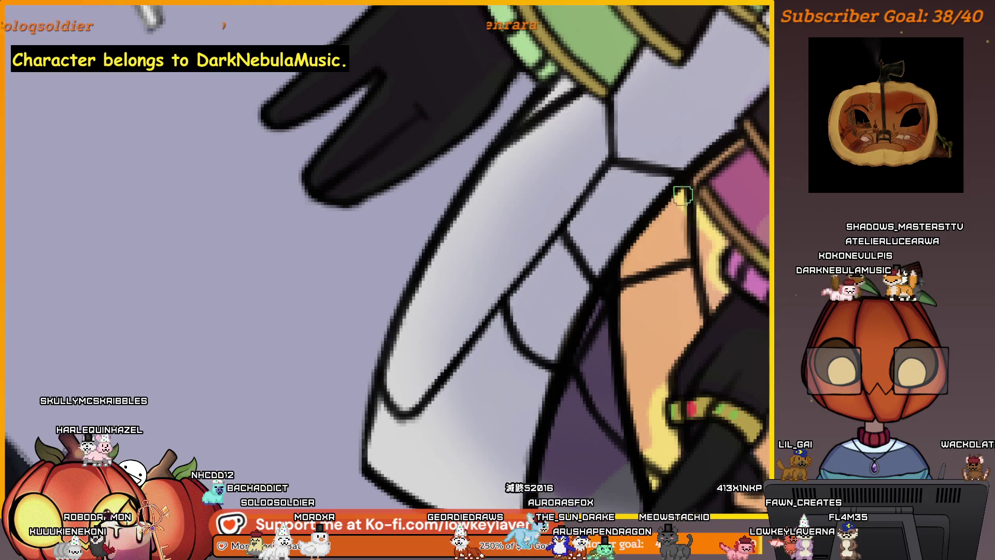
{"action": "scroll", "coordinate": [709, 200], "scroll_direction": "down", "scroll_amount": 4}
{"action": "scroll", "coordinate": [674, 242], "scroll_direction": "up", "scroll_amount": 1}
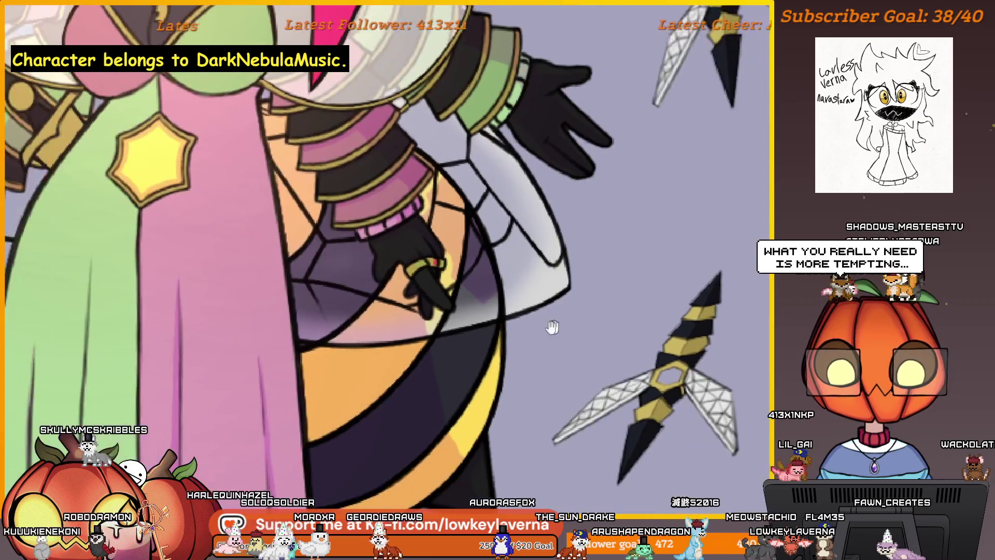
{"action": "left_click_drag", "start_coordinate": [552, 327], "coordinate": [670, 348]}
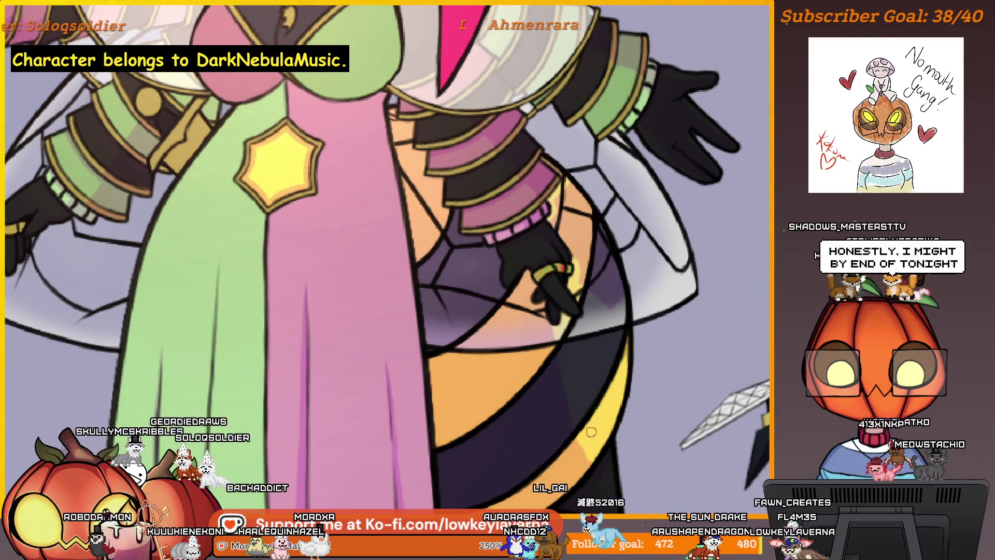
{"action": "scroll", "coordinate": [592, 432], "scroll_direction": "up", "scroll_amount": 2}
{"action": "scroll", "coordinate": [599, 427], "scroll_direction": "up", "scroll_amount": 2}
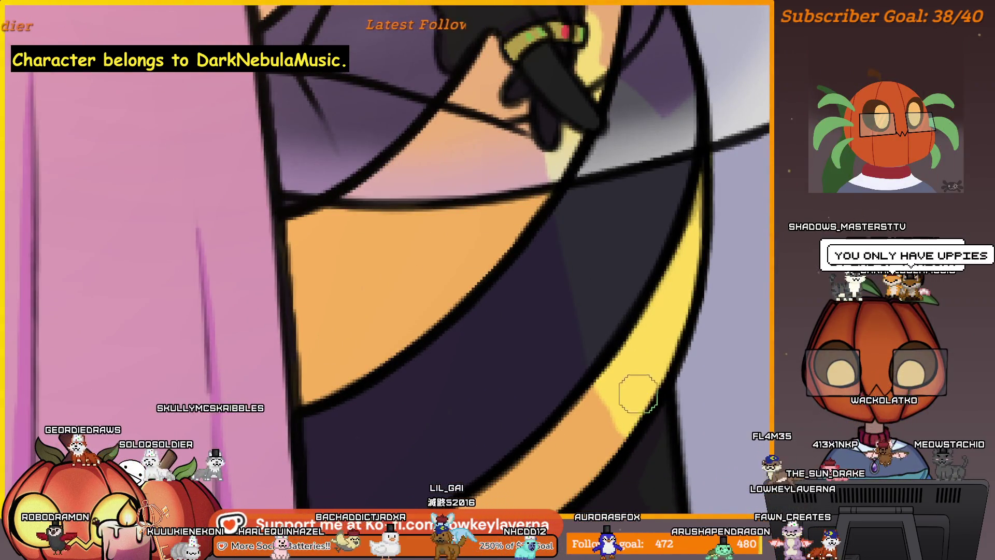
{"action": "scroll", "coordinate": [584, 264], "scroll_direction": "down", "scroll_amount": 1}
{"action": "scroll", "coordinate": [617, 312], "scroll_direction": "down", "scroll_amount": 2}
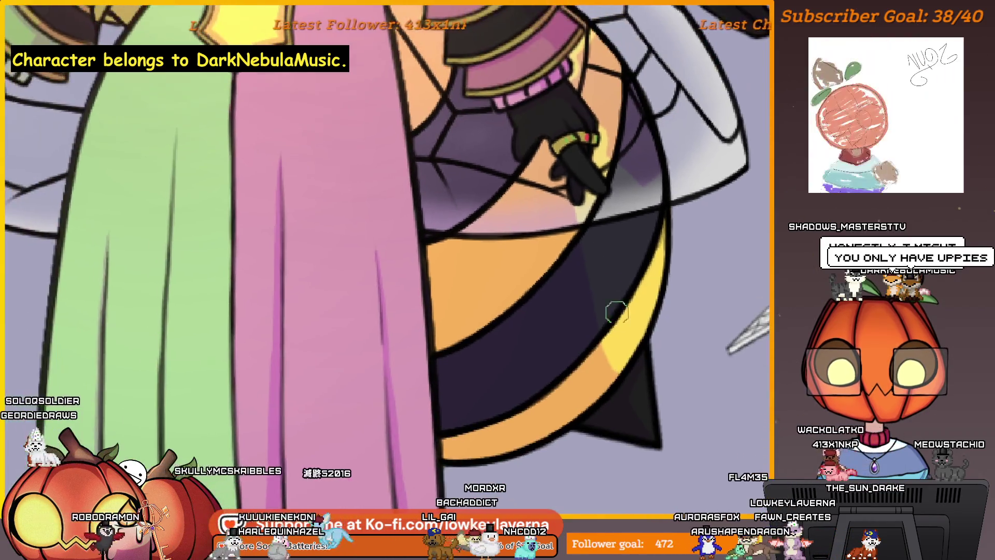
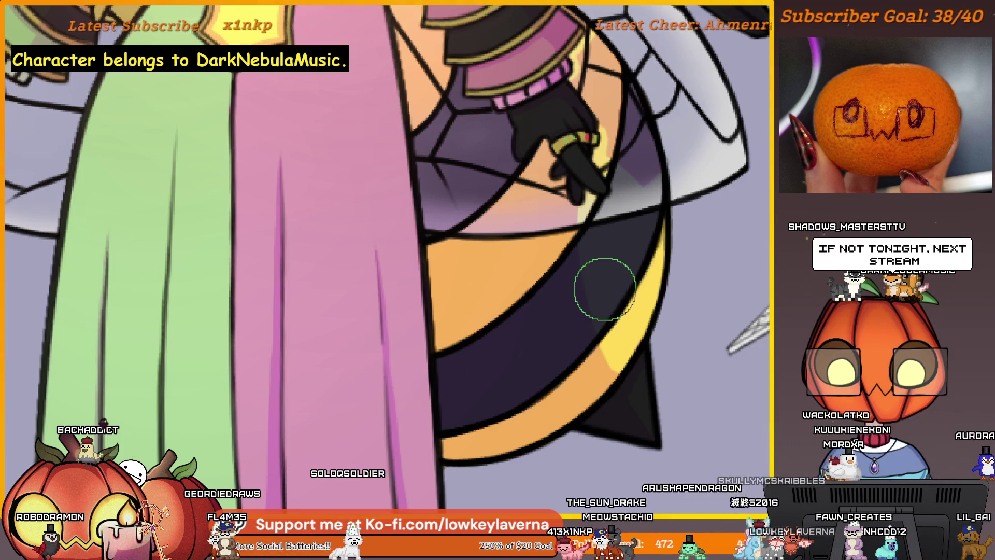
Mirror the canvas and frame the glove and abdomen to paint warm highlights on the stripes
{"action": "key", "text": "m"}
{"action": "key", "text": "m"}
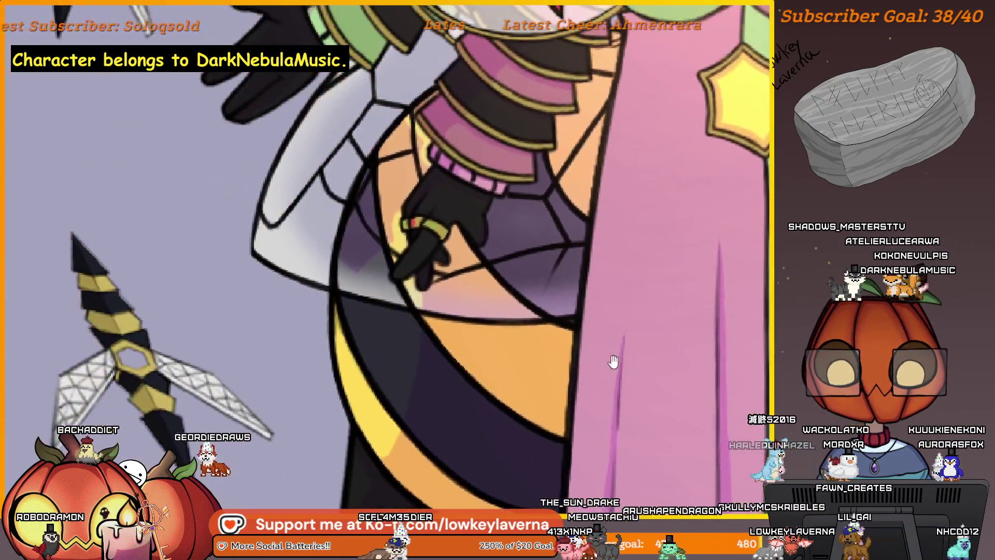
{"action": "left_click_drag", "start_coordinate": [611, 311], "coordinate": [622, 373]}
{"action": "scroll", "coordinate": [478, 214], "scroll_direction": "up", "scroll_amount": 1}
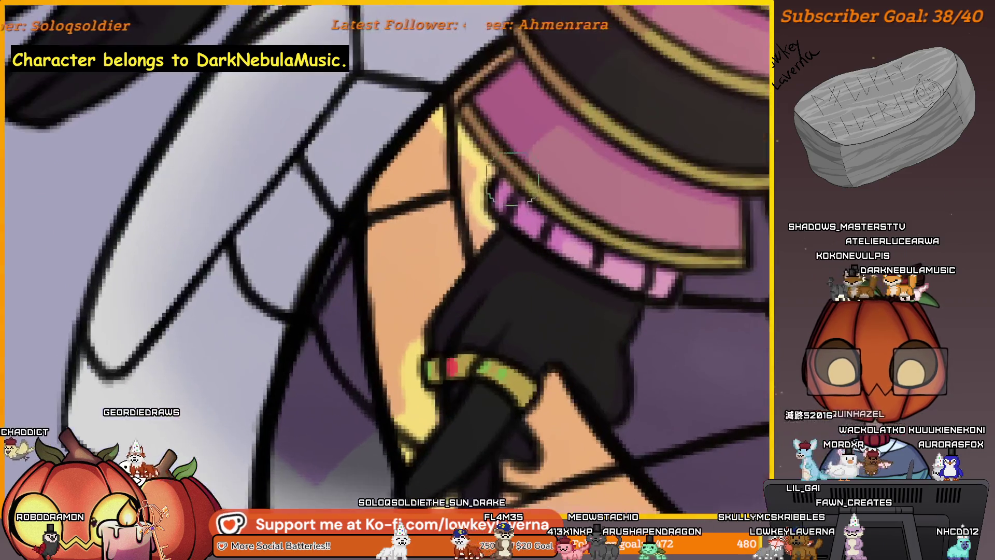
{"action": "scroll", "coordinate": [533, 223], "scroll_direction": "up", "scroll_amount": 1}
{"action": "scroll", "coordinate": [519, 284], "scroll_direction": "up", "scroll_amount": 1}
{"action": "scroll", "coordinate": [554, 227], "scroll_direction": "left", "scroll_amount": 2}
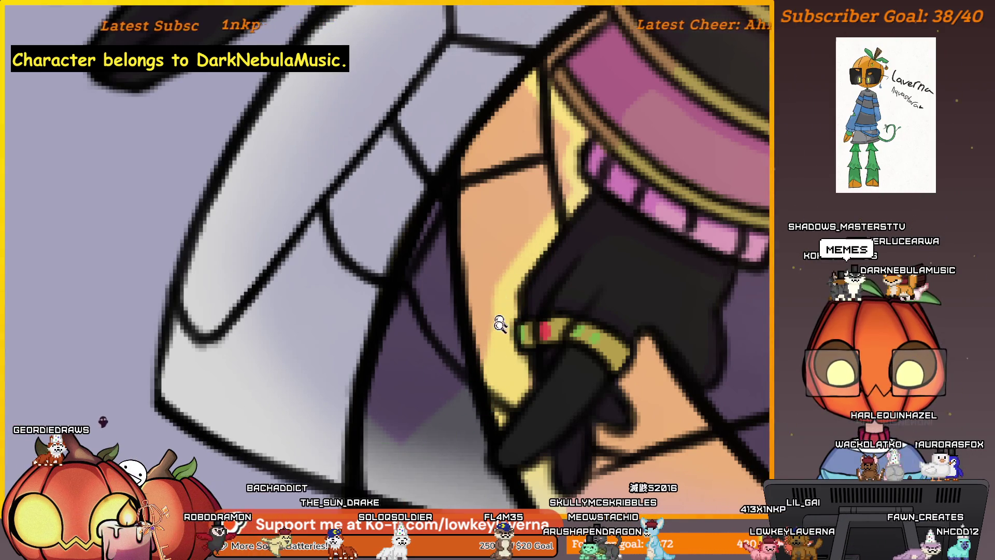
{"action": "scroll", "coordinate": [500, 325], "scroll_direction": "down", "scroll_amount": 2}
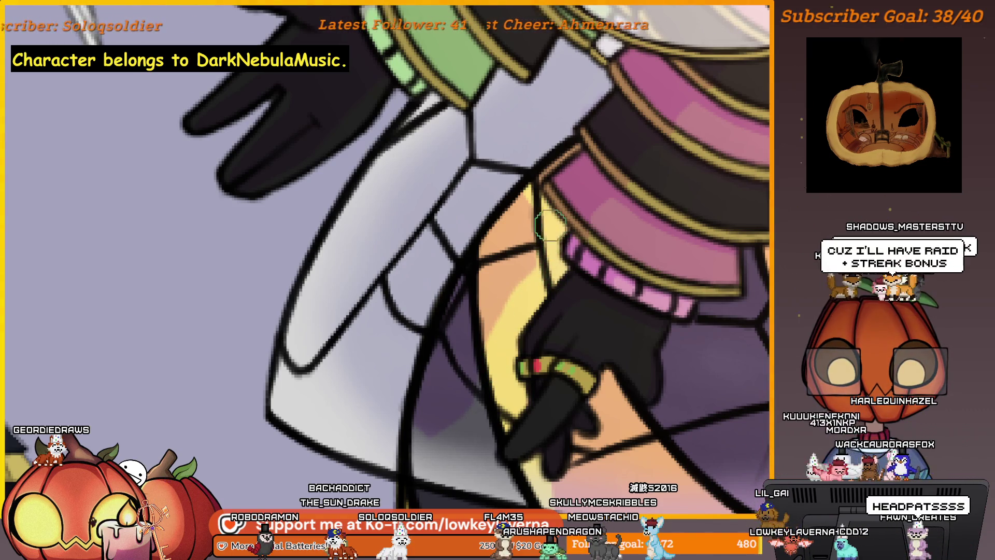
{"action": "scroll", "coordinate": [545, 233], "scroll_direction": "down", "scroll_amount": 1}
{"action": "scroll", "coordinate": [521, 295], "scroll_direction": "down", "scroll_amount": 2}
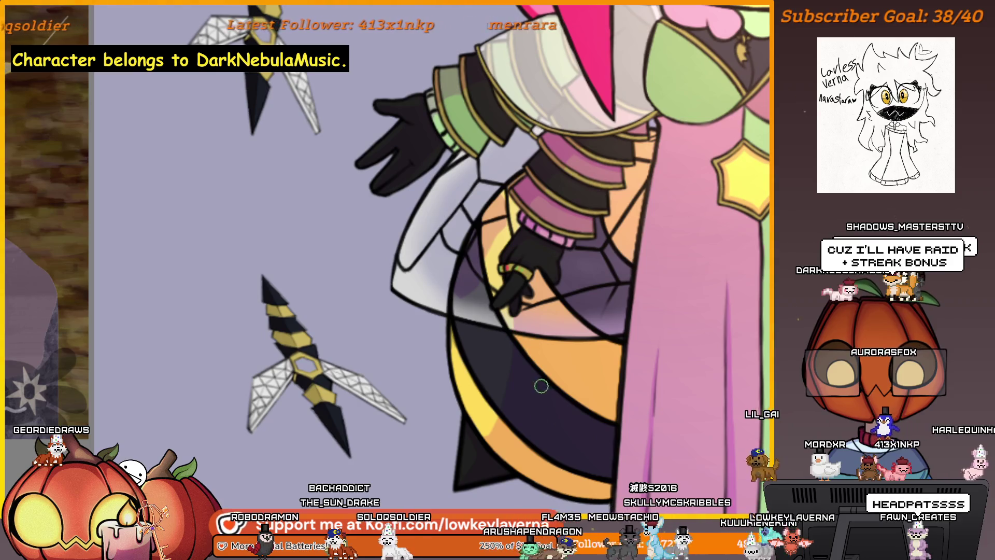
{"action": "scroll", "coordinate": [575, 327], "scroll_direction": "down", "scroll_amount": 2}
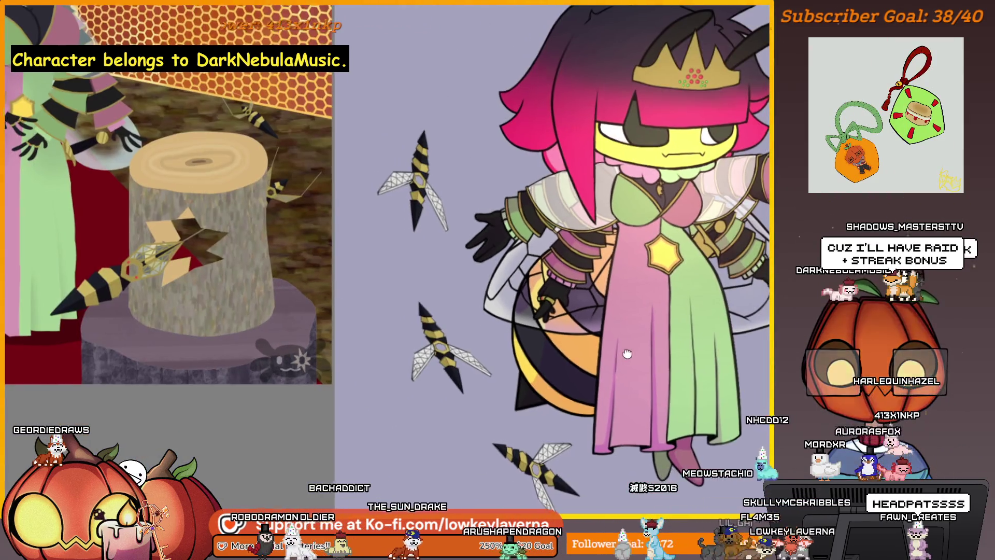
{"action": "left_click_drag", "start_coordinate": [627, 354], "coordinate": [578, 375]}
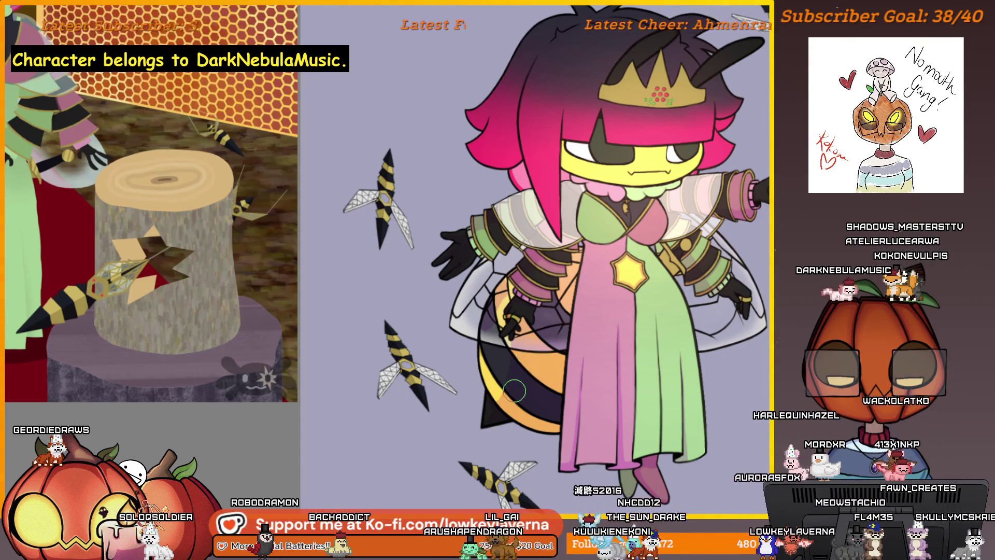
{"action": "scroll", "coordinate": [514, 391], "scroll_direction": "up", "scroll_amount": 1}
{"action": "scroll", "coordinate": [509, 311], "scroll_direction": "up", "scroll_amount": 1}
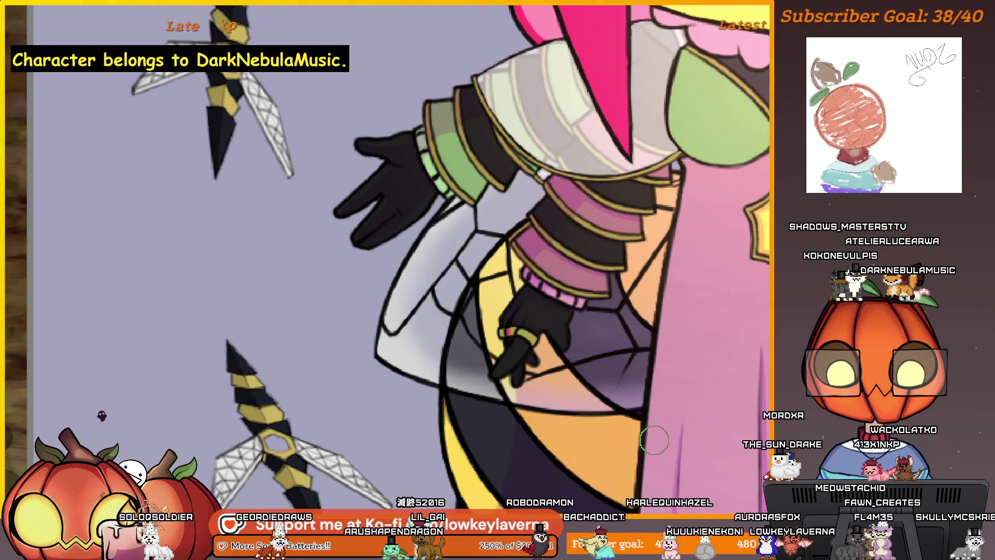
{"action": "scroll", "coordinate": [513, 277], "scroll_direction": "up", "scroll_amount": 1}
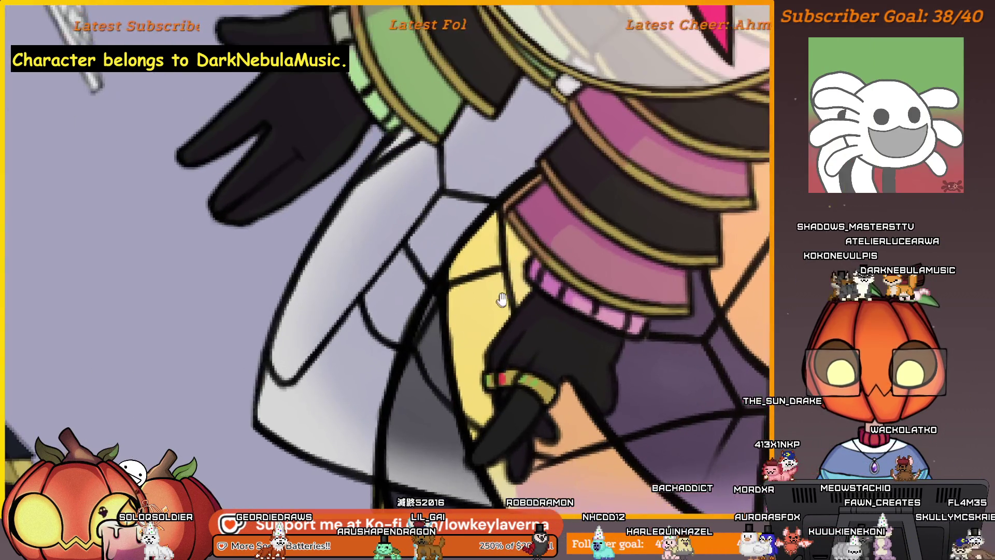
{"action": "scroll", "coordinate": [513, 277], "scroll_direction": "up", "scroll_amount": 1}
{"action": "scroll", "coordinate": [514, 278], "scroll_direction": "up", "scroll_amount": 1}
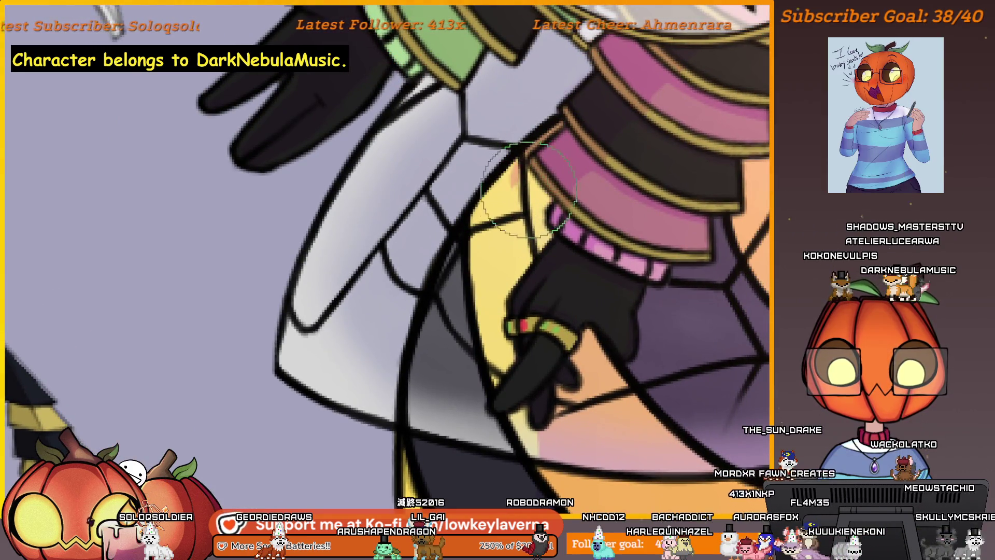
Close in on the wrist and darken the skin shading beside the pink cuff stripes
{"action": "left_click_drag", "start_coordinate": [537, 144], "coordinate": [529, 59]}
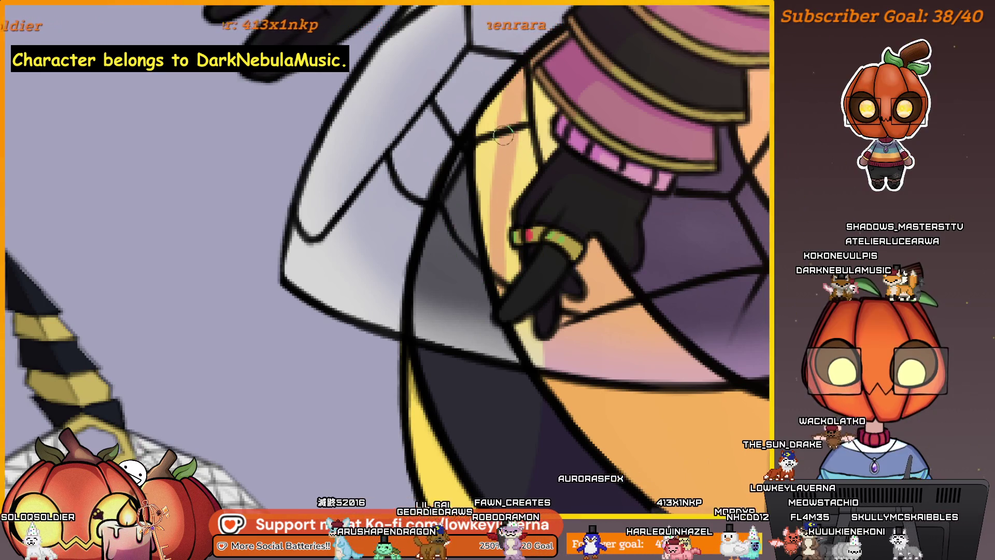
{"action": "scroll", "coordinate": [499, 276], "scroll_direction": "down", "scroll_amount": 2}
{"action": "scroll", "coordinate": [504, 234], "scroll_direction": "down", "scroll_amount": 2}
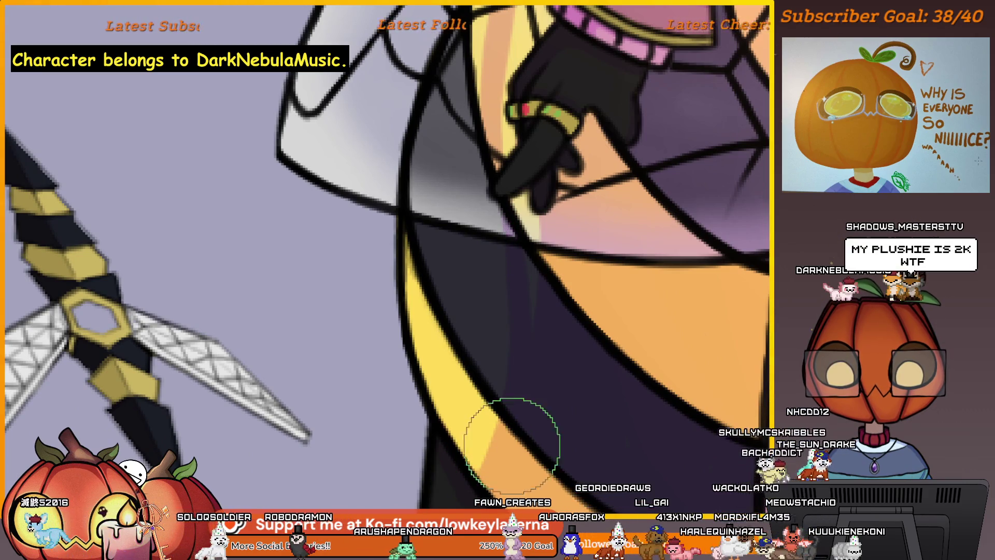
{"action": "scroll", "coordinate": [511, 440], "scroll_direction": "up", "scroll_amount": 3}
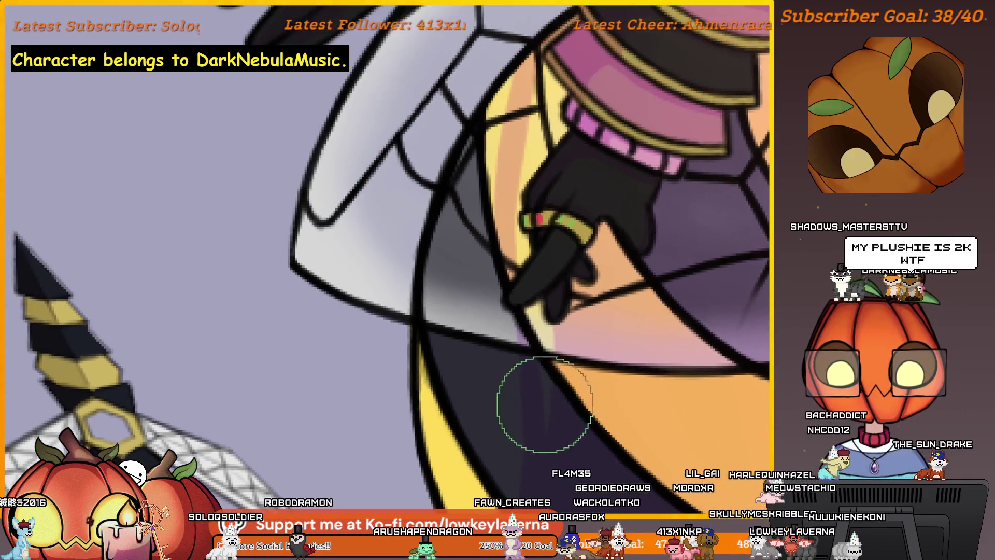
{"action": "left_click_drag", "start_coordinate": [571, 391], "coordinate": [553, 388]}
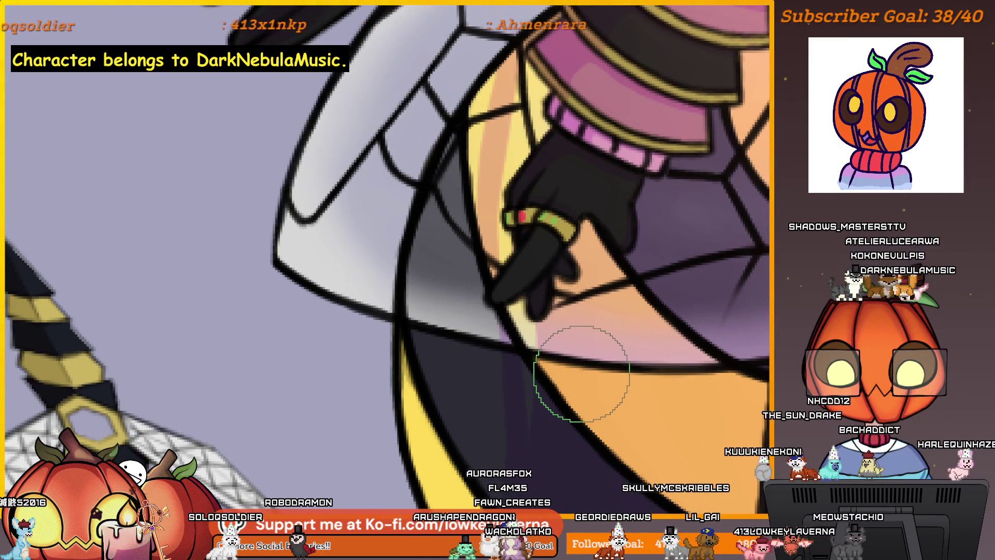
{"action": "scroll", "coordinate": [528, 343], "scroll_direction": "up", "scroll_amount": 5}
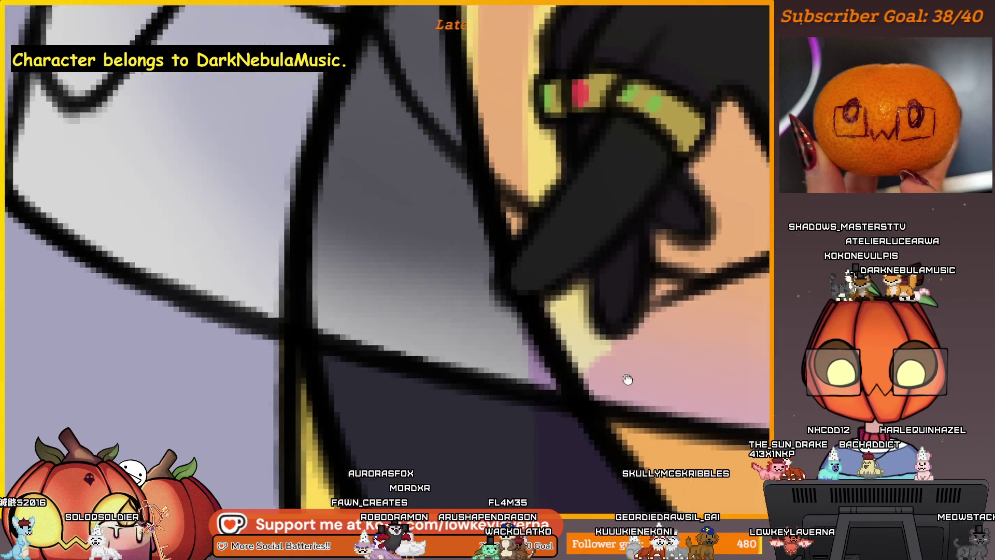
{"action": "left_click_drag", "start_coordinate": [627, 378], "coordinate": [630, 388]}
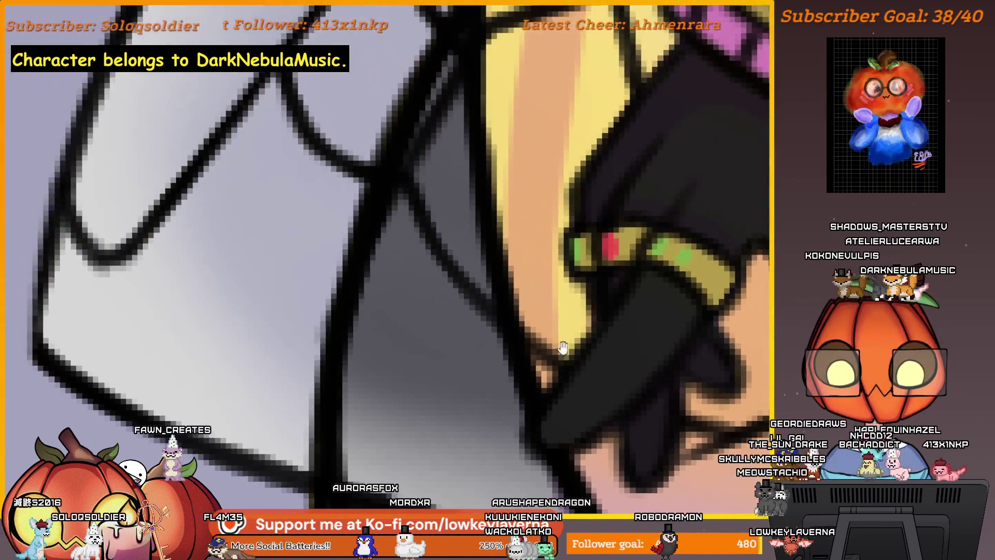
{"action": "left_click_drag", "start_coordinate": [550, 262], "coordinate": [547, 426]}
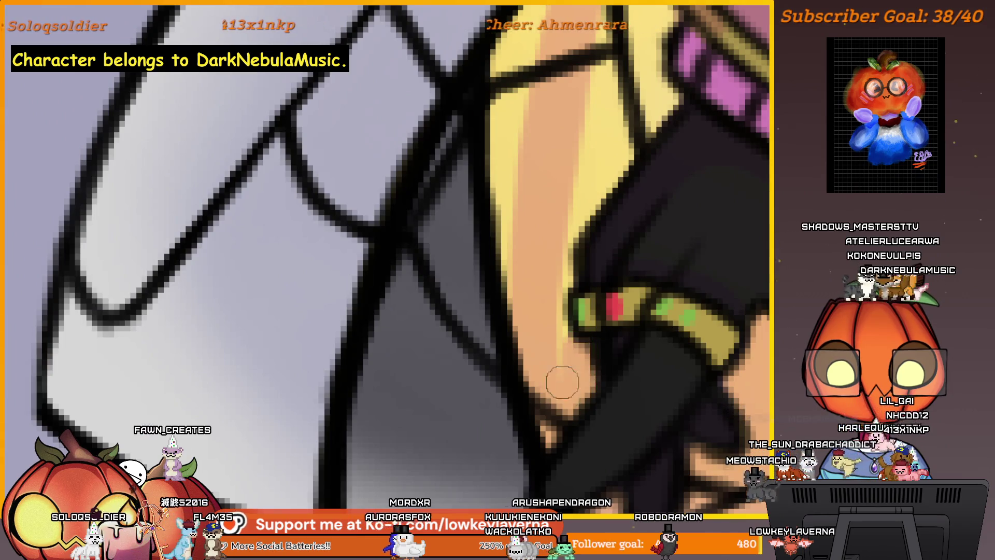
{"action": "mouse_move", "coordinate": [604, 144]}
{"action": "left_mouse_down"}
{"action": "mouse_move", "coordinate": [528, 371]}
{"action": "mouse_move", "coordinate": [465, 467]}
{"action": "left_mouse_up"}
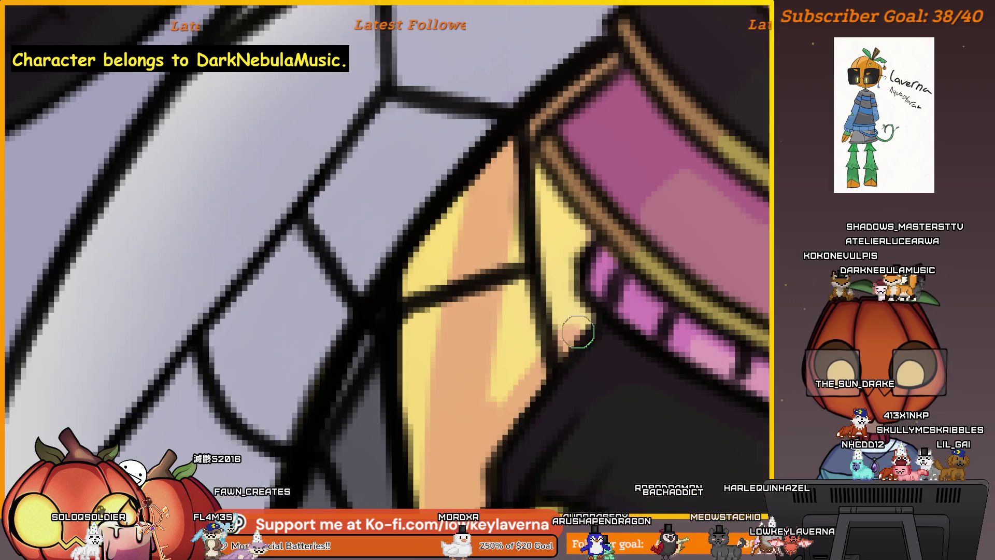
{"action": "mouse_move", "coordinate": [589, 316]}
{"action": "left_mouse_down"}
{"action": "mouse_move", "coordinate": [526, 307]}
{"action": "mouse_move", "coordinate": [579, 235]}
{"action": "left_mouse_up"}
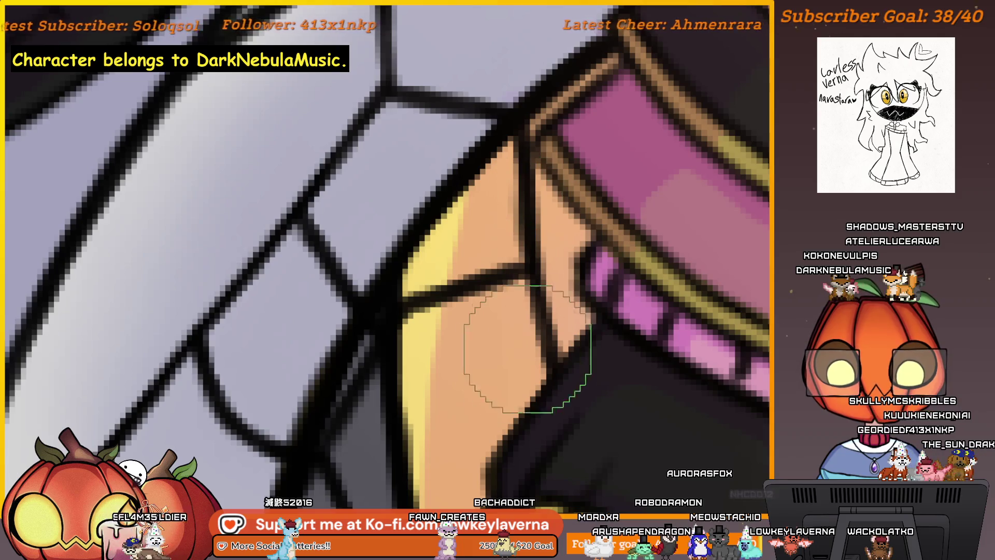
{"action": "scroll", "coordinate": [477, 400], "scroll_direction": "down", "scroll_amount": 5}
{"action": "scroll", "coordinate": [593, 359], "scroll_direction": "down", "scroll_amount": 2}
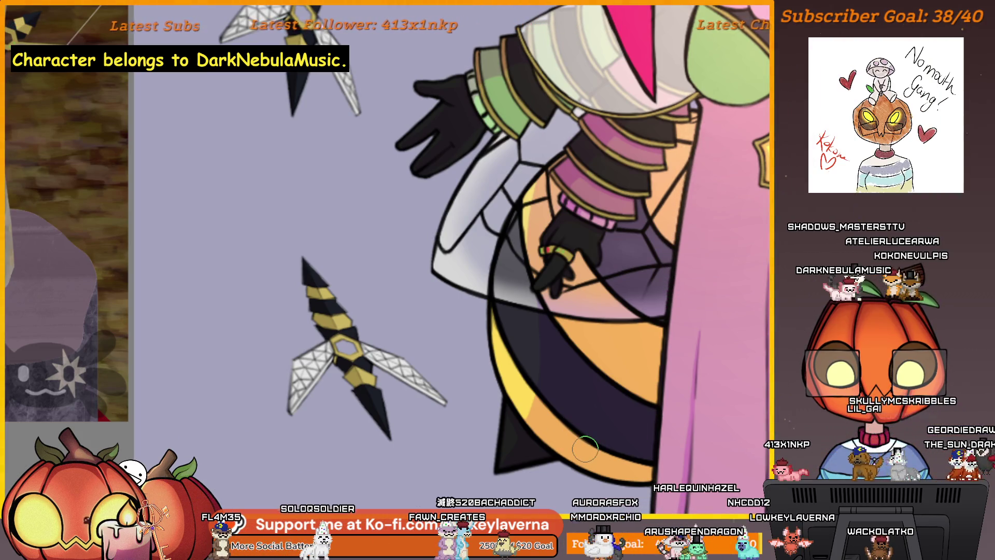
{"action": "scroll", "coordinate": [550, 367], "scroll_direction": "up", "scroll_amount": 3}
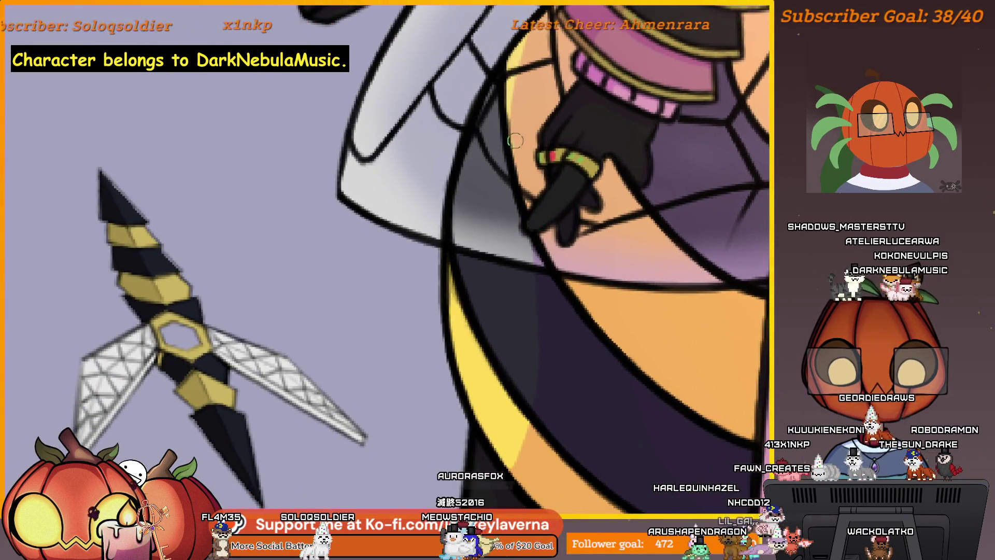
{"action": "left_click_drag", "start_coordinate": [522, 217], "coordinate": [542, 185]}
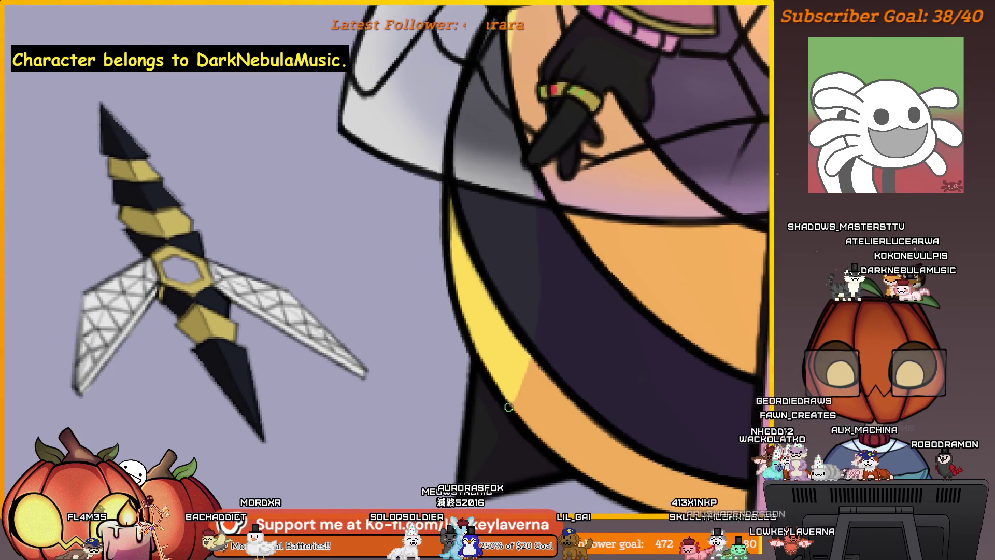
{"action": "scroll", "coordinate": [489, 344], "scroll_direction": "down", "scroll_amount": 2}
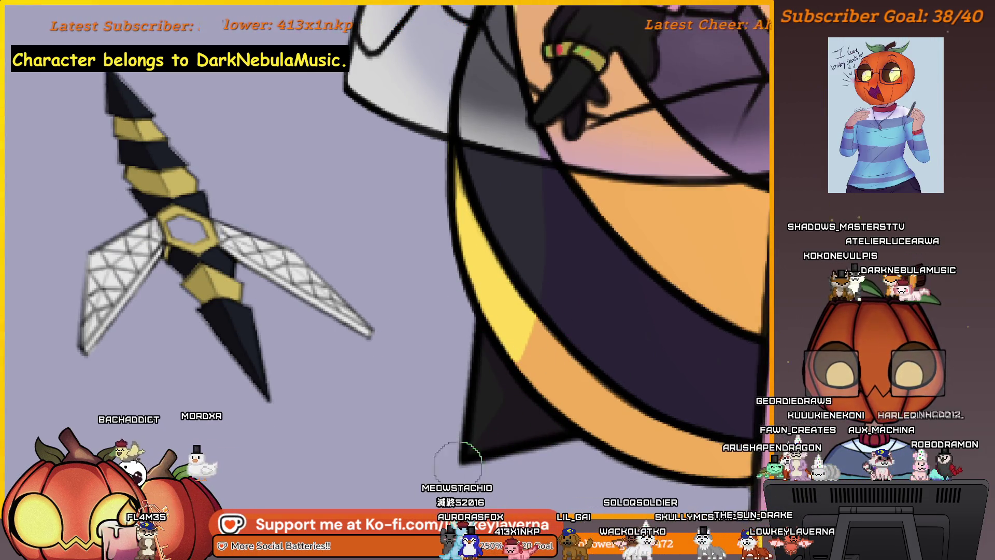
{"action": "scroll", "coordinate": [576, 330], "scroll_direction": "down", "scroll_amount": 1}
{"action": "scroll", "coordinate": [579, 295], "scroll_direction": "up", "scroll_amount": 2}
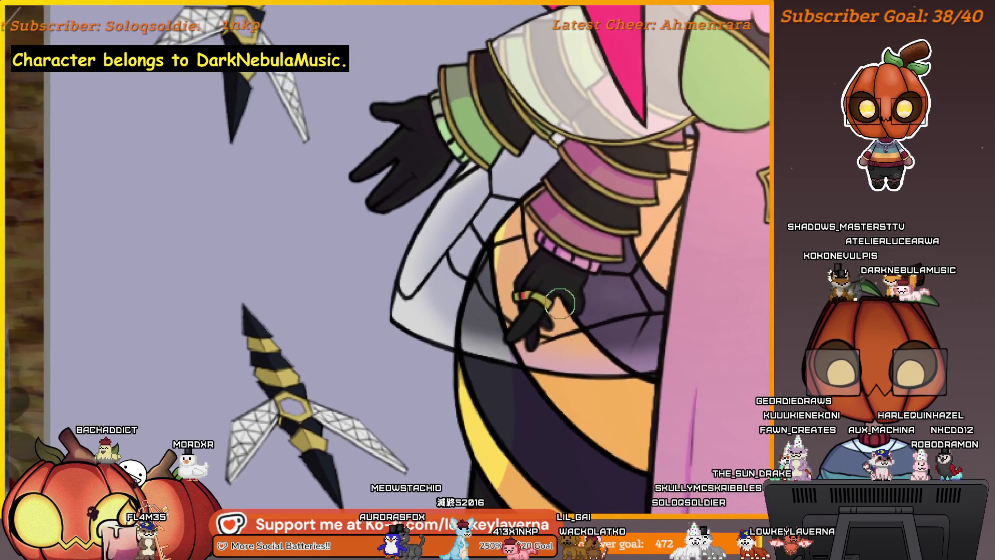
{"action": "scroll", "coordinate": [585, 263], "scroll_direction": "up", "scroll_amount": 3}
{"action": "left_click_drag", "start_coordinate": [586, 263], "coordinate": [593, 273]}
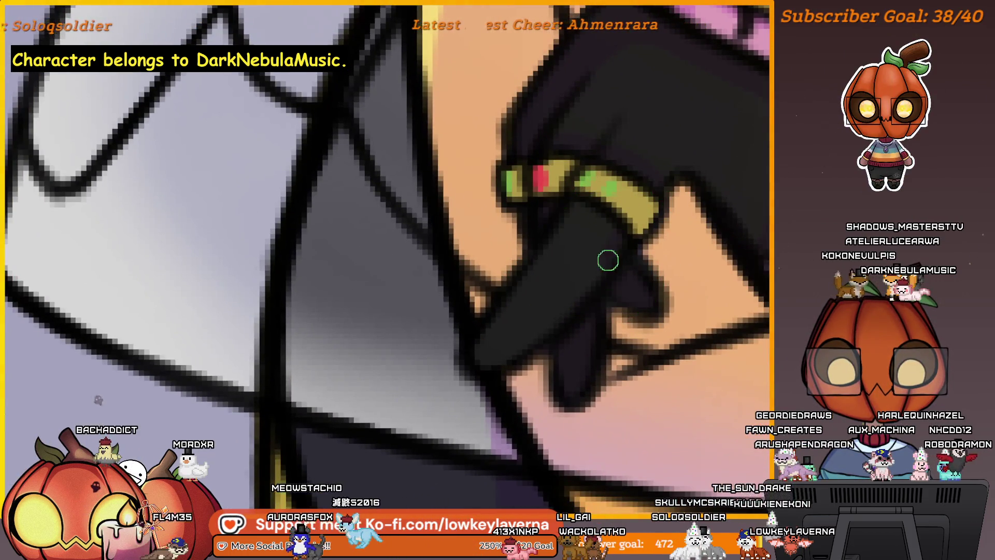
{"action": "key", "text": "]"}
{"action": "key", "text": "]"}
{"action": "key", "text": "]"}
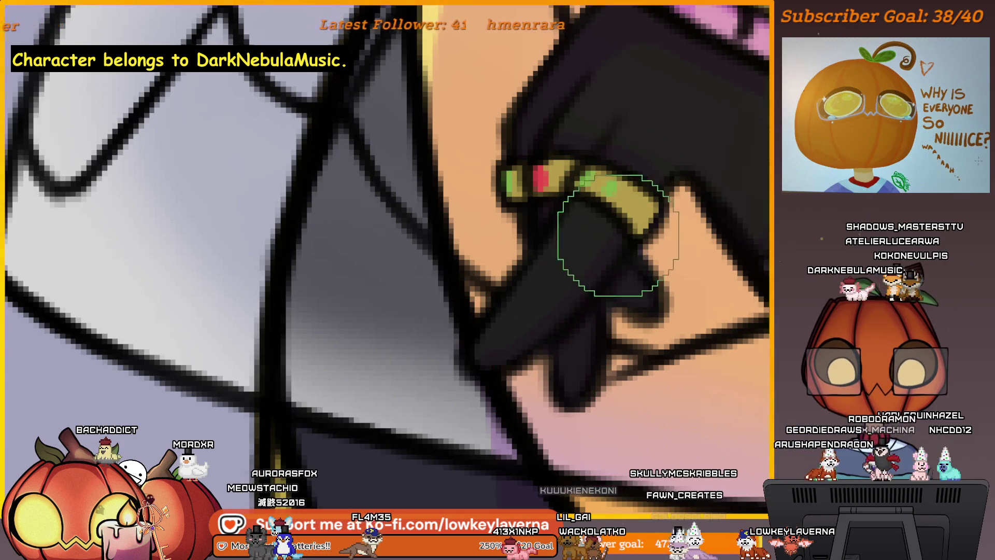
{"action": "scroll", "coordinate": [488, 359], "scroll_direction": "down", "scroll_amount": 5}
{"action": "scroll", "coordinate": [576, 326], "scroll_direction": "up", "scroll_amount": 2}
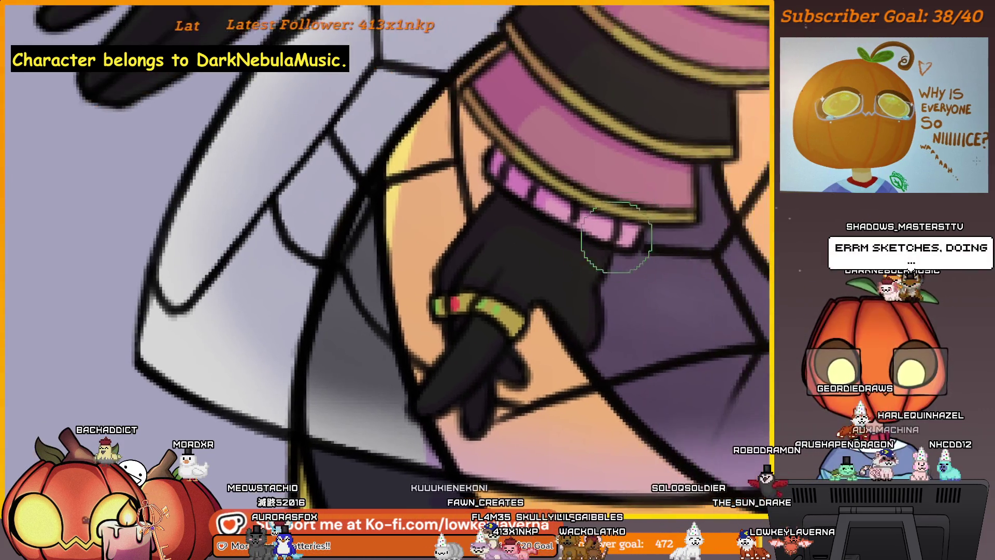
{"action": "scroll", "coordinate": [573, 305], "scroll_direction": "up", "scroll_amount": 1}
{"action": "scroll", "coordinate": [574, 305], "scroll_direction": "up", "scroll_amount": 2}
{"action": "scroll", "coordinate": [545, 295], "scroll_direction": "up", "scroll_amount": 3}
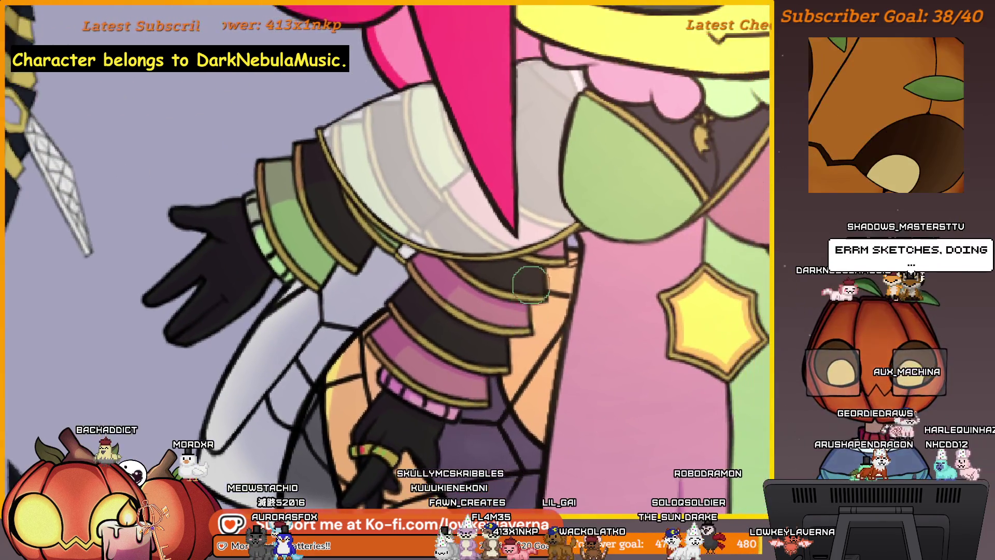
{"action": "scroll", "coordinate": [494, 279], "scroll_direction": "up", "scroll_amount": 3}
{"action": "scroll", "coordinate": [494, 280], "scroll_direction": "down", "scroll_amount": 1}
{"action": "scroll", "coordinate": [511, 300], "scroll_direction": "up", "scroll_amount": 2}
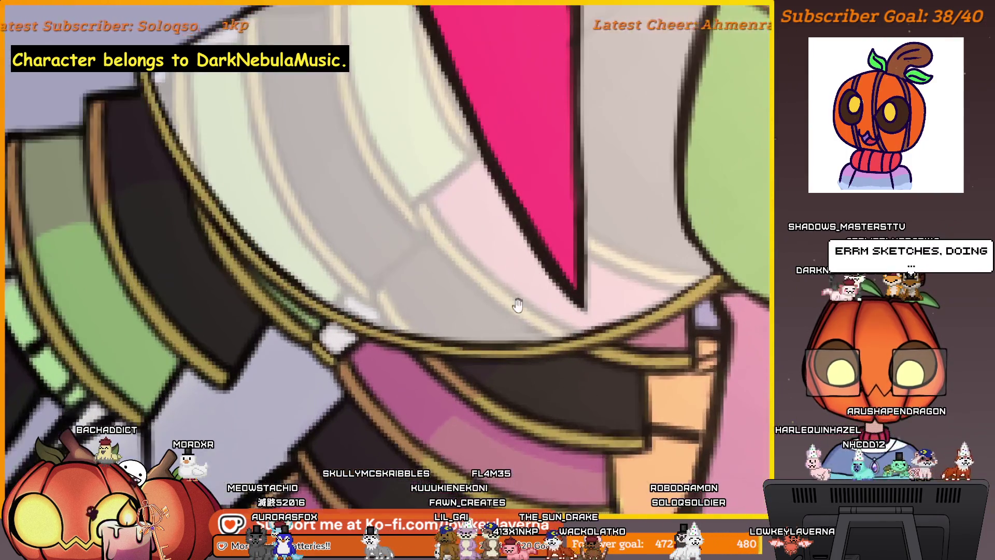
{"action": "scroll", "coordinate": [464, 412], "scroll_direction": "up", "scroll_amount": 2}
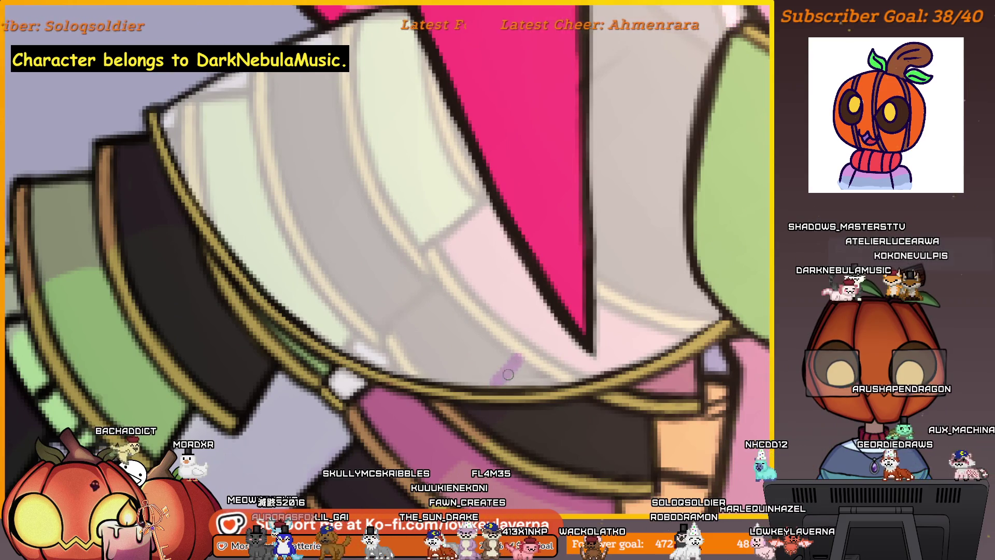
{"action": "scroll", "coordinate": [539, 343], "scroll_direction": "down", "scroll_amount": 2}
{"action": "scroll", "coordinate": [539, 342], "scroll_direction": "down", "scroll_amount": 2}
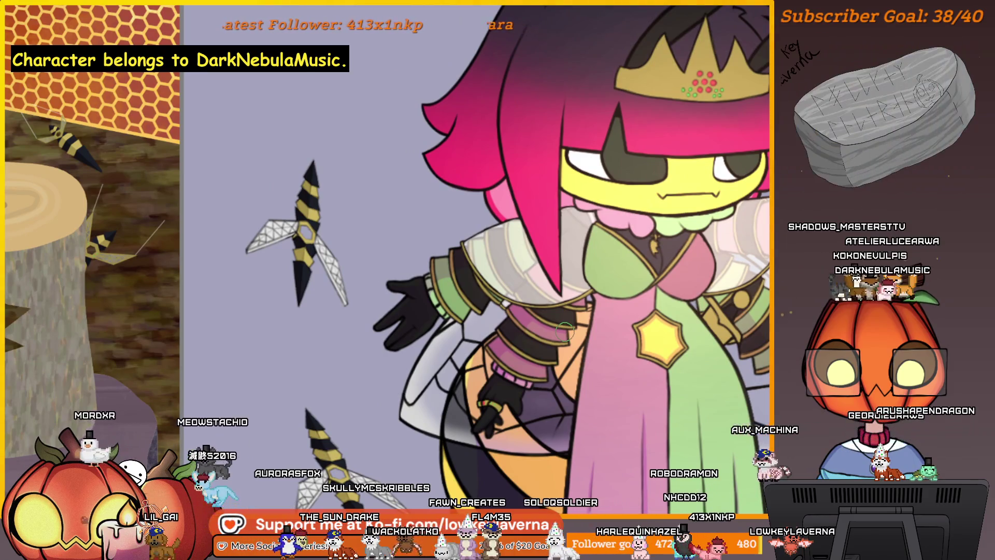
{"action": "scroll", "coordinate": [567, 330], "scroll_direction": "down", "scroll_amount": 1}
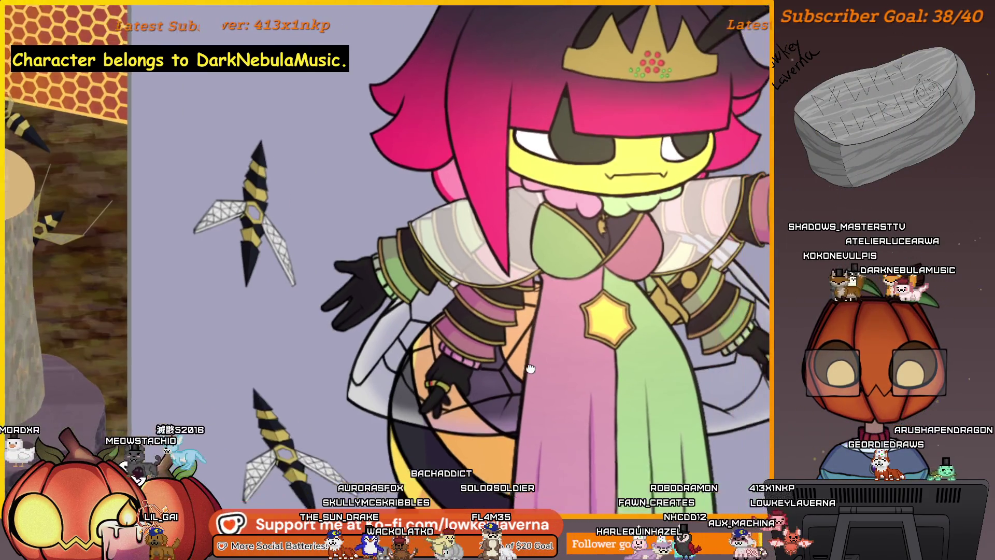
{"action": "scroll", "coordinate": [561, 343], "scroll_direction": "down", "scroll_amount": 1}
{"action": "scroll", "coordinate": [576, 338], "scroll_direction": "up", "scroll_amount": 1}
{"action": "scroll", "coordinate": [599, 330], "scroll_direction": "up", "scroll_amount": 2}
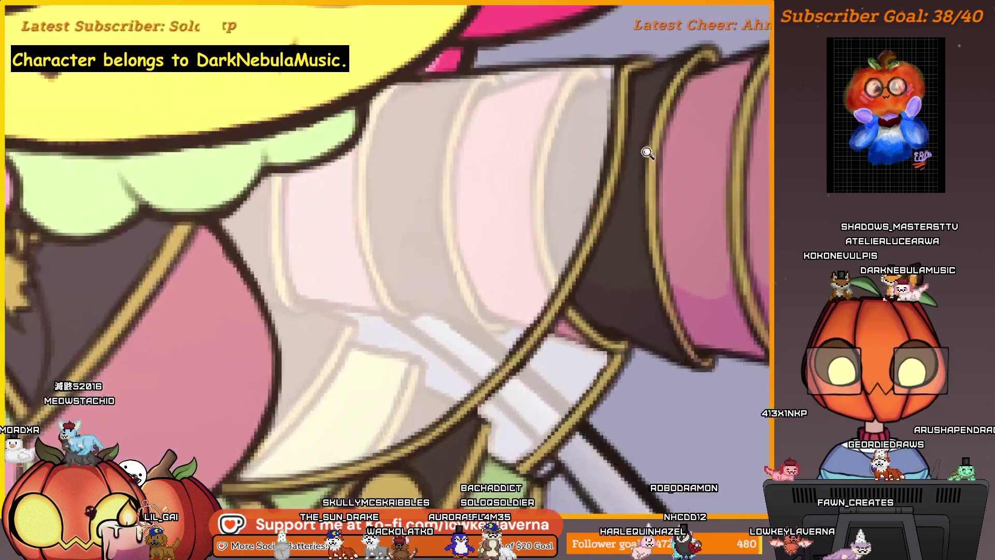
{"action": "scroll", "coordinate": [626, 319], "scroll_direction": "up", "scroll_amount": 1}
Frame the sleeve cuff and deepen the shading along the dark band's lower edge
{"action": "left_click_drag", "start_coordinate": [626, 319], "coordinate": [649, 315]}
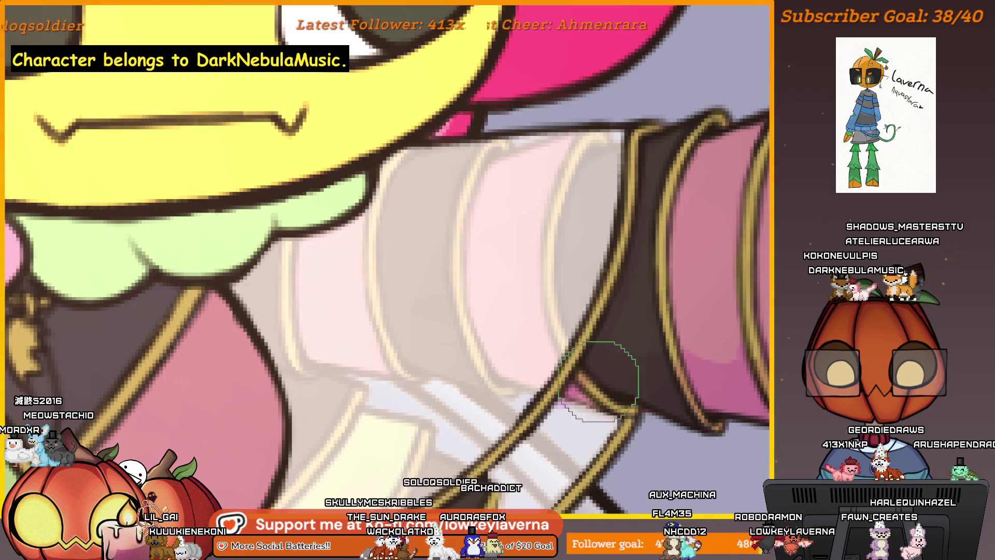
{"action": "scroll", "coordinate": [584, 375], "scroll_direction": "up", "scroll_amount": 1}
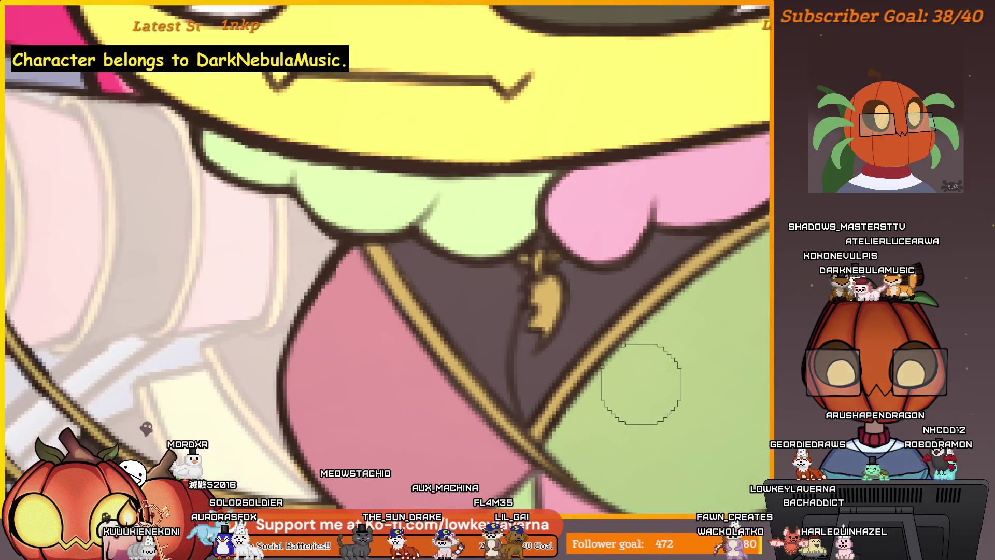
{"action": "left_click_drag", "start_coordinate": [658, 397], "coordinate": [206, 395]}
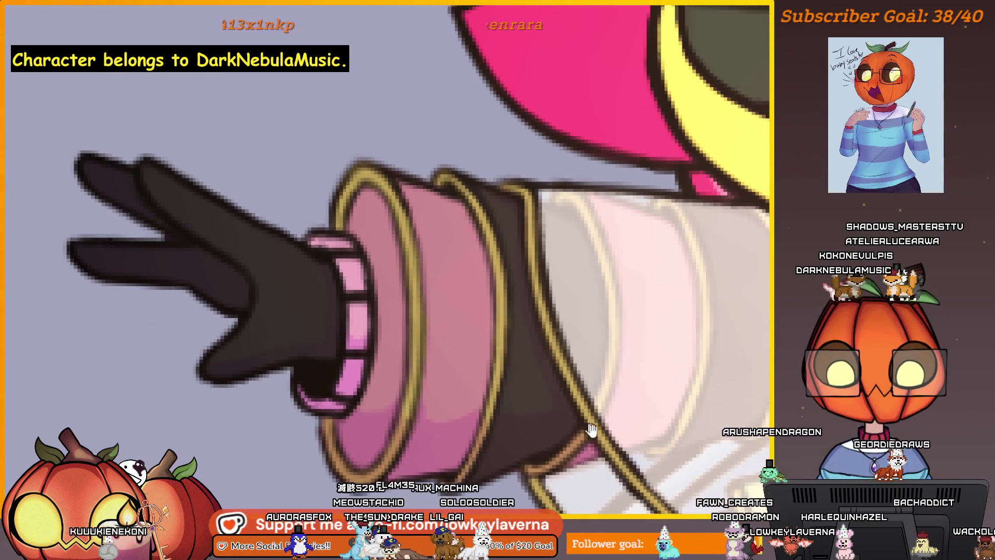
Enlarge the brush and shade the lower side of the pink cuff and wrist ruffle
{"action": "left_click_drag", "start_coordinate": [591, 430], "coordinate": [591, 453]}
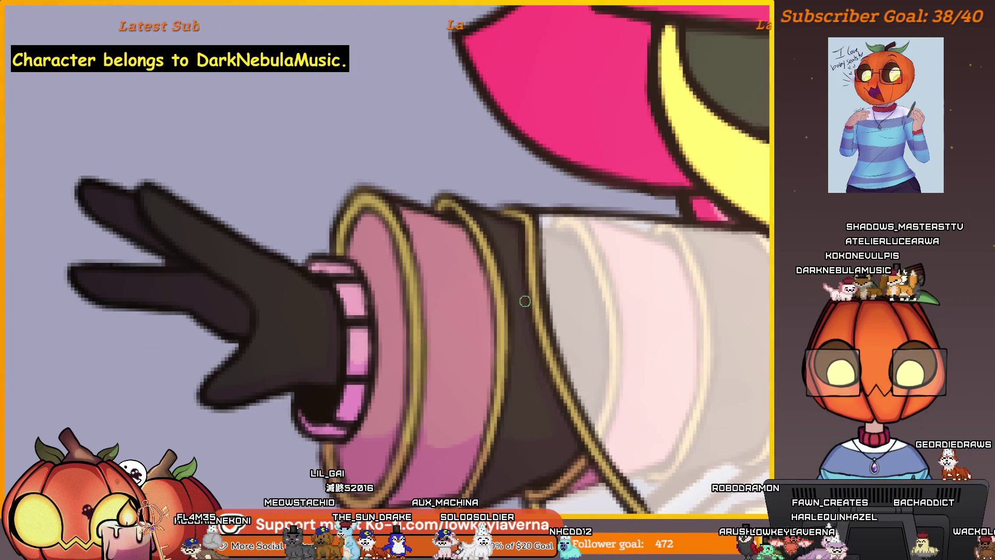
{"action": "key", "text": "bracketright"}
{"action": "key", "text": "bracketright"}
{"action": "key", "text": "bracketright"}
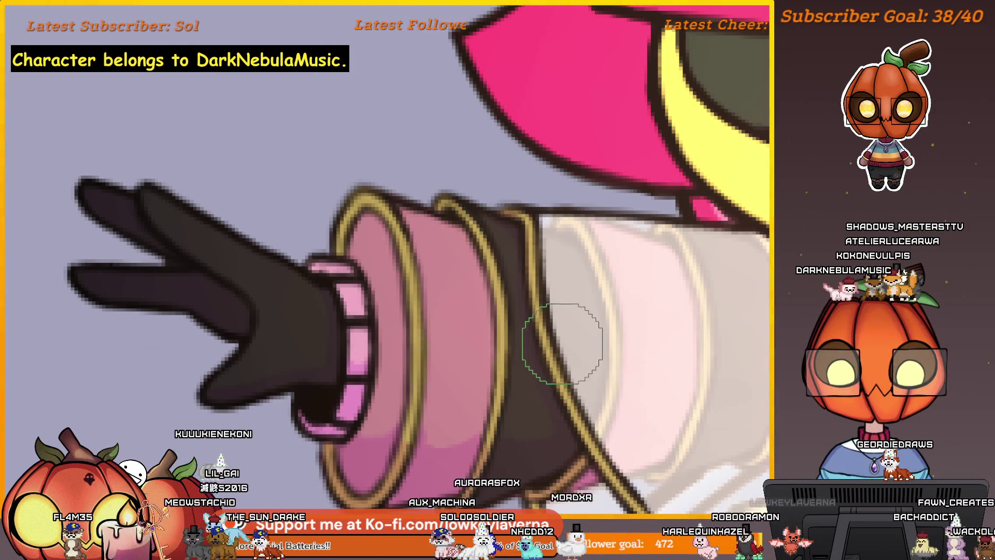
{"action": "scroll", "coordinate": [562, 342], "scroll_direction": "down", "scroll_amount": 2}
{"action": "scroll", "coordinate": [493, 377], "scroll_direction": "up", "scroll_amount": 3}
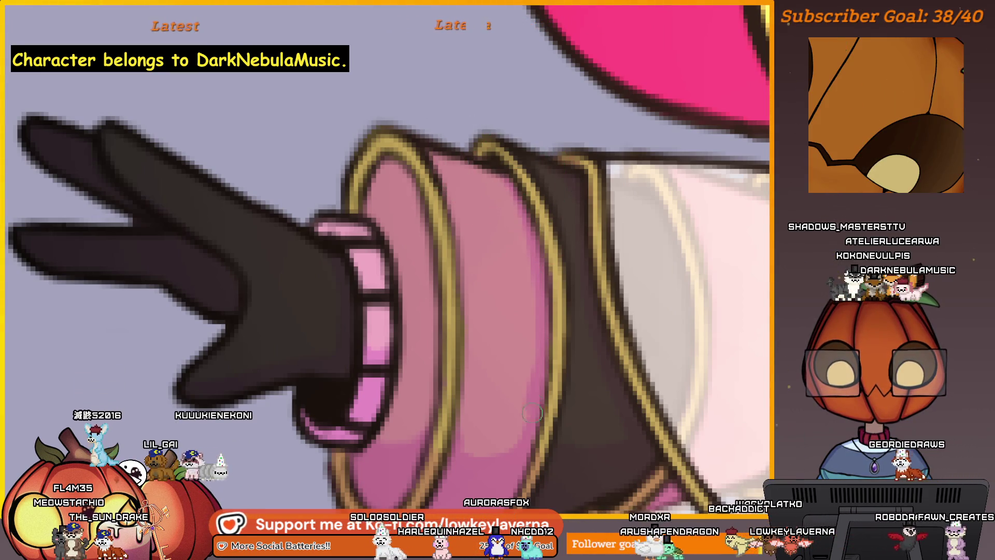
{"action": "left_click_drag", "start_coordinate": [531, 412], "coordinate": [607, 367]}
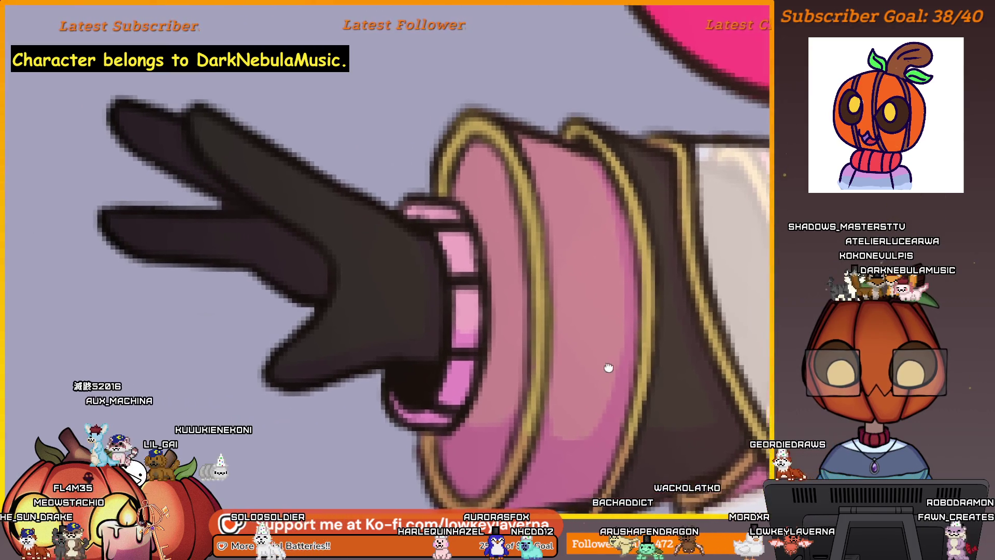
{"action": "left_click", "coordinate": [518, 377]}
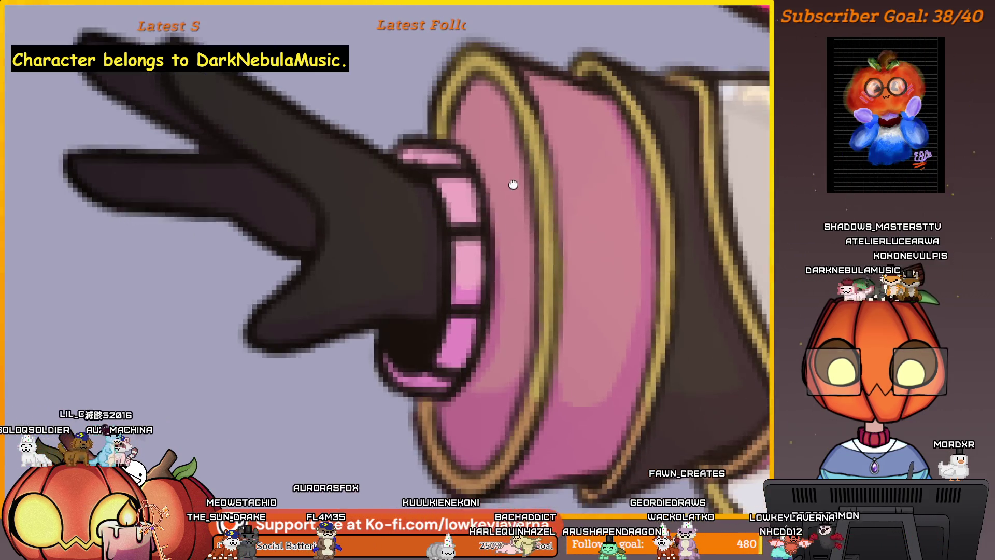
{"action": "left_click_drag", "start_coordinate": [511, 189], "coordinate": [459, 152]}
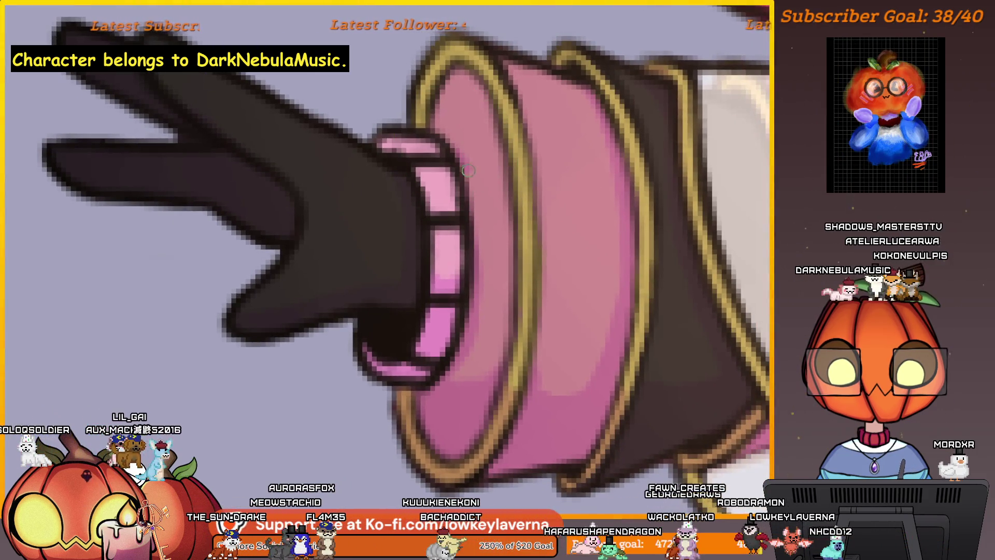
{"action": "left_click_drag", "start_coordinate": [475, 337], "coordinate": [513, 255]}
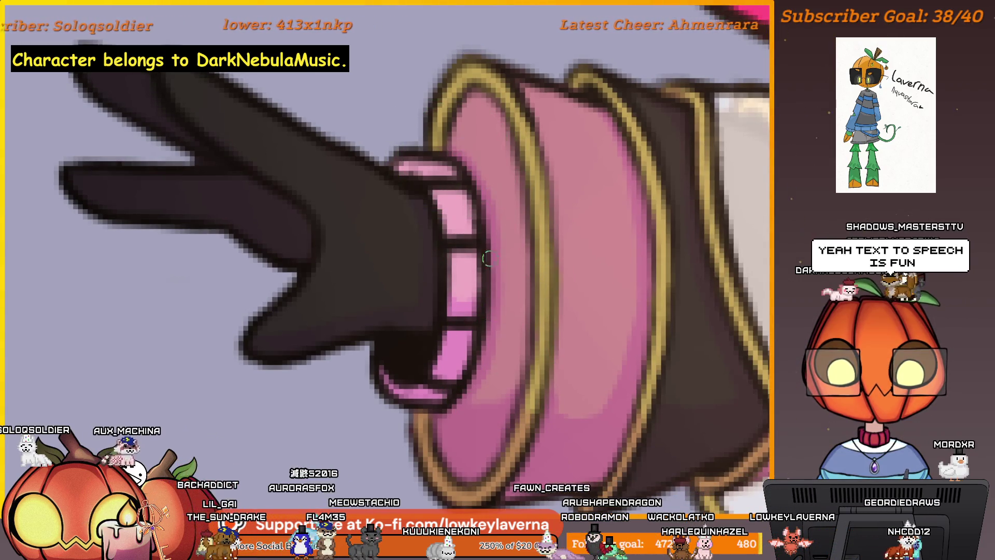
{"action": "scroll", "coordinate": [461, 430], "scroll_direction": "down", "scroll_amount": 3}
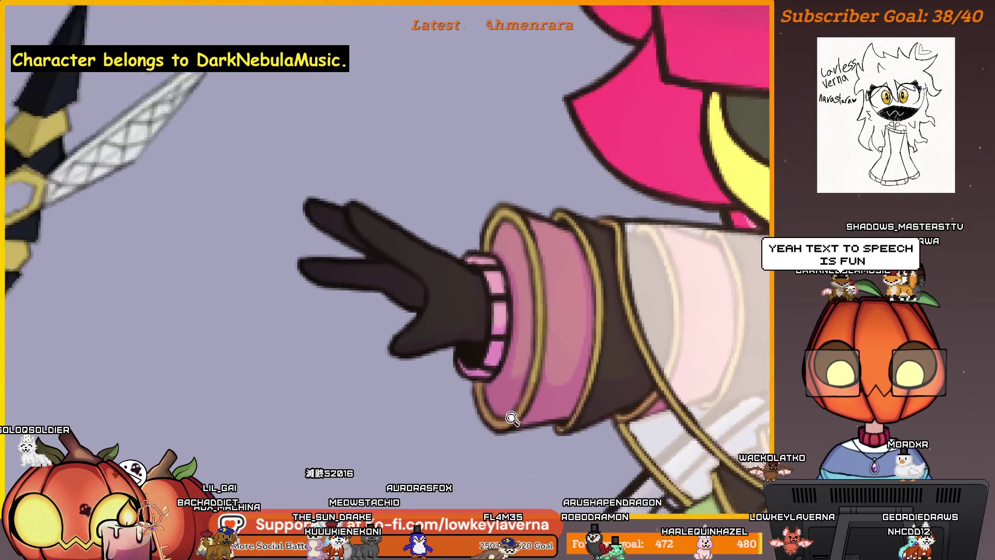
Mirror the canvas and check the cuff shading against the face, arm and skirt
{"action": "key", "text": "m"}
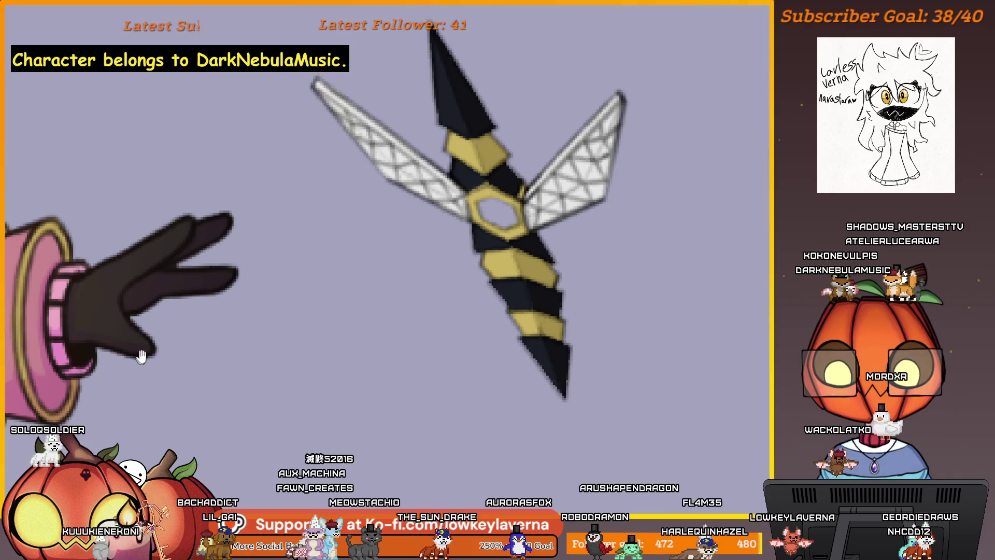
{"action": "left_click_drag", "start_coordinate": [140, 356], "coordinate": [504, 353]}
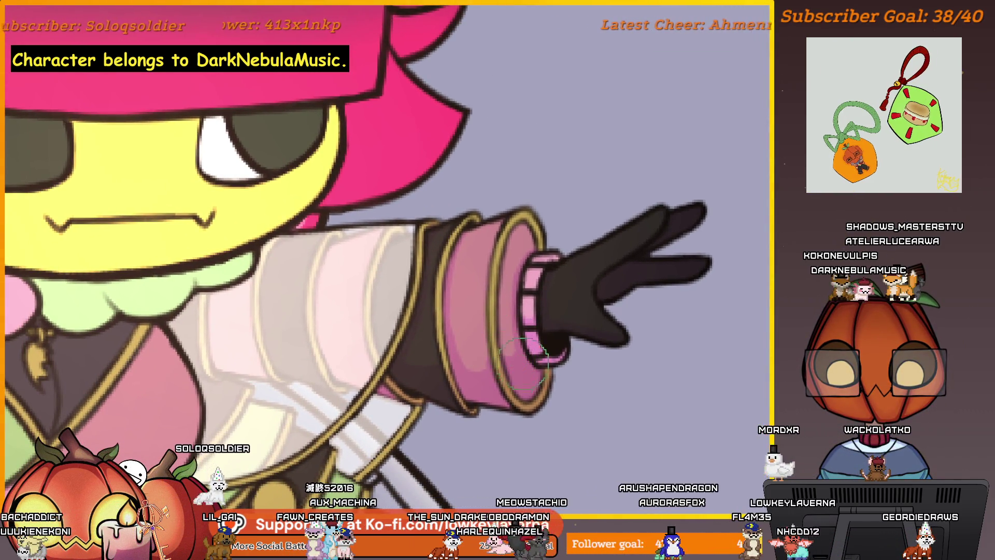
{"action": "scroll", "coordinate": [525, 372], "scroll_direction": "up", "scroll_amount": 1}
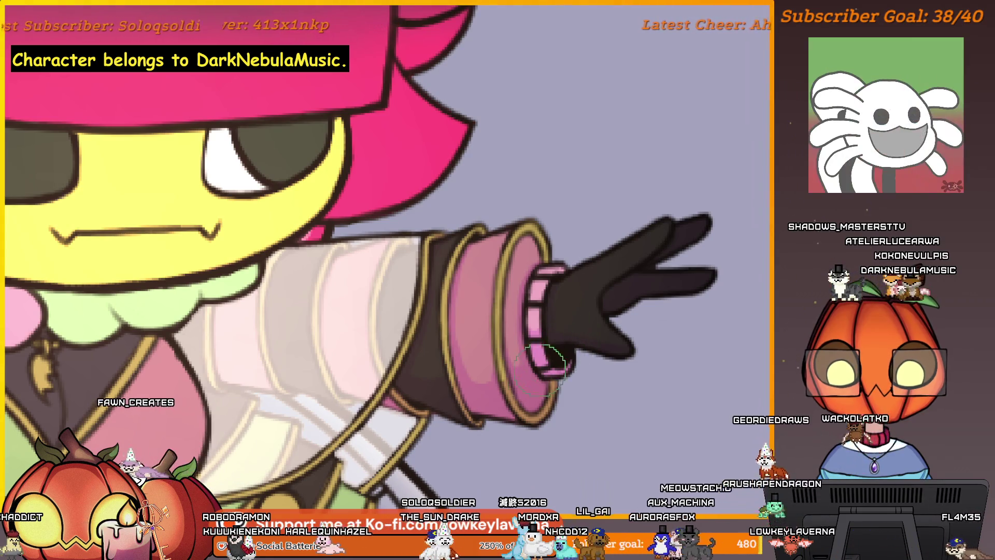
{"action": "mouse_move", "coordinate": [546, 460]}
{"action": "left_mouse_down"}
{"action": "mouse_move", "coordinate": [519, 447]}
{"action": "mouse_move", "coordinate": [546, 435]}
{"action": "left_mouse_up"}
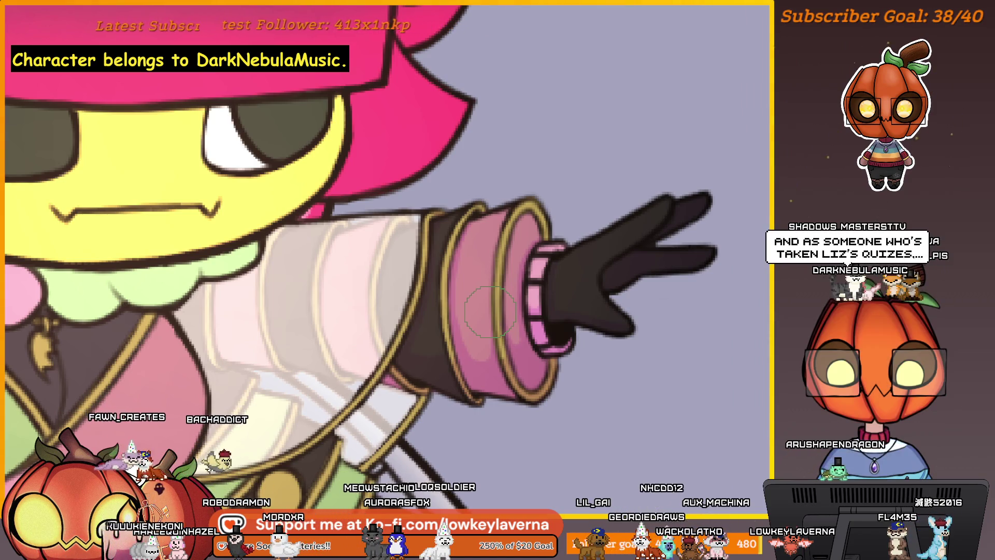
{"action": "scroll", "coordinate": [530, 330], "scroll_direction": "up", "scroll_amount": 1}
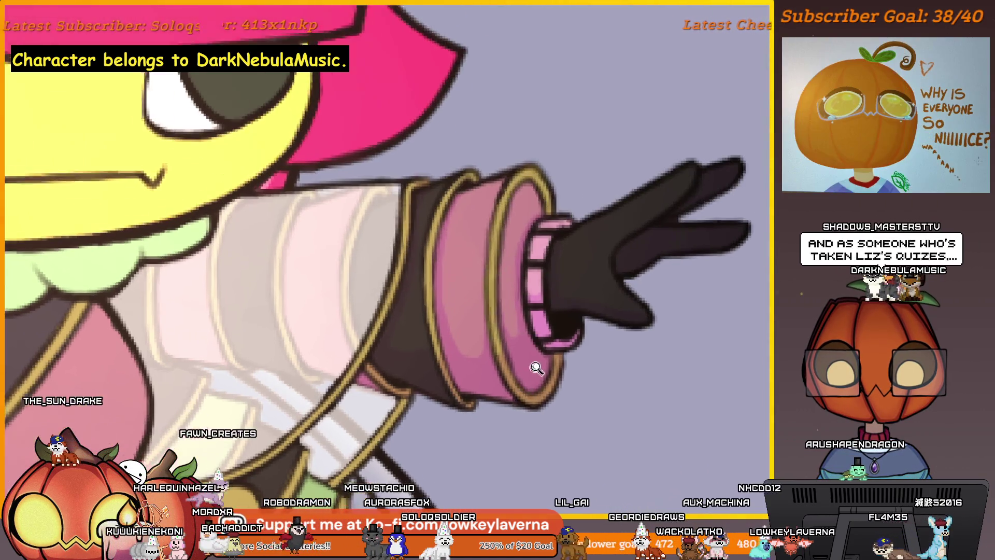
{"action": "scroll", "coordinate": [533, 366], "scroll_direction": "up", "scroll_amount": 1}
{"action": "scroll", "coordinate": [514, 374], "scroll_direction": "up", "scroll_amount": 2}
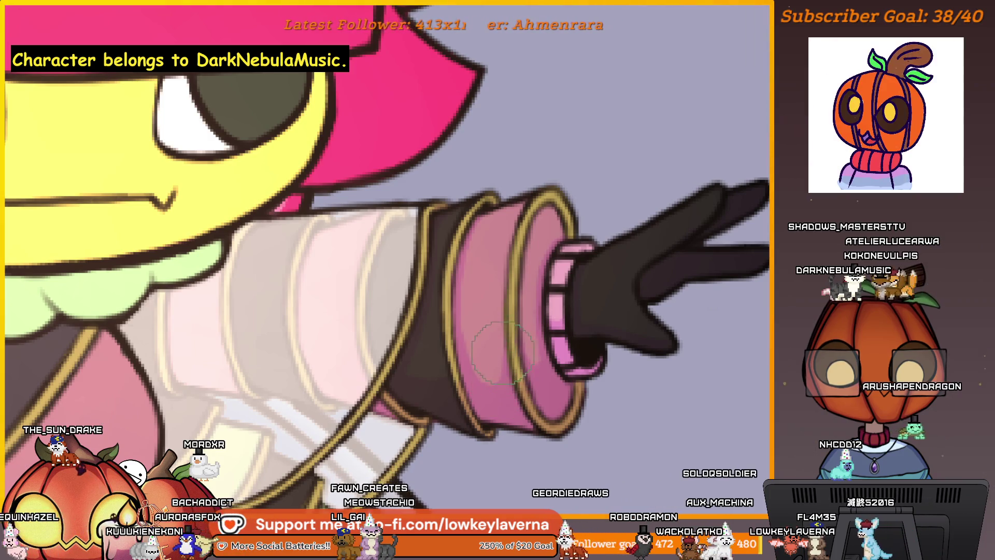
{"action": "scroll", "coordinate": [512, 334], "scroll_direction": "down", "scroll_amount": 1}
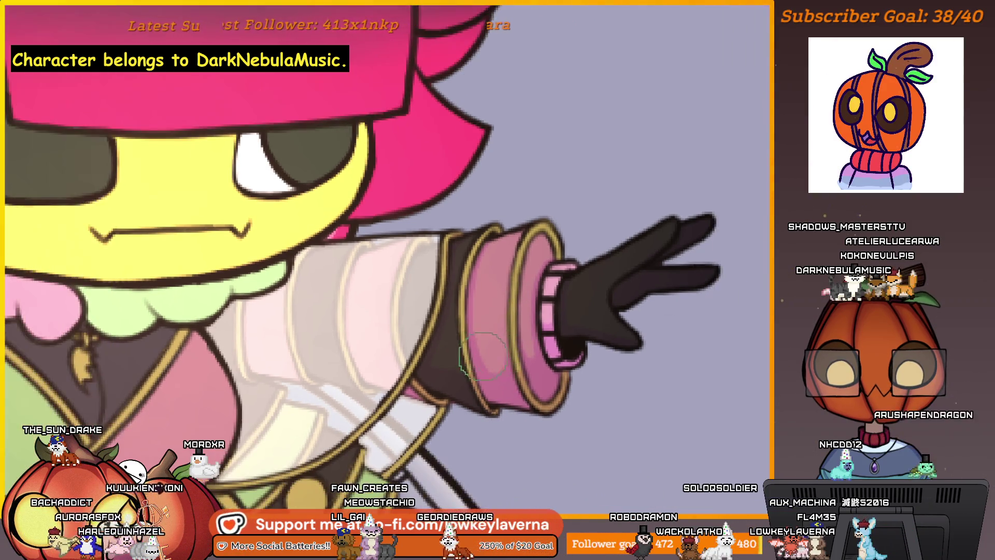
{"action": "scroll", "coordinate": [502, 373], "scroll_direction": "up", "scroll_amount": 2}
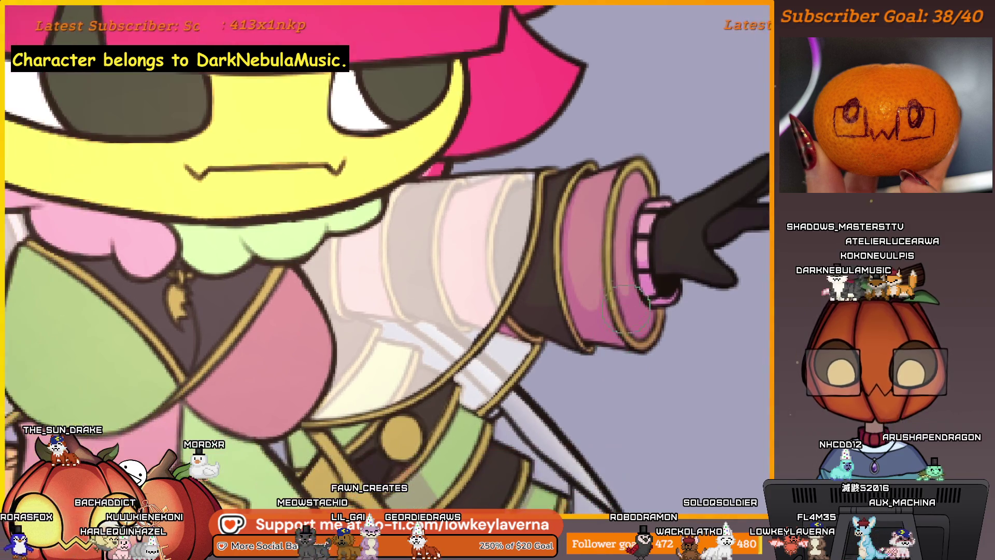
{"action": "scroll", "coordinate": [645, 202], "scroll_direction": "up", "scroll_amount": 2}
{"action": "scroll", "coordinate": [645, 203], "scroll_direction": "down", "scroll_amount": 1}
{"action": "scroll", "coordinate": [617, 329], "scroll_direction": "down", "scroll_amount": 1}
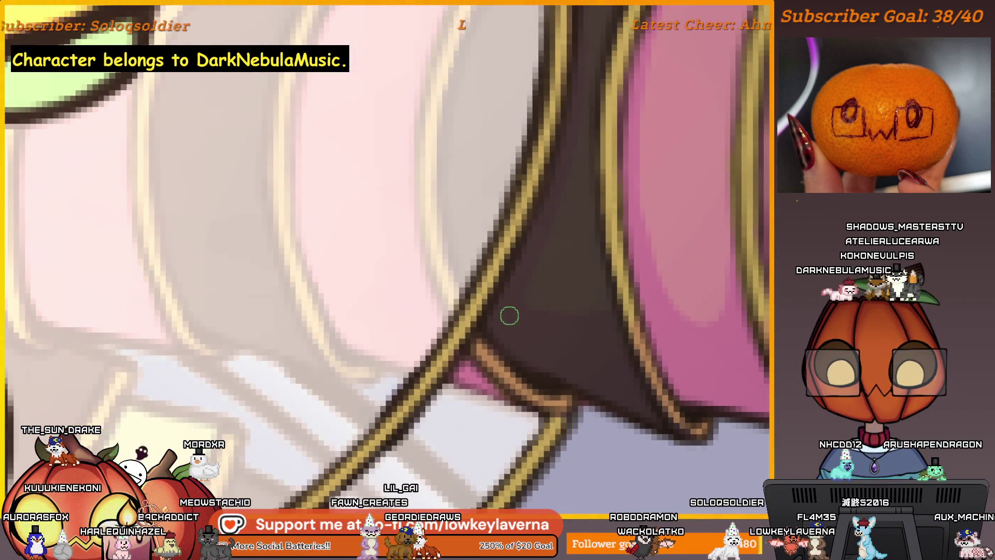
{"action": "scroll", "coordinate": [566, 137], "scroll_direction": "down", "scroll_amount": 3}
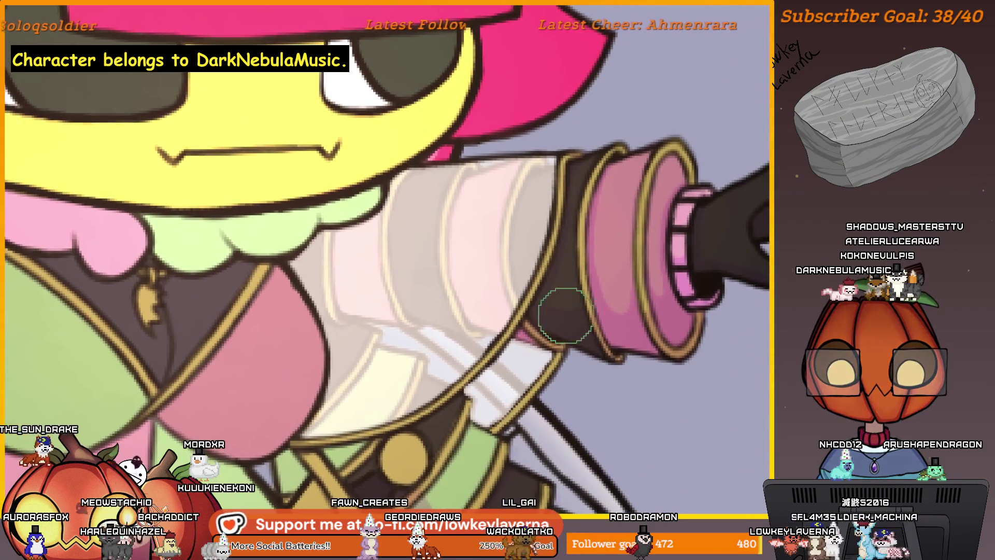
{"action": "scroll", "coordinate": [546, 340], "scroll_direction": "down", "scroll_amount": 1}
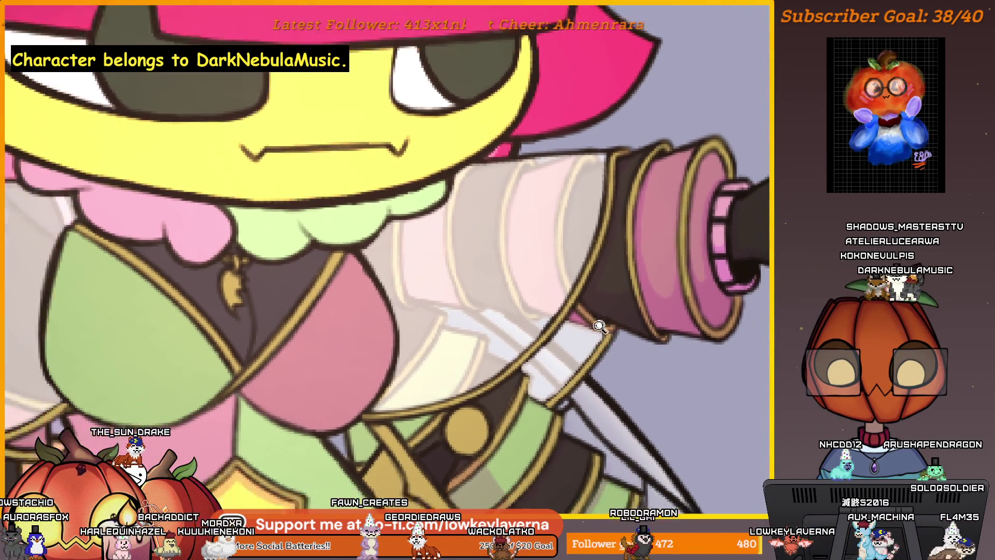
{"action": "left_click_drag", "start_coordinate": [546, 340], "coordinate": [564, 361]}
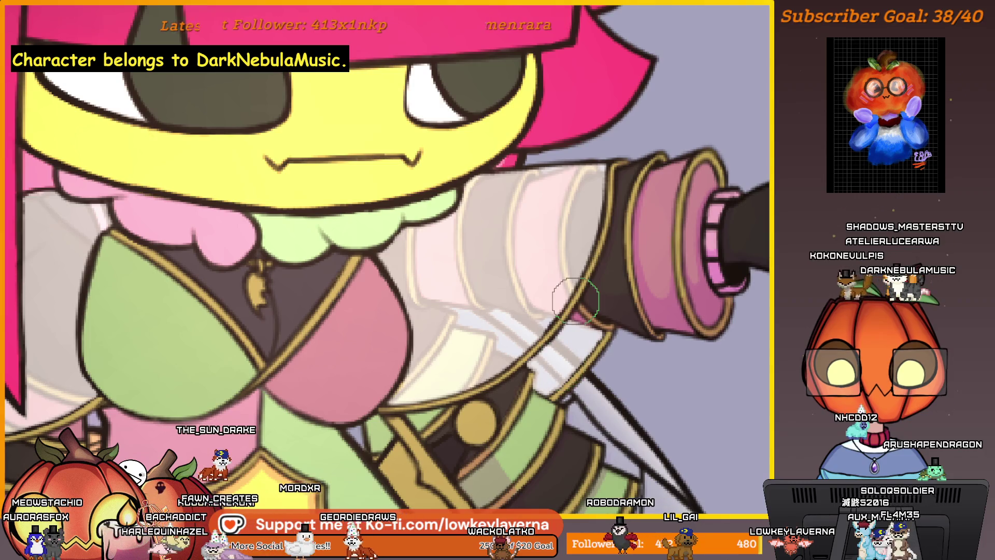
{"action": "left_click_drag", "start_coordinate": [560, 422], "coordinate": [558, 331]}
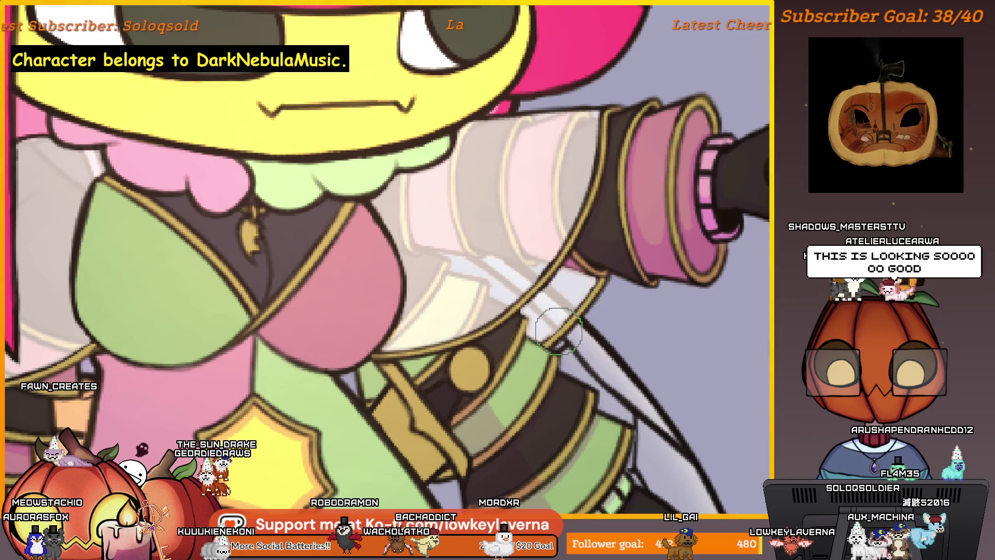
{"action": "mouse_move", "coordinate": [558, 330]}
{"action": "left_mouse_down"}
{"action": "mouse_move", "coordinate": [519, 308]}
{"action": "mouse_move", "coordinate": [580, 251]}
{"action": "mouse_move", "coordinate": [622, 371]}
{"action": "mouse_move", "coordinate": [582, 377]}
{"action": "left_mouse_up"}
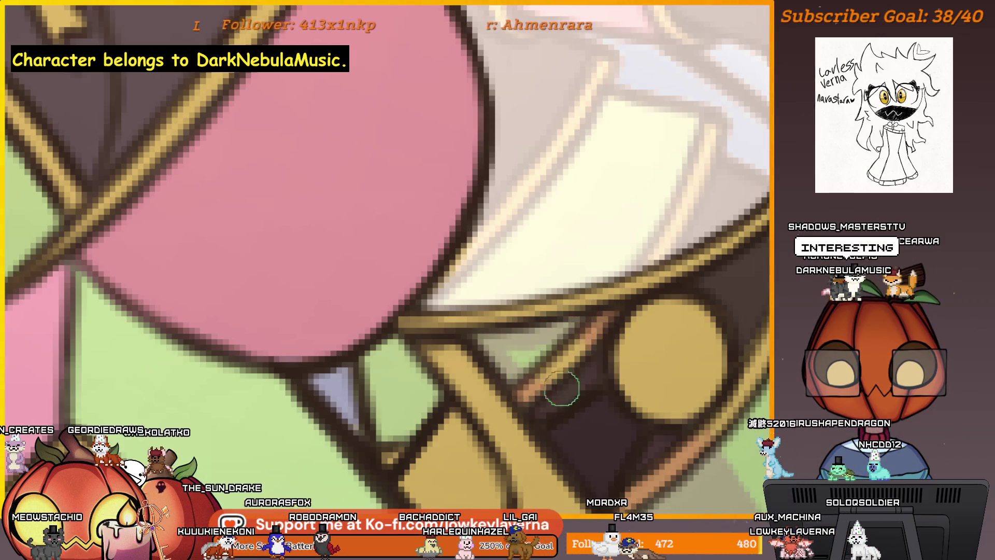
Add a brown diagonal shadow stroke beside the gold button, then shrink the brush small
{"action": "left_click_drag", "start_coordinate": [583, 336], "coordinate": [542, 387]}
{"action": "mouse_move", "coordinate": [522, 350]}
{"action": "left_mouse_down"}
{"action": "mouse_move", "coordinate": [588, 329]}
{"action": "mouse_move", "coordinate": [528, 392]}
{"action": "left_mouse_up"}
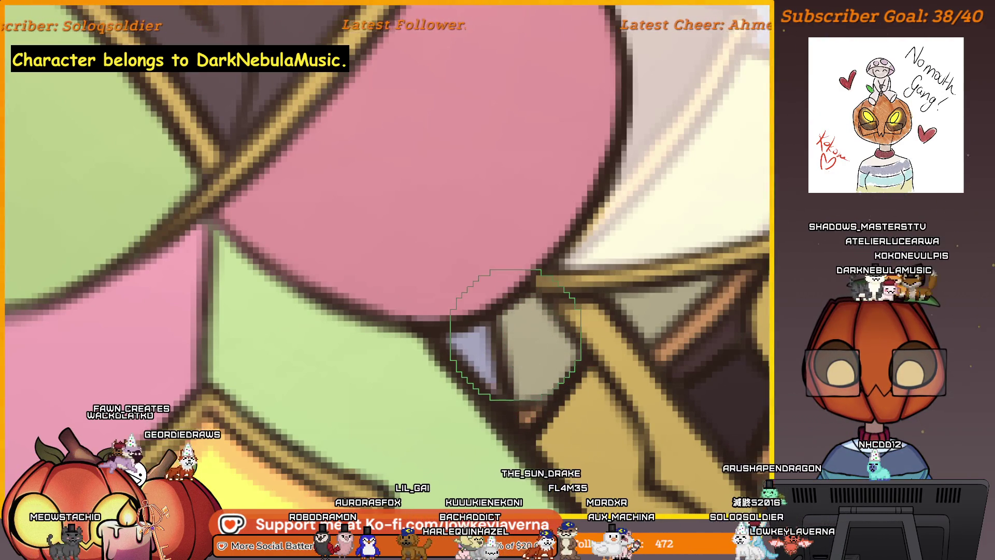
{"action": "key", "text": "e"}
{"action": "scroll", "coordinate": [521, 362], "scroll_direction": "down", "scroll_amount": 3}
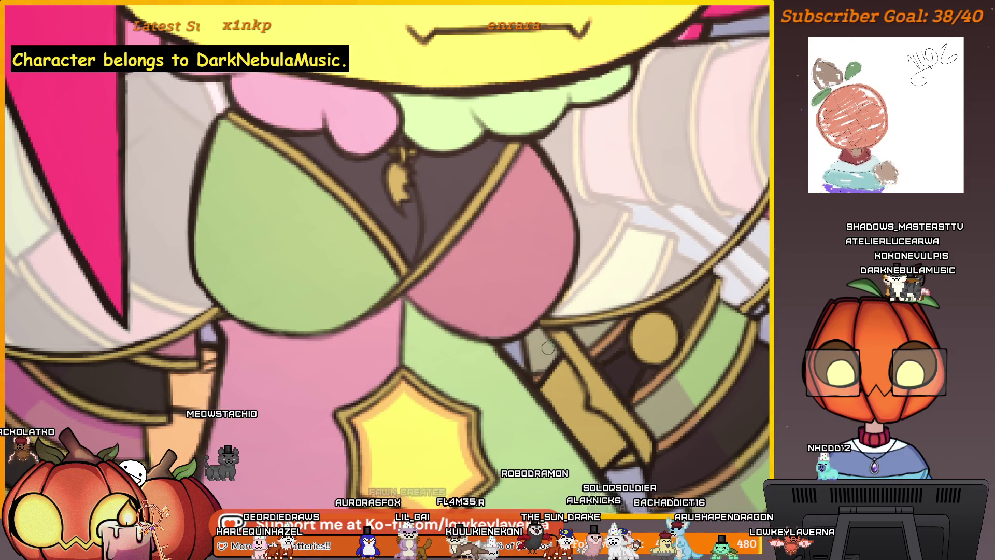
{"action": "scroll", "coordinate": [636, 407], "scroll_direction": "up", "scroll_amount": 2}
{"action": "scroll", "coordinate": [637, 407], "scroll_direction": "up", "scroll_amount": 1}
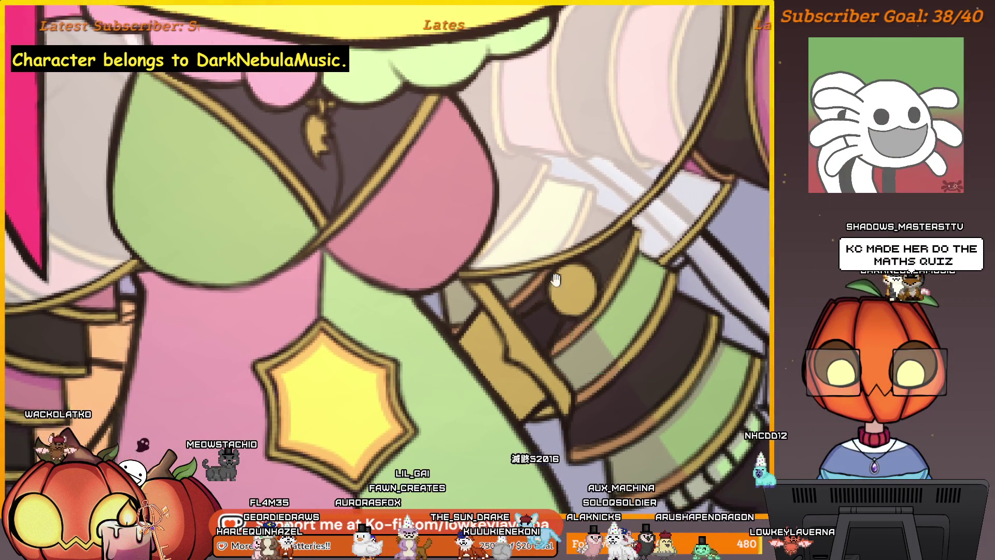
{"action": "scroll", "coordinate": [626, 218], "scroll_direction": "up", "scroll_amount": 2}
{"action": "scroll", "coordinate": [614, 233], "scroll_direction": "down", "scroll_amount": 1}
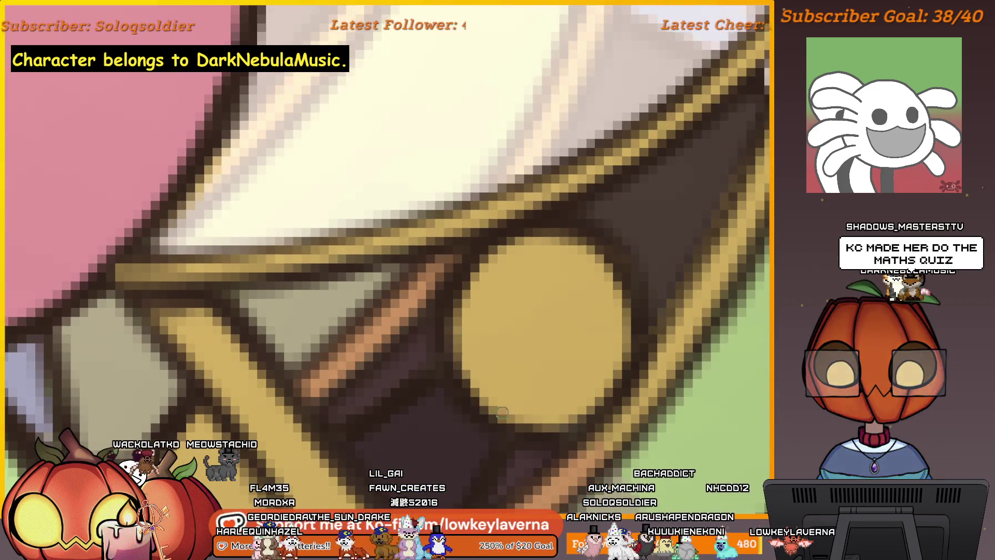
{"action": "scroll", "coordinate": [580, 253], "scroll_direction": "up", "scroll_amount": 1}
{"action": "key", "text": "bracketleft"}
{"action": "key", "text": "bracketleft"}
{"action": "key", "text": "bracketleft"}
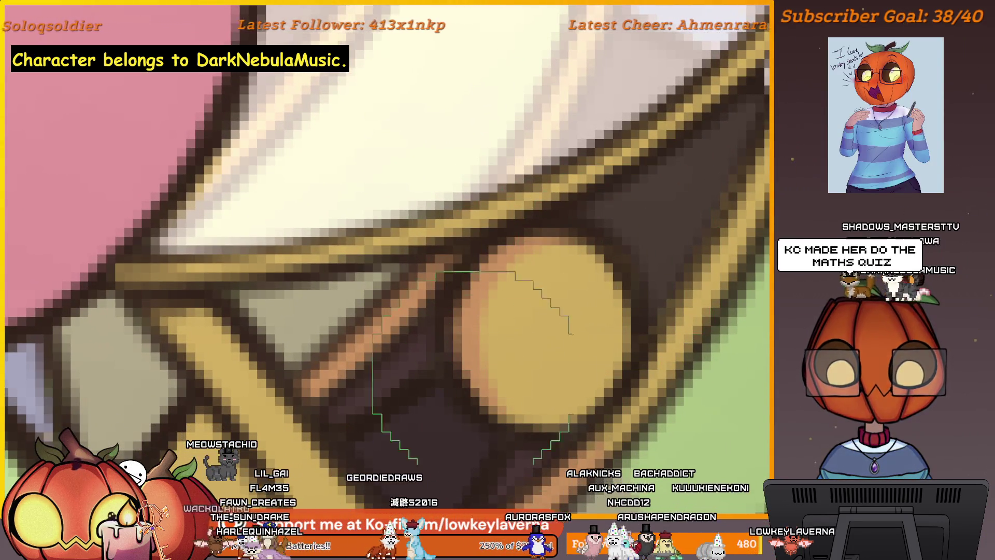
{"action": "scroll", "coordinate": [511, 374], "scroll_direction": "down", "scroll_amount": 1}
{"action": "scroll", "coordinate": [513, 327], "scroll_direction": "up", "scroll_amount": 1}
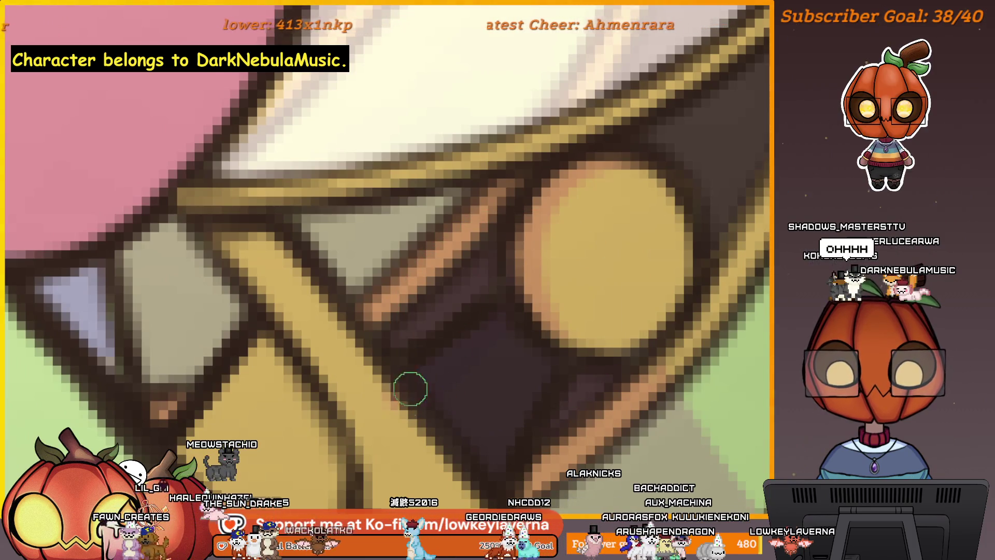
Move along the belt near the star brooch and touch up the yellow strap's edge
{"action": "left_click_drag", "start_coordinate": [443, 443], "coordinate": [522, 380]}
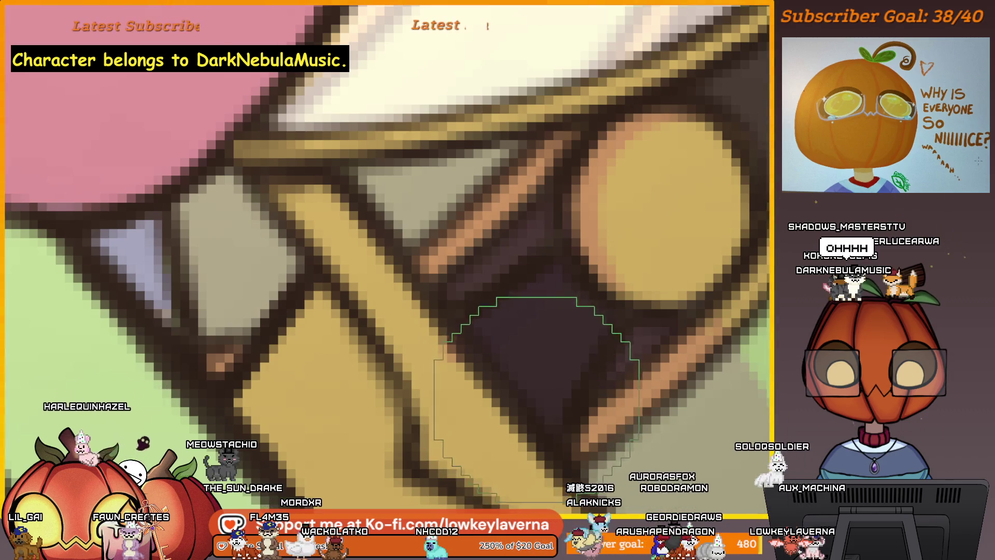
{"action": "scroll", "coordinate": [537, 388], "scroll_direction": "down", "scroll_amount": 1}
{"action": "scroll", "coordinate": [334, 355], "scroll_direction": "down", "scroll_amount": 1}
{"action": "scroll", "coordinate": [311, 328], "scroll_direction": "down", "scroll_amount": 1}
{"action": "left_click_drag", "start_coordinate": [311, 328], "coordinate": [430, 345]}
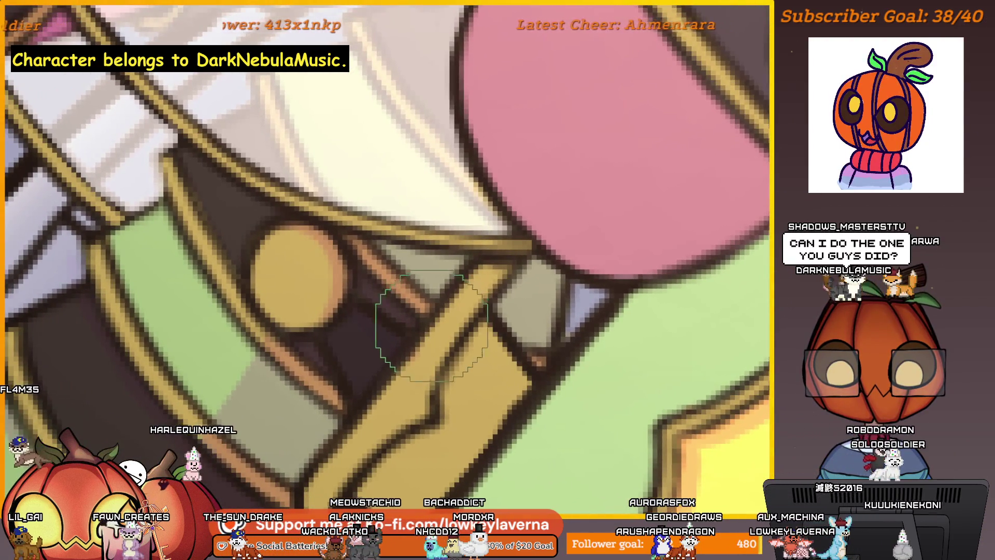
{"action": "left_click_drag", "start_coordinate": [418, 367], "coordinate": [439, 329]}
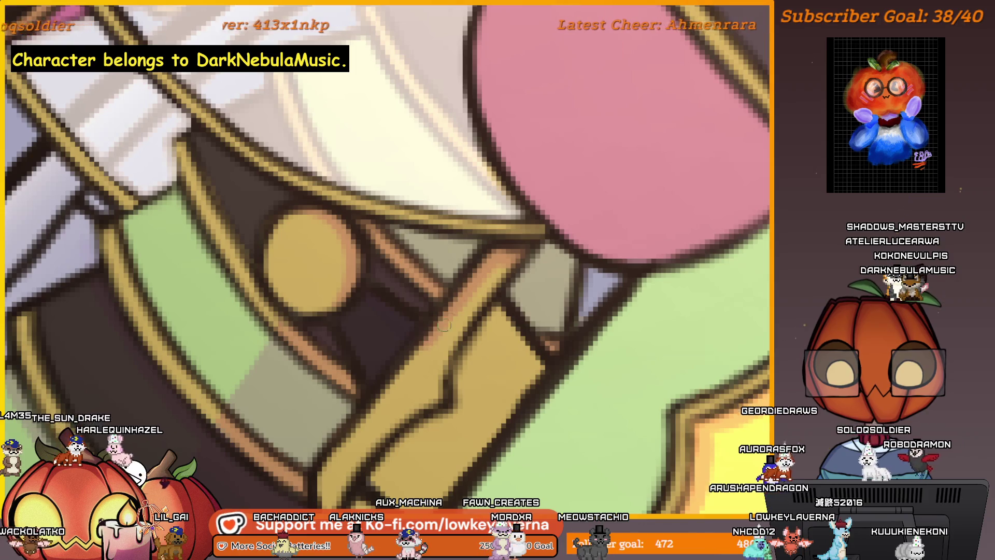
{"action": "mouse_move", "coordinate": [444, 325]}
{"action": "left_mouse_down"}
{"action": "mouse_move", "coordinate": [495, 250]}
{"action": "mouse_move", "coordinate": [422, 352]}
{"action": "left_mouse_up"}
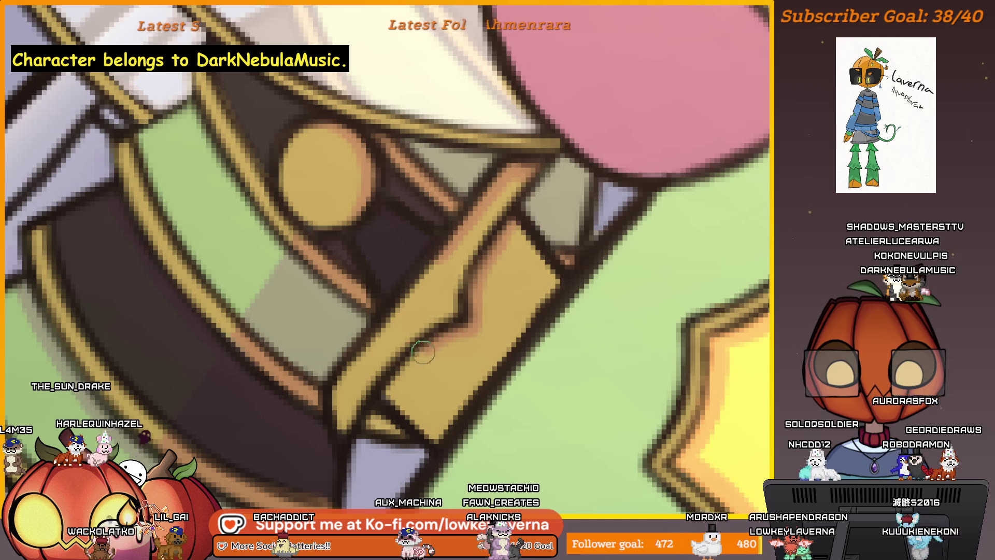
{"action": "left_click_drag", "start_coordinate": [422, 352], "coordinate": [476, 318]}
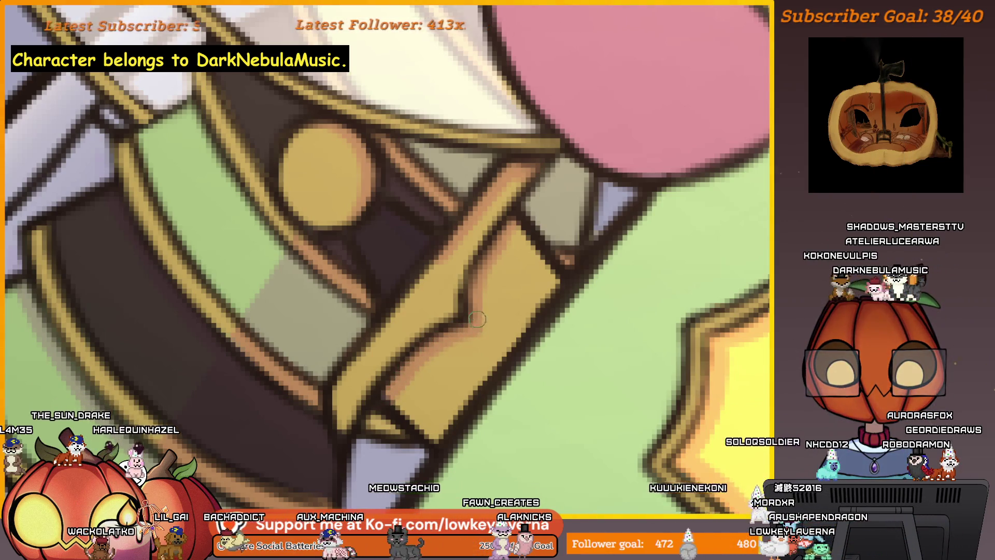
{"action": "scroll", "coordinate": [534, 260], "scroll_direction": "down", "scroll_amount": 3}
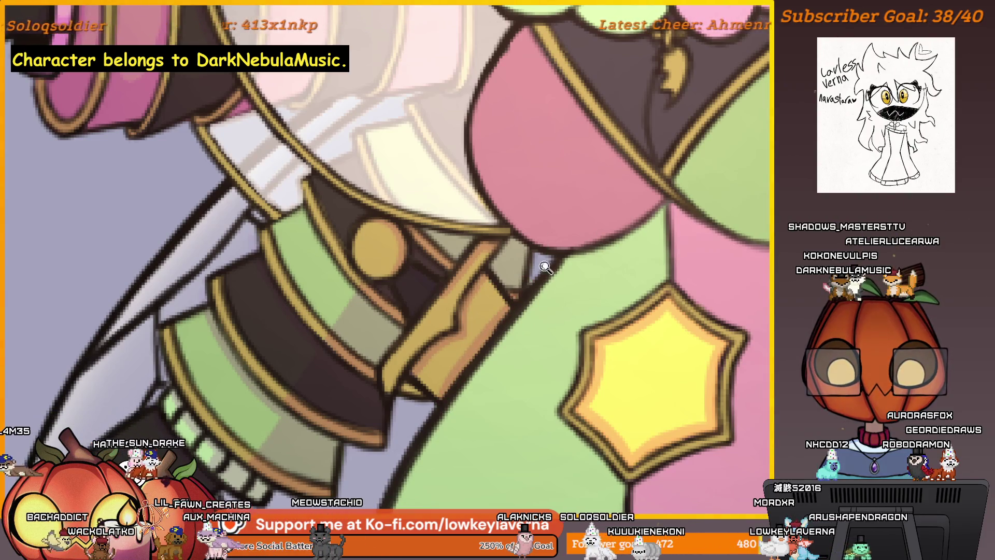
{"action": "scroll", "coordinate": [544, 267], "scroll_direction": "down", "scroll_amount": 3}
{"action": "scroll", "coordinate": [555, 404], "scroll_direction": "down", "scroll_amount": 3}
{"action": "scroll", "coordinate": [555, 404], "scroll_direction": "up", "scroll_amount": 3}
{"action": "scroll", "coordinate": [575, 379], "scroll_direction": "down", "scroll_amount": 2}
{"action": "scroll", "coordinate": [576, 378], "scroll_direction": "down", "scroll_amount": 2}
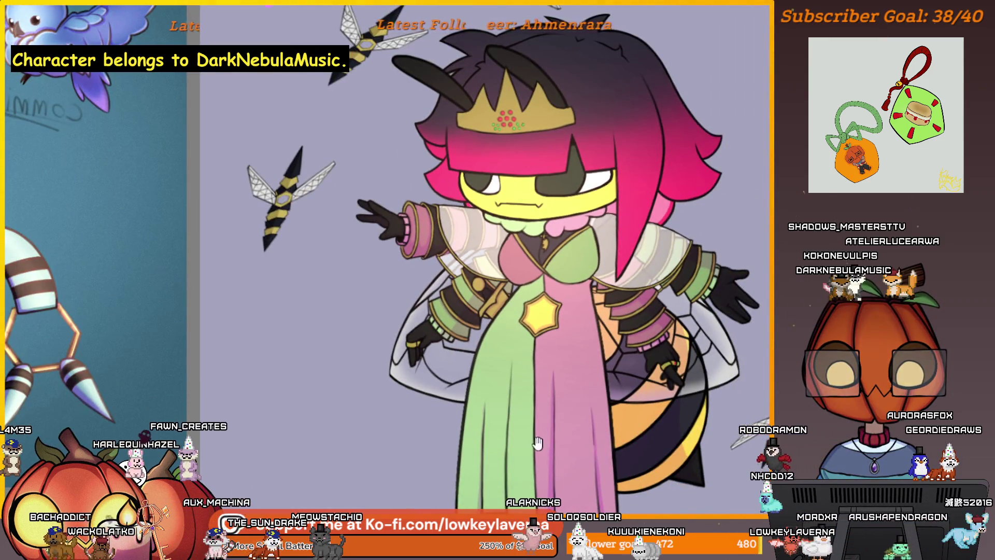
{"action": "scroll", "coordinate": [509, 325], "scroll_direction": "up", "scroll_amount": 3}
{"action": "scroll", "coordinate": [509, 325], "scroll_direction": "up", "scroll_amount": 2}
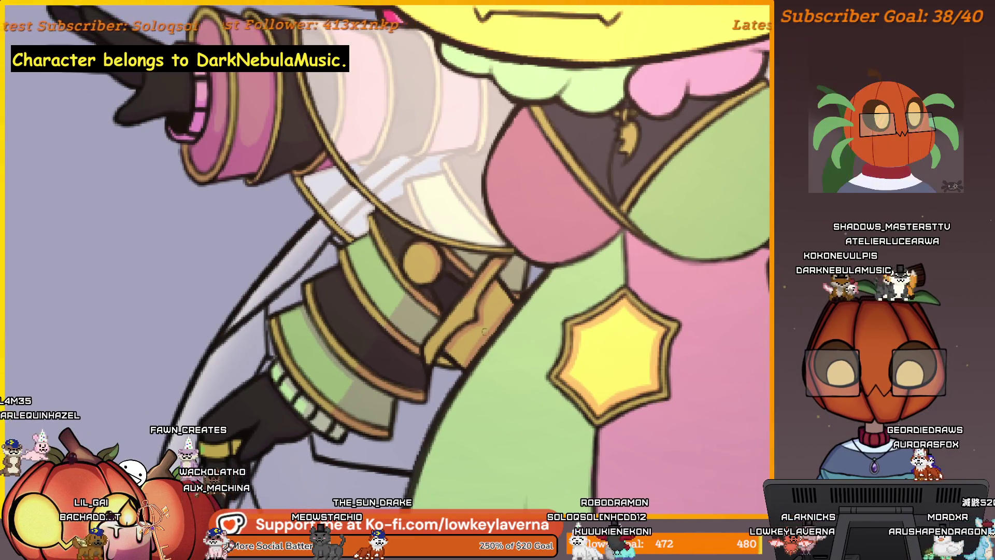
{"action": "scroll", "coordinate": [517, 292], "scroll_direction": "down", "scroll_amount": 5}
{"action": "scroll", "coordinate": [518, 327], "scroll_direction": "up", "scroll_amount": 2}
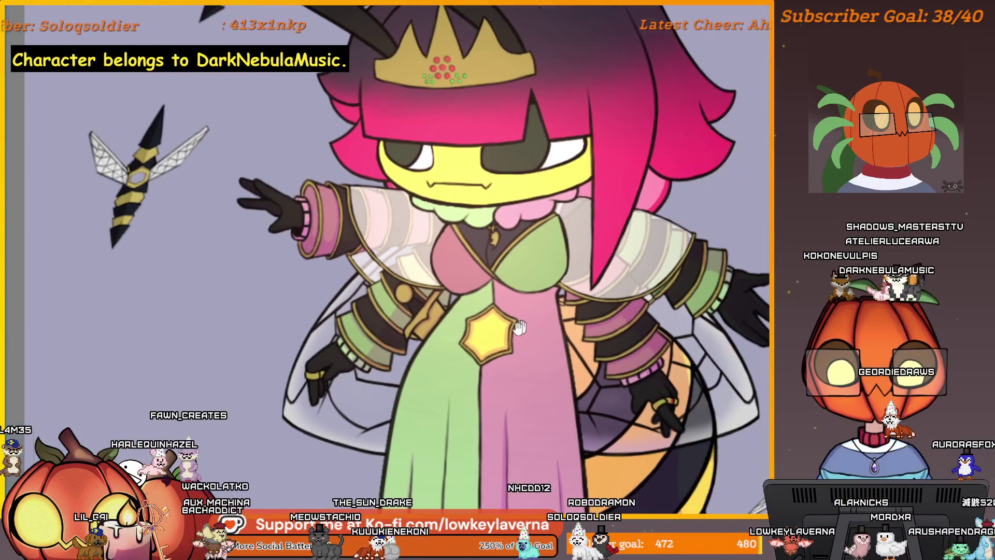
{"action": "scroll", "coordinate": [626, 346], "scroll_direction": "down", "scroll_amount": 3}
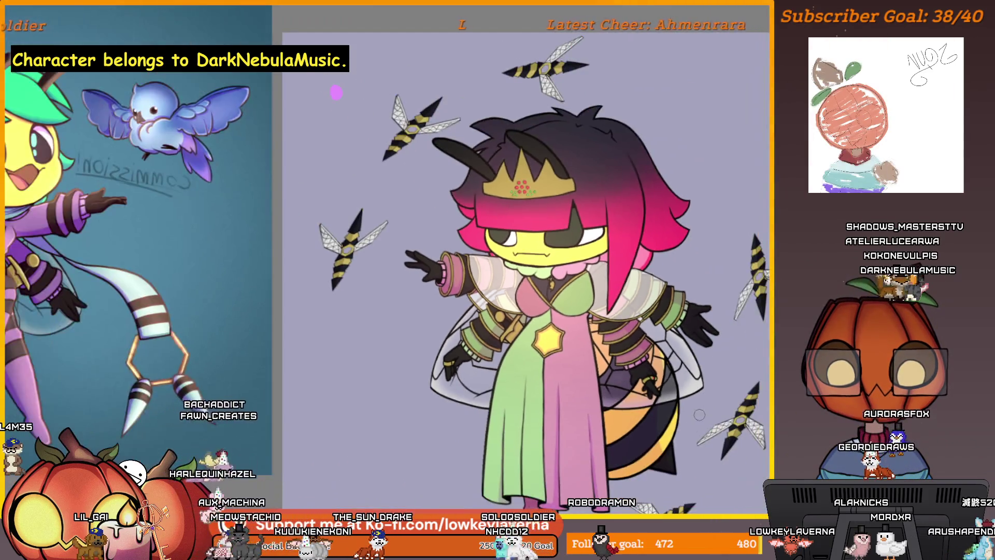
{"action": "scroll", "coordinate": [688, 470], "scroll_direction": "up", "scroll_amount": 2}
{"action": "scroll", "coordinate": [688, 471], "scroll_direction": "down", "scroll_amount": 1}
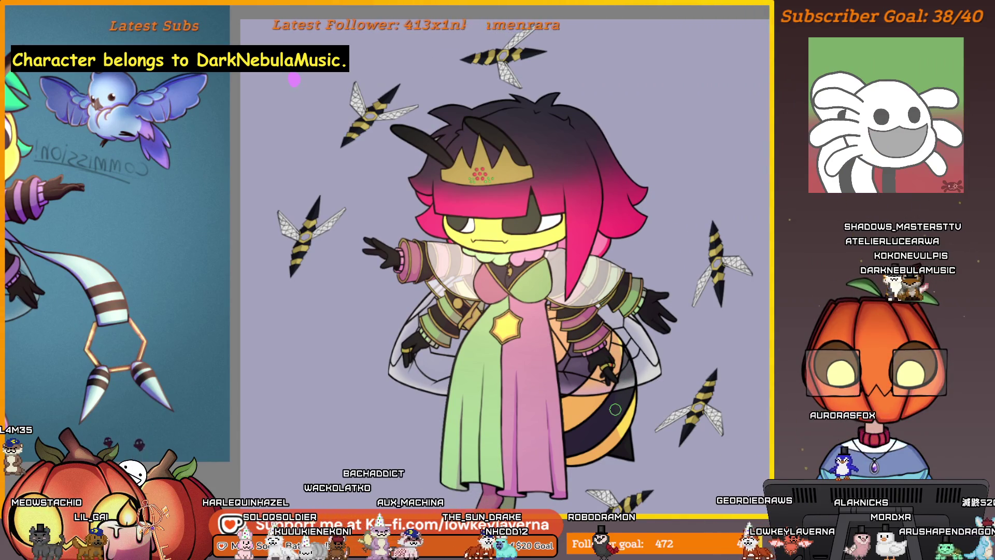
{"action": "scroll", "coordinate": [614, 410], "scroll_direction": "up", "scroll_amount": 4}
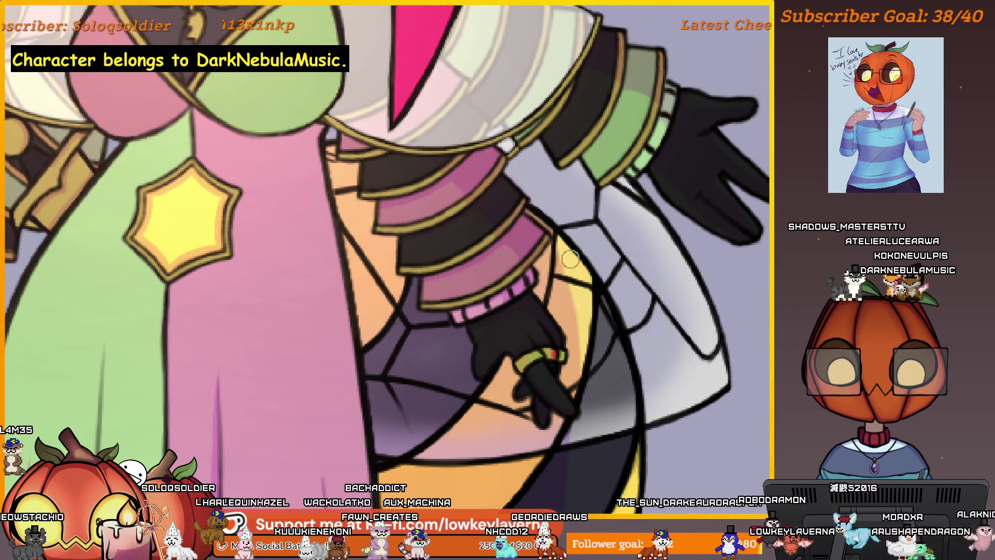
{"action": "scroll", "coordinate": [660, 371], "scroll_direction": "down", "scroll_amount": 5}
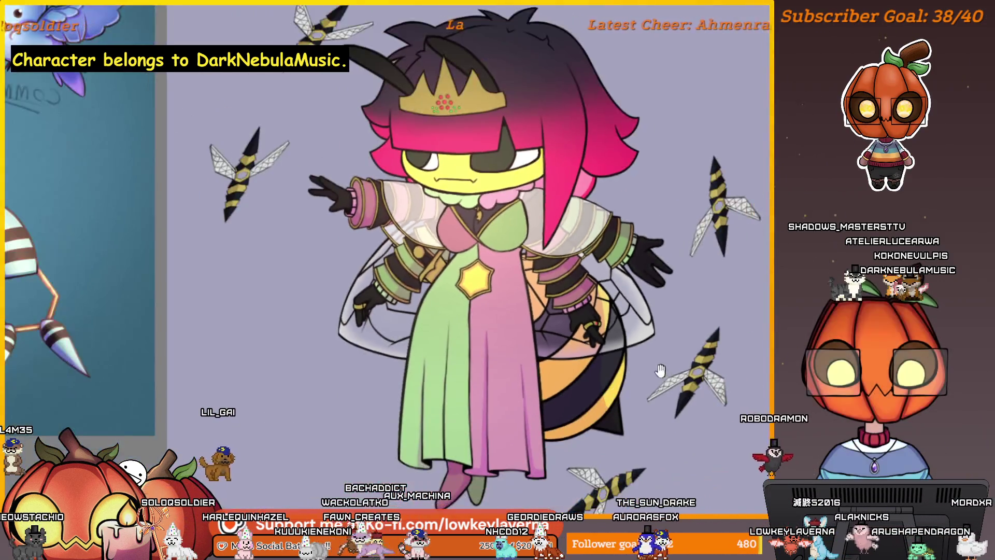
{"action": "left_click_drag", "start_coordinate": [660, 371], "coordinate": [662, 398]}
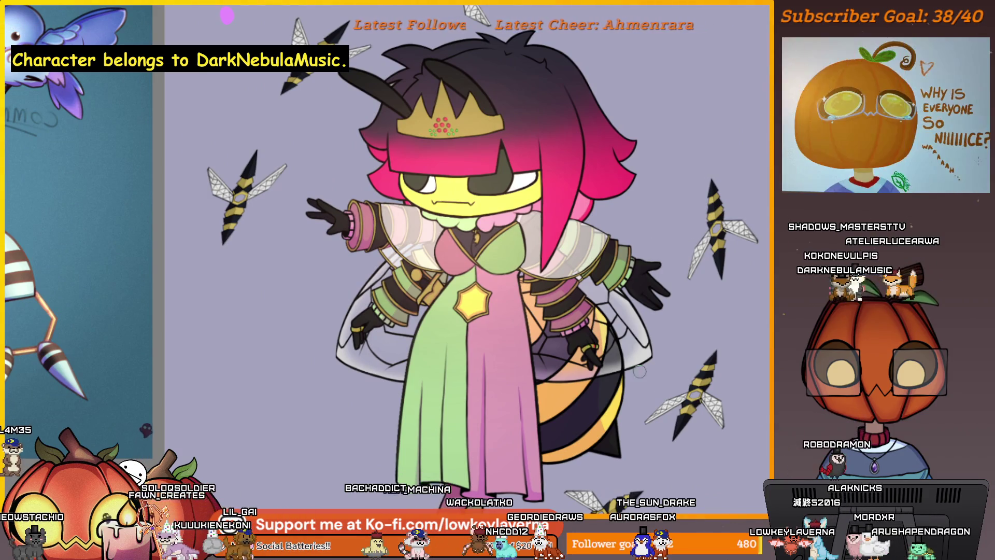
{"action": "scroll", "coordinate": [662, 390], "scroll_direction": "up", "scroll_amount": 1}
{"action": "scroll", "coordinate": [607, 412], "scroll_direction": "up", "scroll_amount": 1}
{"action": "scroll", "coordinate": [555, 441], "scroll_direction": "up", "scroll_amount": 1}
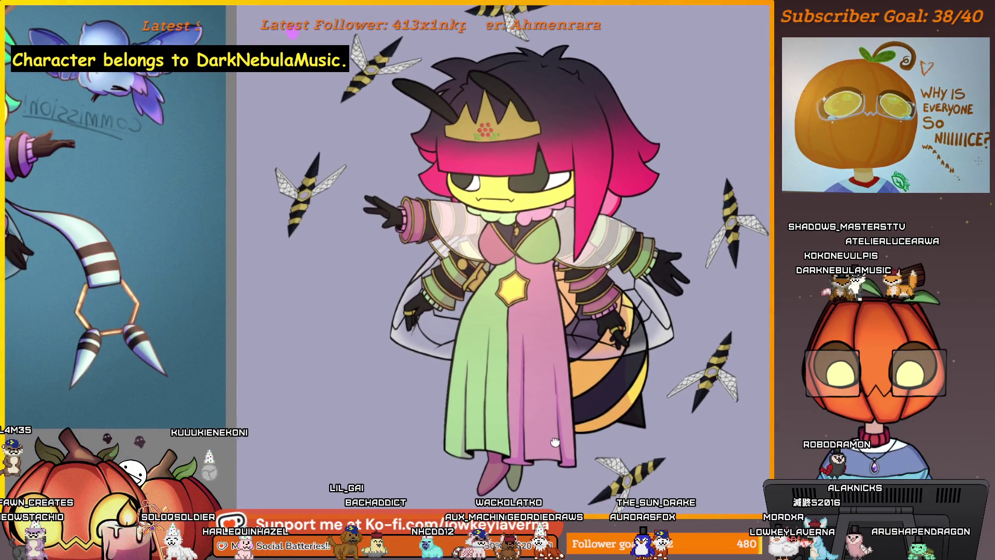
{"action": "scroll", "coordinate": [554, 438], "scroll_direction": "up", "scroll_amount": 1}
{"action": "scroll", "coordinate": [532, 278], "scroll_direction": "down", "scroll_amount": 1}
{"action": "mouse_move", "coordinate": [533, 278]}
{"action": "left_mouse_down"}
{"action": "mouse_move", "coordinate": [661, 263]}
{"action": "mouse_move", "coordinate": [656, 311]}
{"action": "left_mouse_up"}
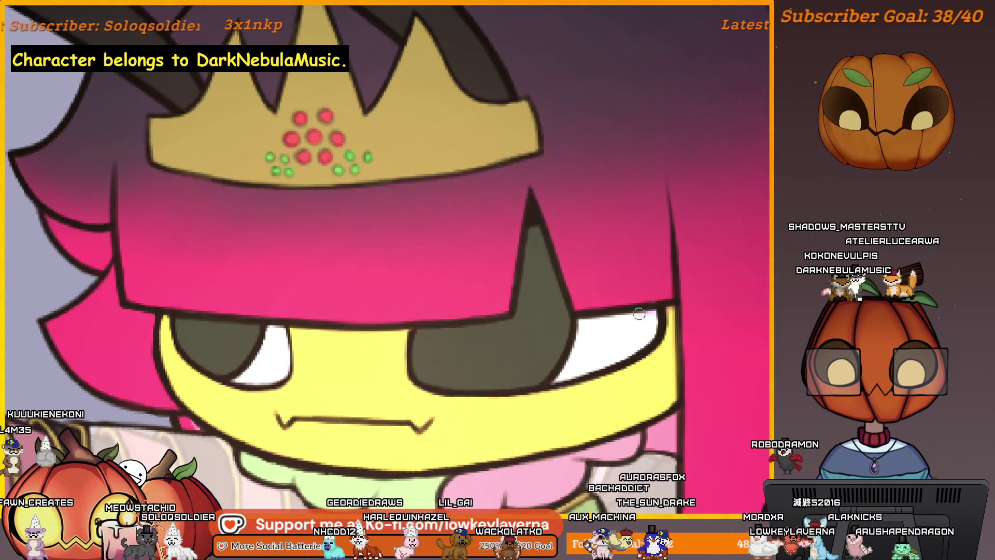
{"action": "scroll", "coordinate": [683, 296], "scroll_direction": "up", "scroll_amount": 1}
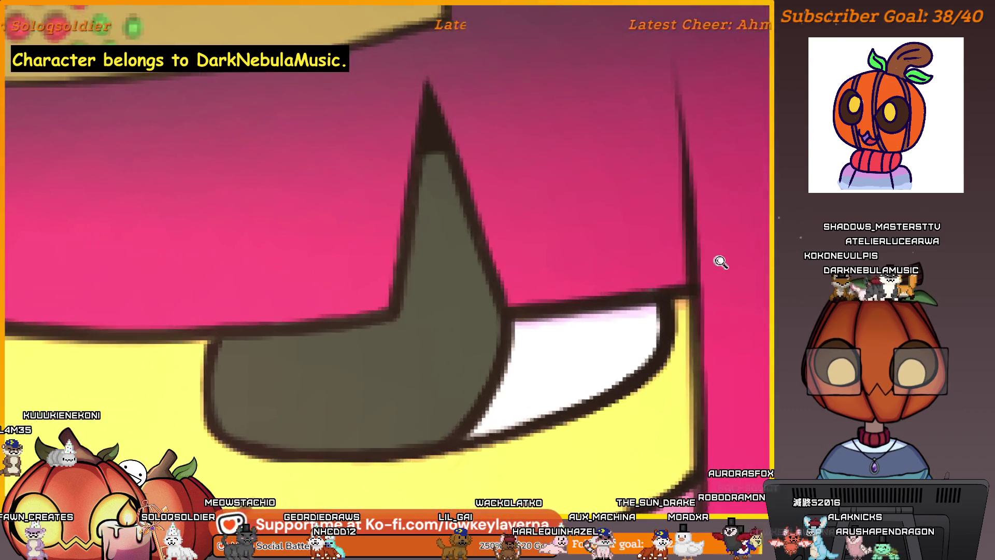
{"action": "scroll", "coordinate": [718, 262], "scroll_direction": "up", "scroll_amount": 1}
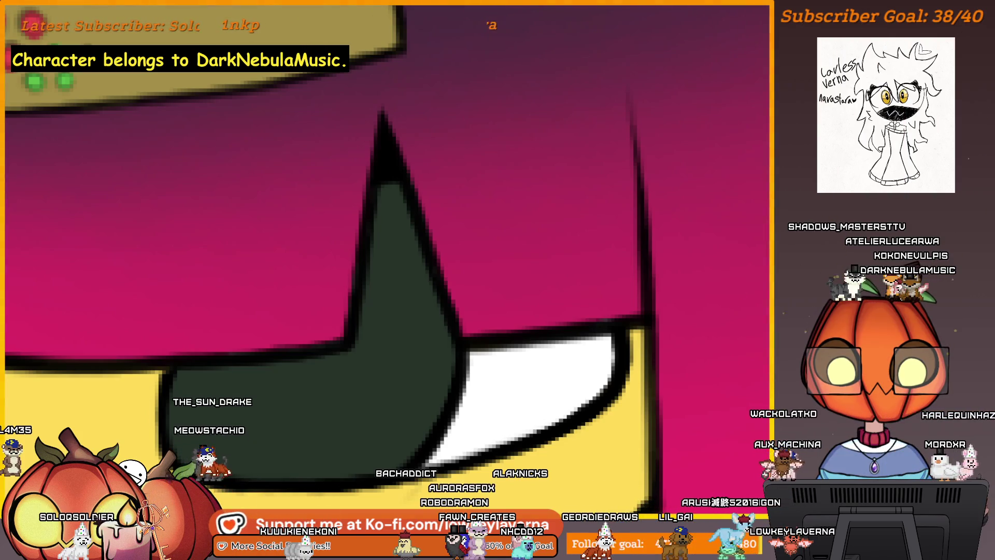
Undo the magenta hair tint so the hair around the horn shows dark navy
{"action": "key", "text": "ctrl+z"}
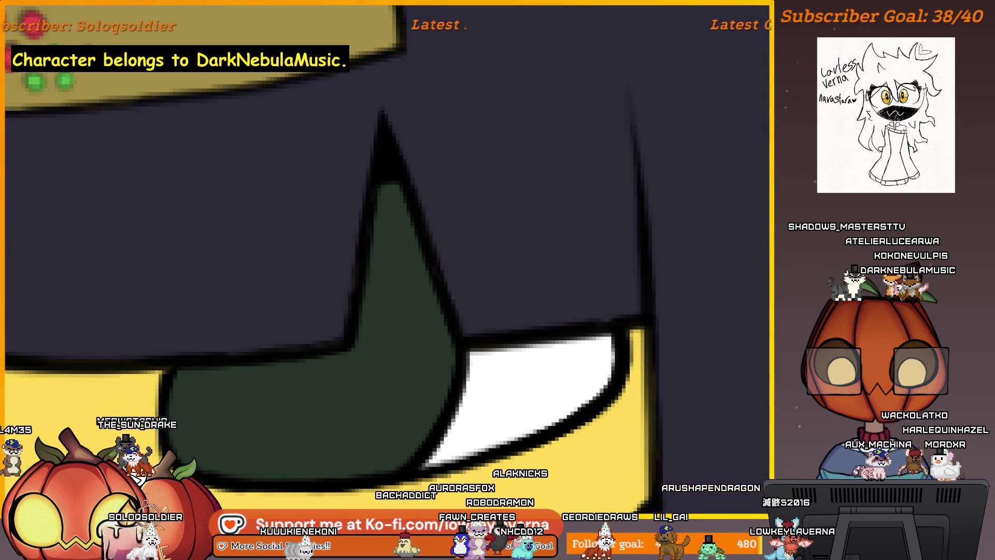
Compare magenta against navy, sample both colours, shrink the brush and reveal the lavender background
{"action": "key", "text": "ctrl+shift+z"}
{"action": "key", "text": "ctrl+z"}
{"action": "left_click", "coordinate": [562, 328]}
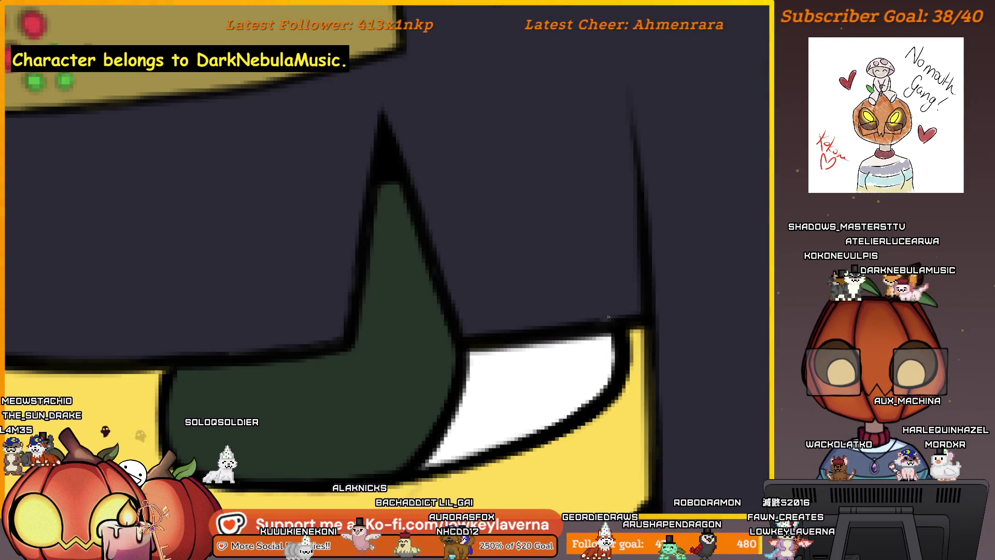
{"action": "scroll", "coordinate": [639, 300], "scroll_direction": "up", "scroll_amount": 3}
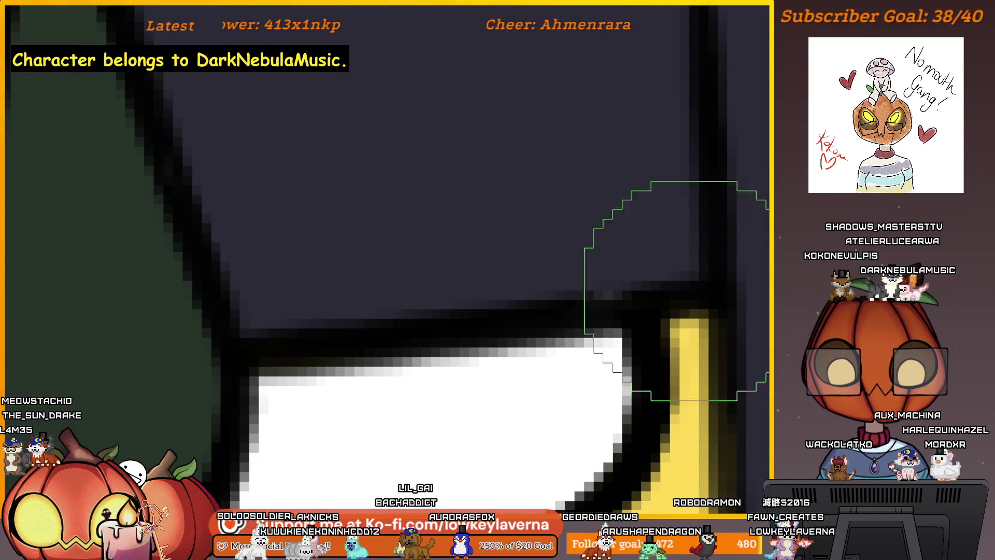
{"action": "scroll", "coordinate": [660, 269], "scroll_direction": "up", "scroll_amount": 2}
{"action": "scroll", "coordinate": [623, 296], "scroll_direction": "up", "scroll_amount": 1}
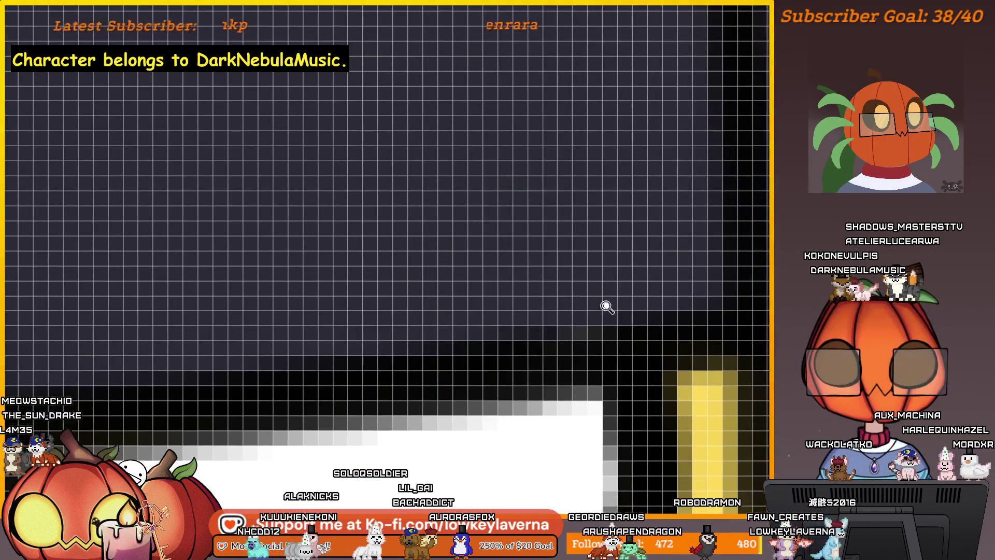
{"action": "scroll", "coordinate": [642, 291], "scroll_direction": "down", "scroll_amount": 2}
{"action": "scroll", "coordinate": [493, 437], "scroll_direction": "down", "scroll_amount": 1}
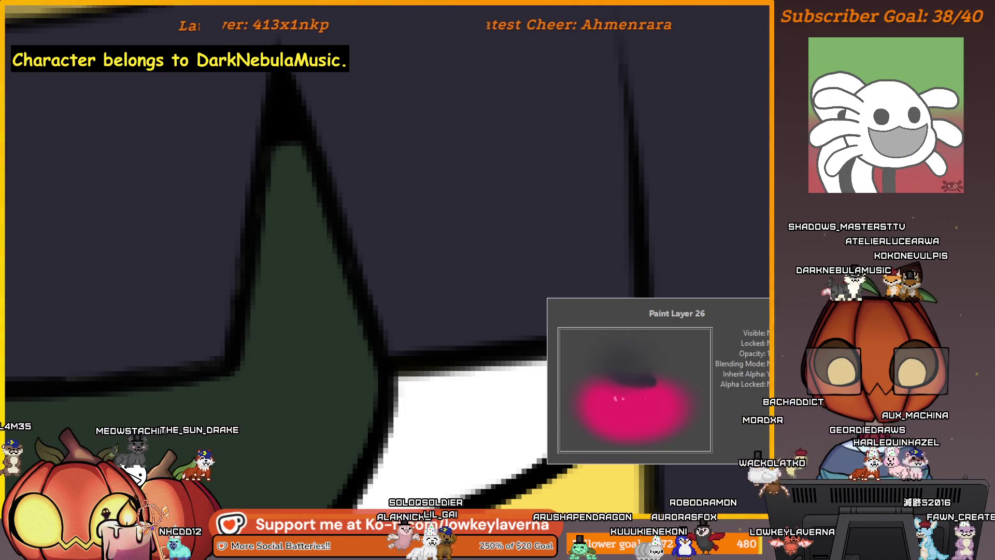
{"action": "left_click", "coordinate": [554, 364]}
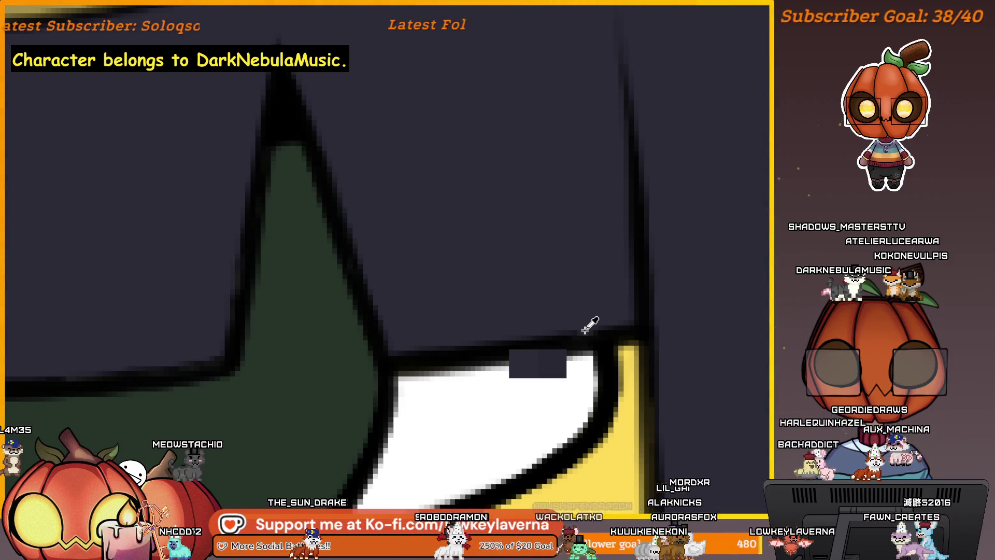
{"action": "key", "text": "b"}
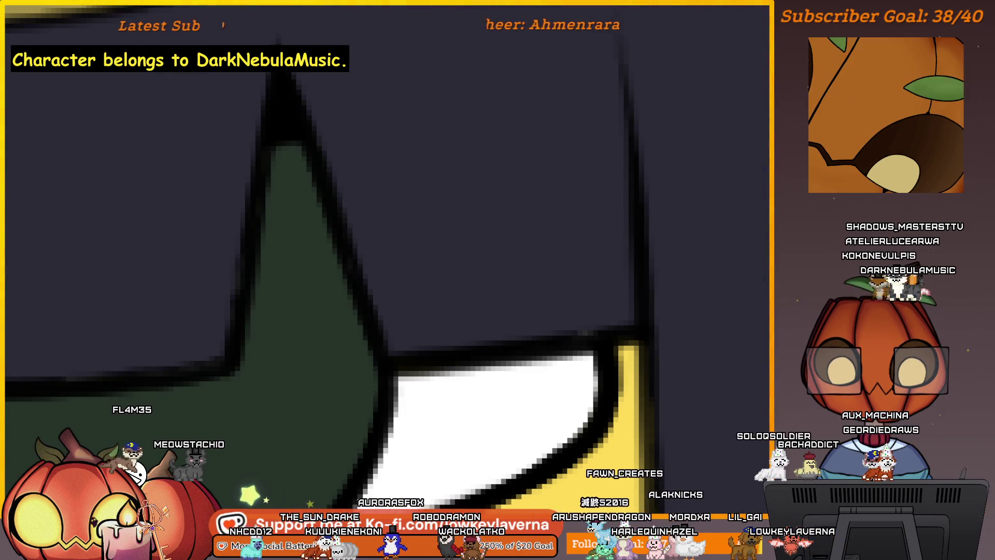
{"action": "key", "text": "alt+BackSpace"}
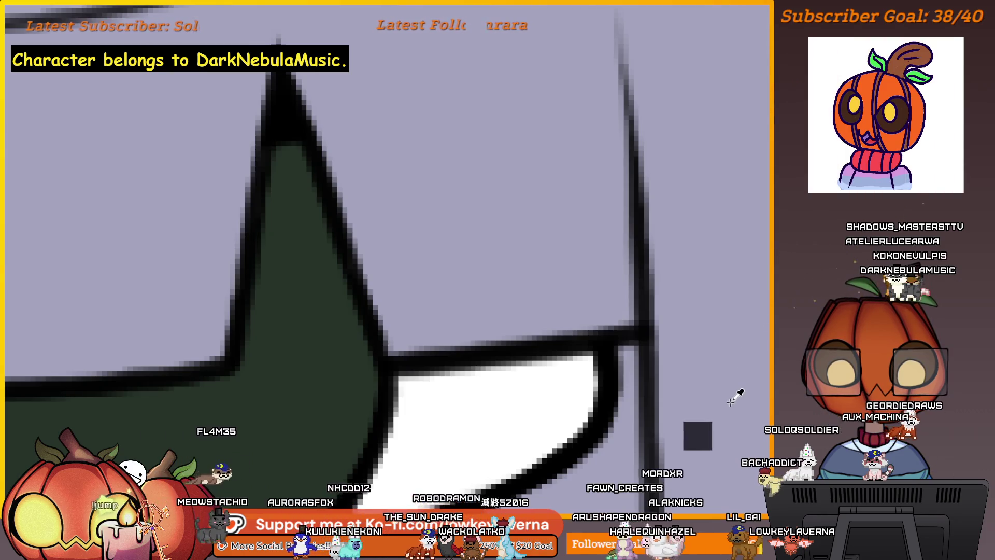
Cycle the hair fills back to the magenta gradient, then zoom out to the whole character
{"action": "key", "text": "Delete"}
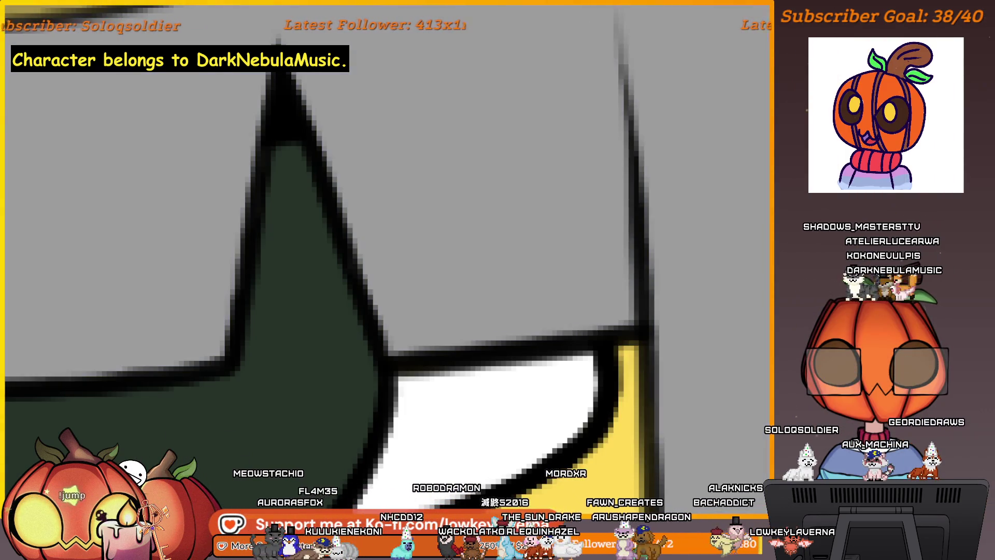
{"action": "key", "text": "alt+BackSpace"}
{"action": "key", "text": "ctrl+z"}
{"action": "key", "text": "ctrl+shift+z"}
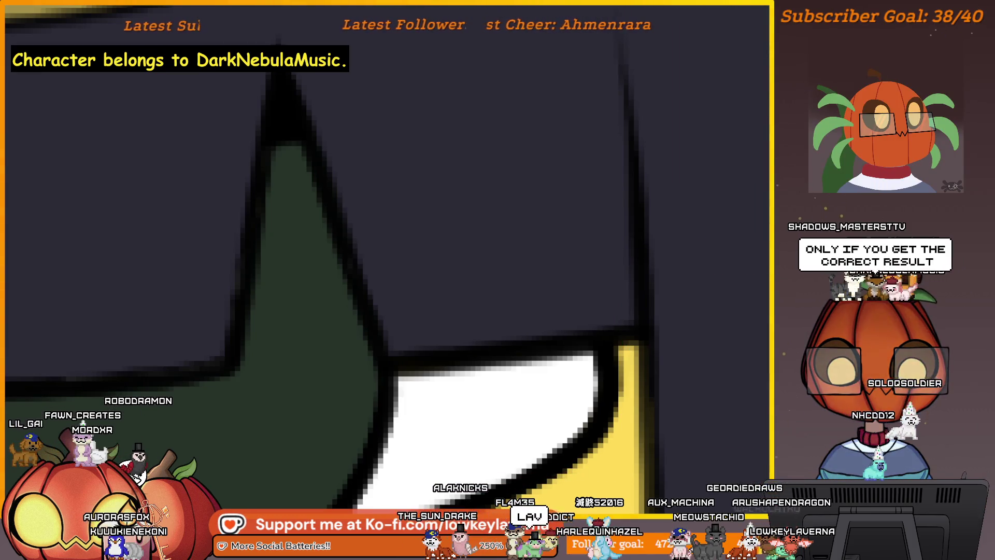
{"action": "key", "text": "ctrl+z"}
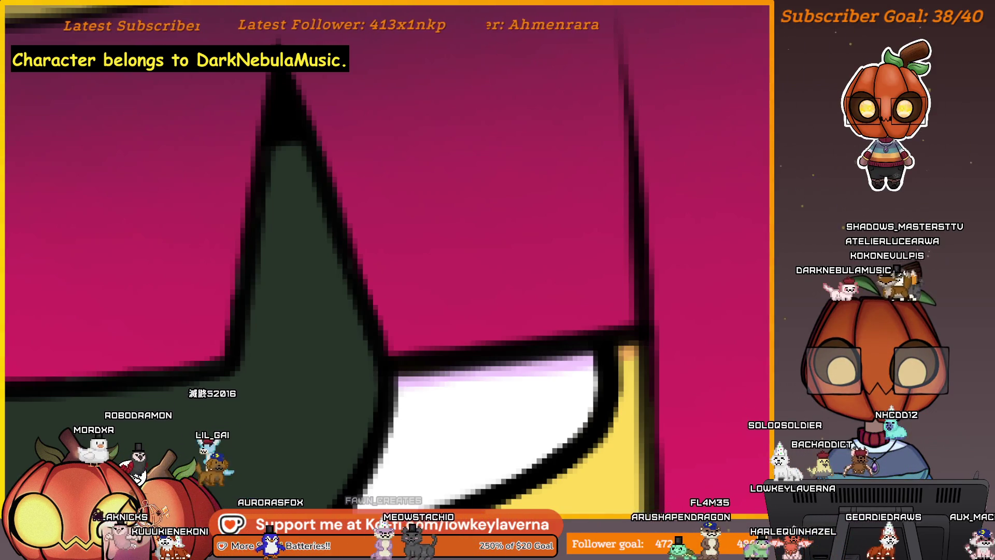
{"action": "mouse_move", "coordinate": [689, 271]}
{"action": "left_mouse_down"}
{"action": "mouse_move", "coordinate": [516, 374]}
{"action": "mouse_move", "coordinate": [586, 258]}
{"action": "left_mouse_up"}
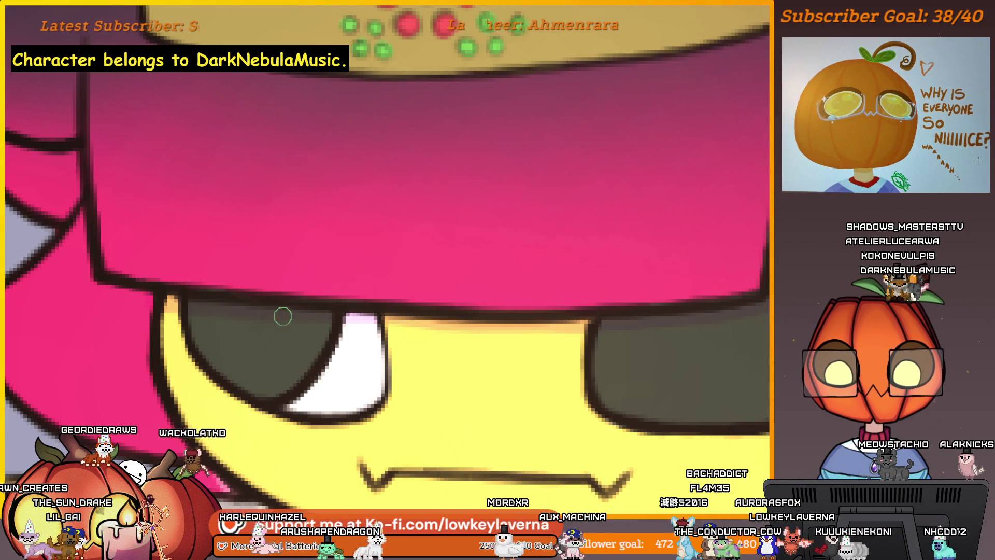
{"action": "scroll", "coordinate": [563, 322], "scroll_direction": "down", "scroll_amount": 3}
{"action": "scroll", "coordinate": [667, 333], "scroll_direction": "up", "scroll_amount": 3}
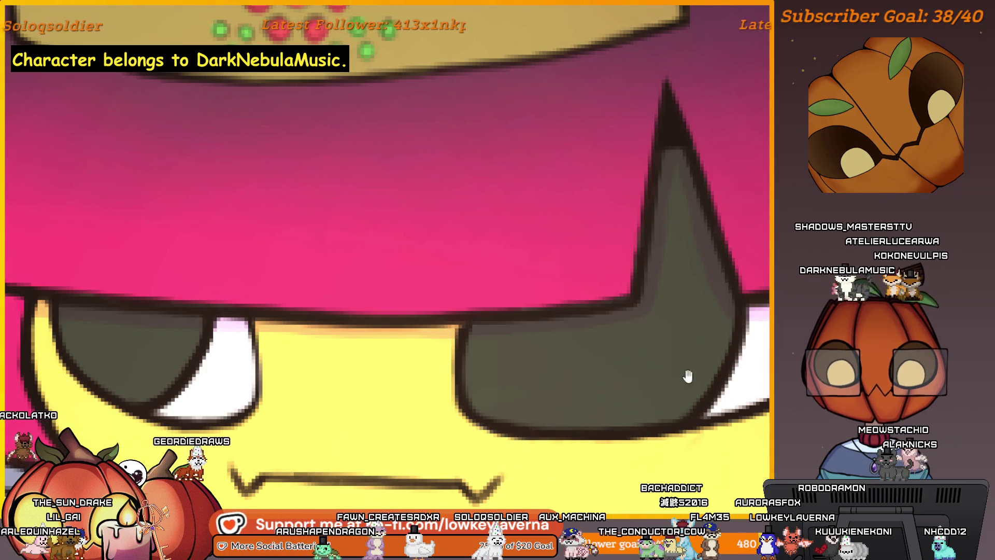
Frame the eye shape under the bangs and shade it darker toward the tip with a smaller brush
{"action": "left_click_drag", "start_coordinate": [683, 377], "coordinate": [599, 433]}
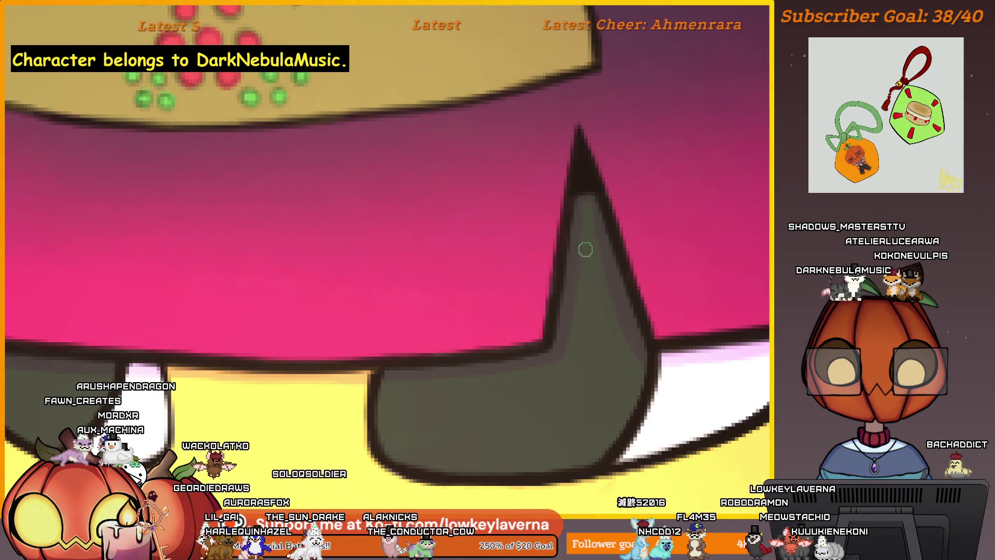
{"action": "left_click_drag", "start_coordinate": [589, 209], "coordinate": [572, 181]}
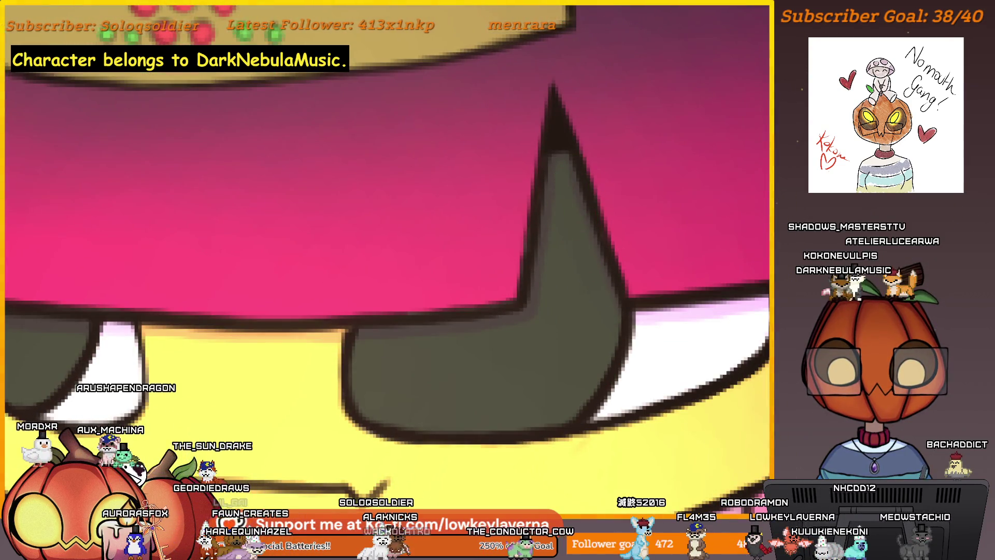
{"action": "scroll", "coordinate": [638, 257], "scroll_direction": "up", "scroll_amount": 2}
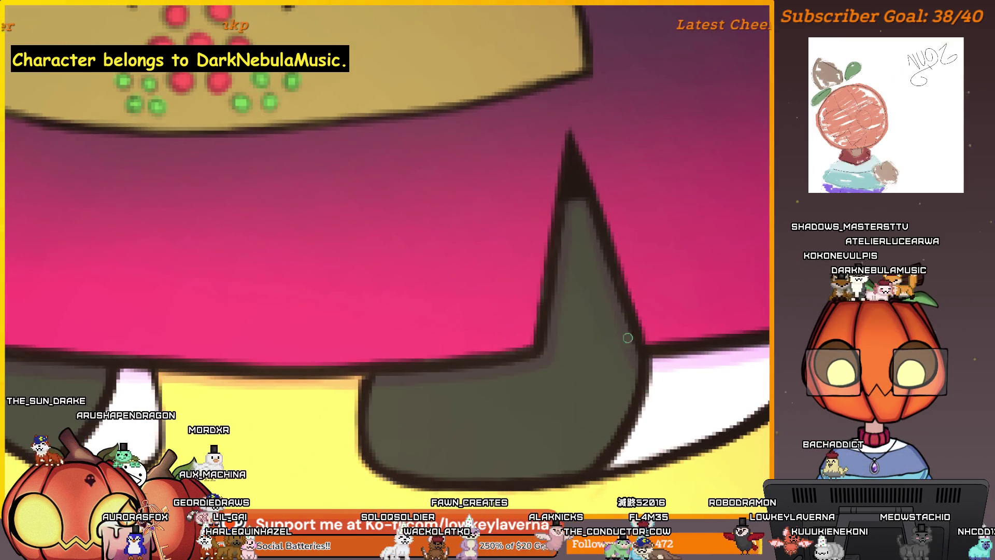
{"action": "scroll", "coordinate": [567, 233], "scroll_direction": "up", "scroll_amount": 2}
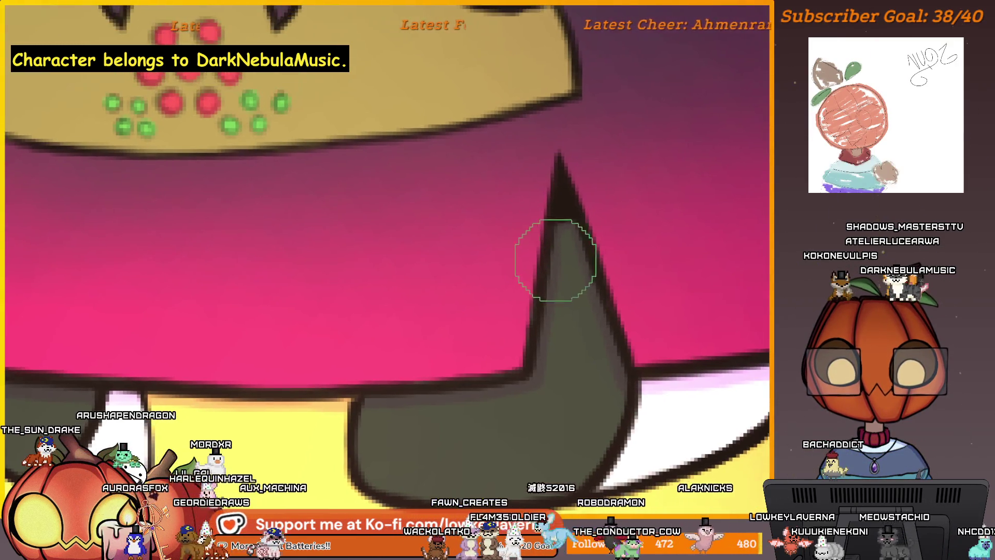
{"action": "key", "text": "bracketleft"}
{"action": "key", "text": "bracketleft"}
{"action": "key", "text": "bracketleft"}
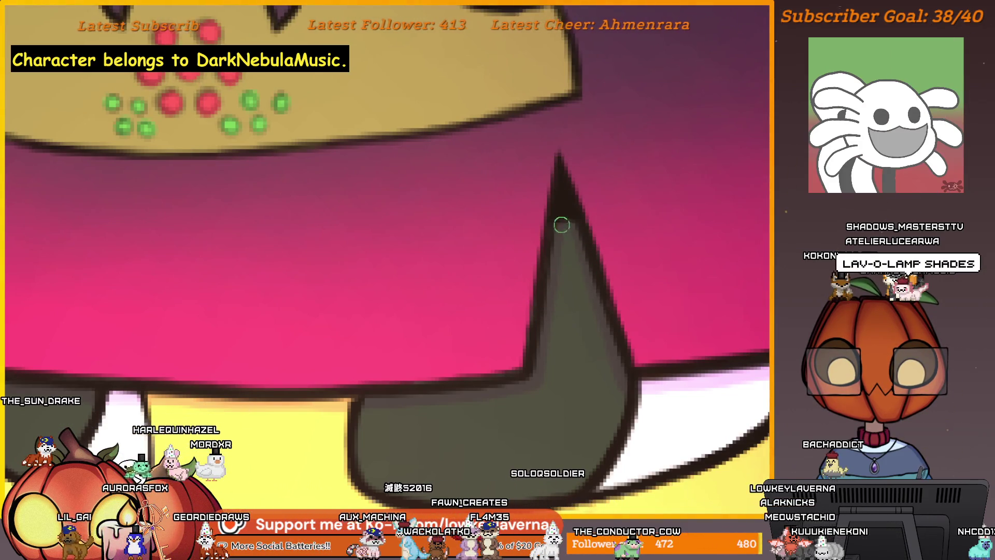
{"action": "scroll", "coordinate": [617, 267], "scroll_direction": "down", "scroll_amount": 1}
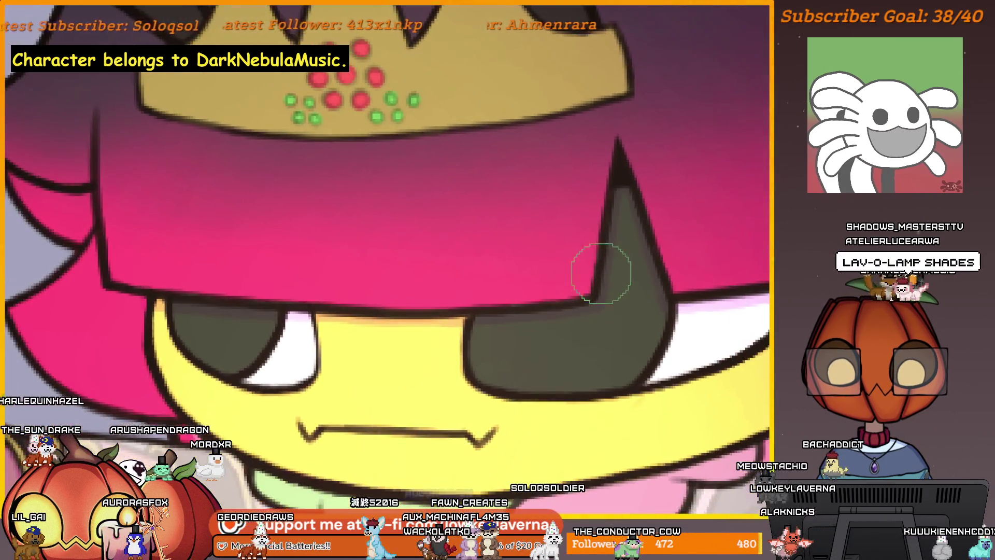
{"action": "scroll", "coordinate": [606, 265], "scroll_direction": "down", "scroll_amount": 1}
{"action": "key", "text": "bracketleft"}
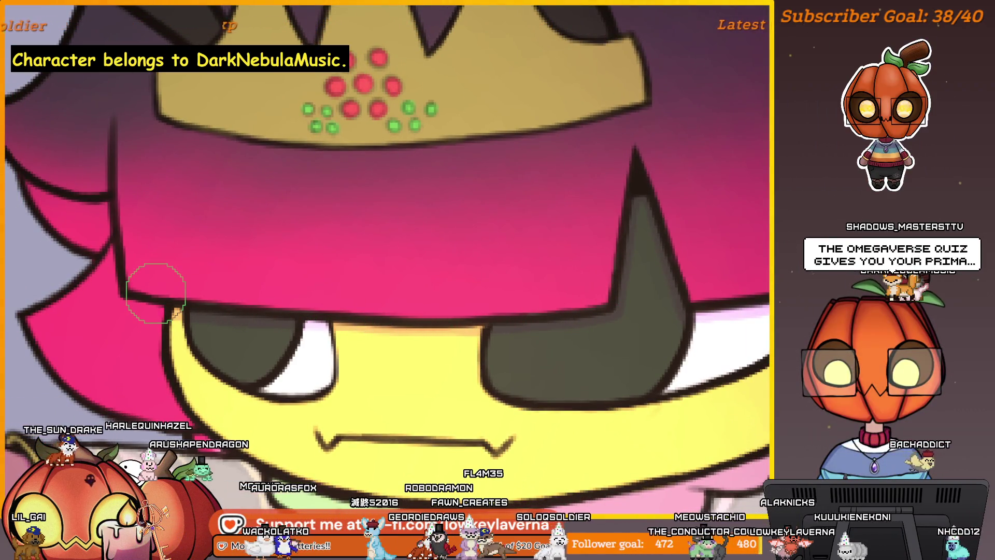
{"action": "scroll", "coordinate": [692, 332], "scroll_direction": "up", "scroll_amount": 1}
{"action": "scroll", "coordinate": [565, 355], "scroll_direction": "up", "scroll_amount": 1}
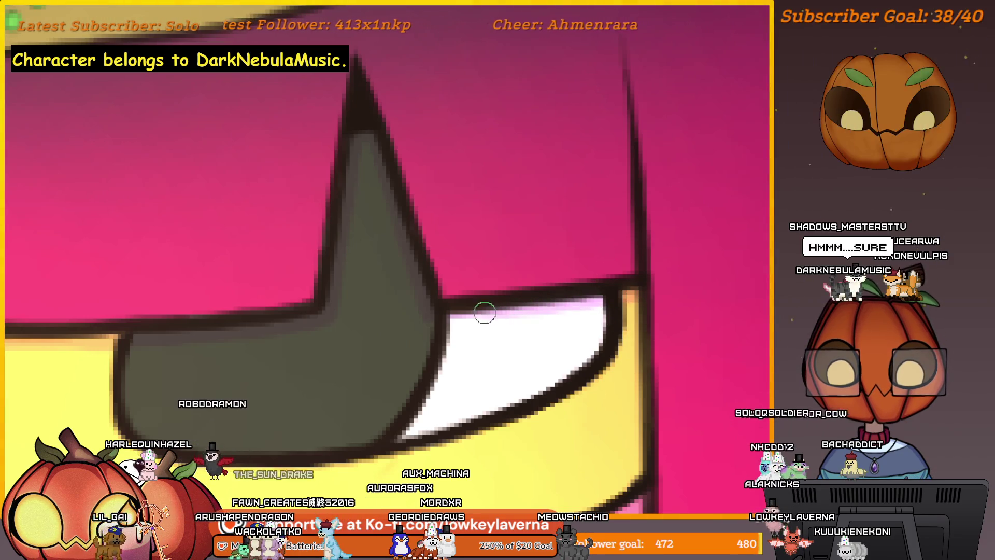
{"action": "scroll", "coordinate": [566, 289], "scroll_direction": "up", "scroll_amount": 1}
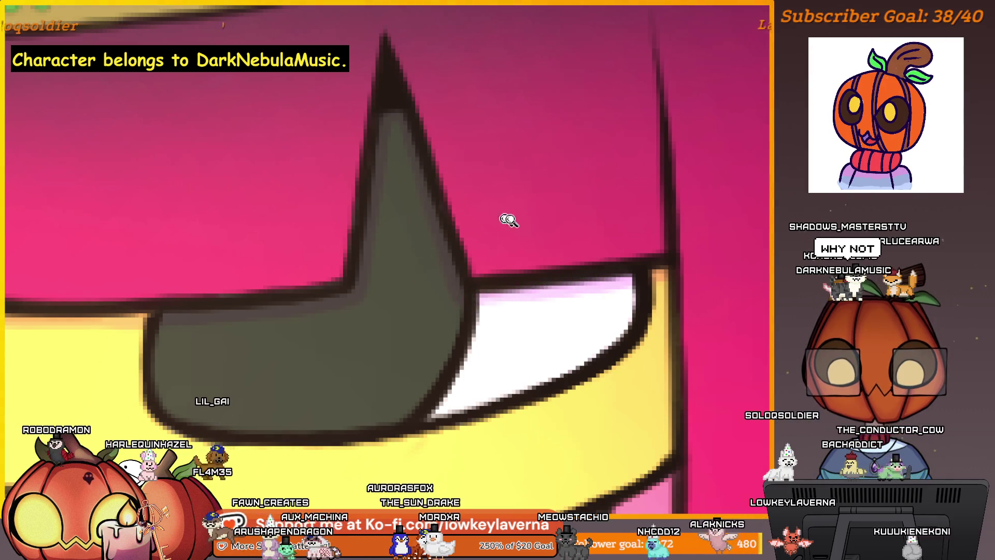
{"action": "scroll", "coordinate": [499, 219], "scroll_direction": "down", "scroll_amount": 5}
{"action": "scroll", "coordinate": [540, 207], "scroll_direction": "up", "scroll_amount": 1}
{"action": "scroll", "coordinate": [540, 206], "scroll_direction": "up", "scroll_amount": 1}
{"action": "scroll", "coordinate": [517, 337], "scroll_direction": "up", "scroll_amount": 1}
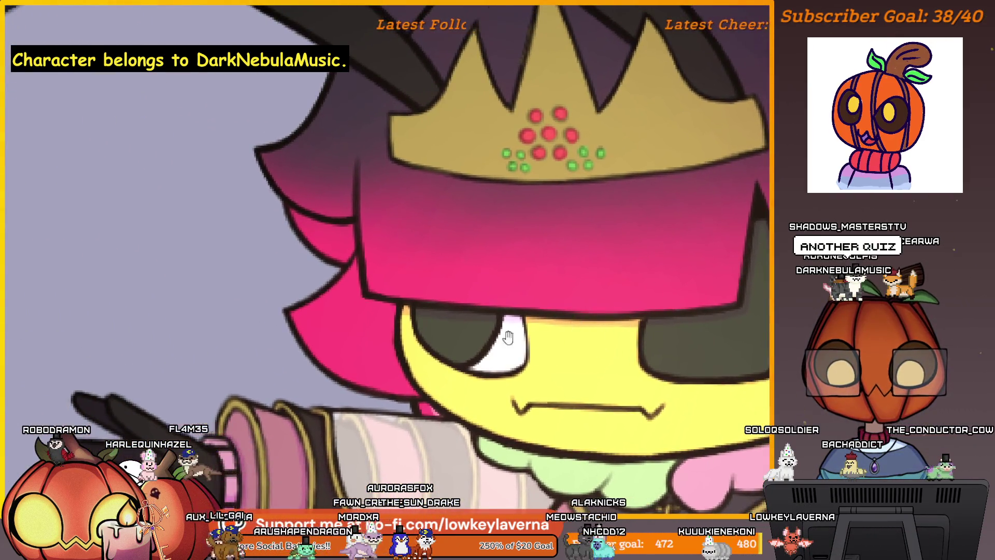
Frame the left-side hair and paint lighter pink bands following each strand's curve
{"action": "left_click_drag", "start_coordinate": [518, 336], "coordinate": [600, 336]}
{"action": "scroll", "coordinate": [532, 357], "scroll_direction": "up", "scroll_amount": 1}
{"action": "scroll", "coordinate": [507, 333], "scroll_direction": "up", "scroll_amount": 1}
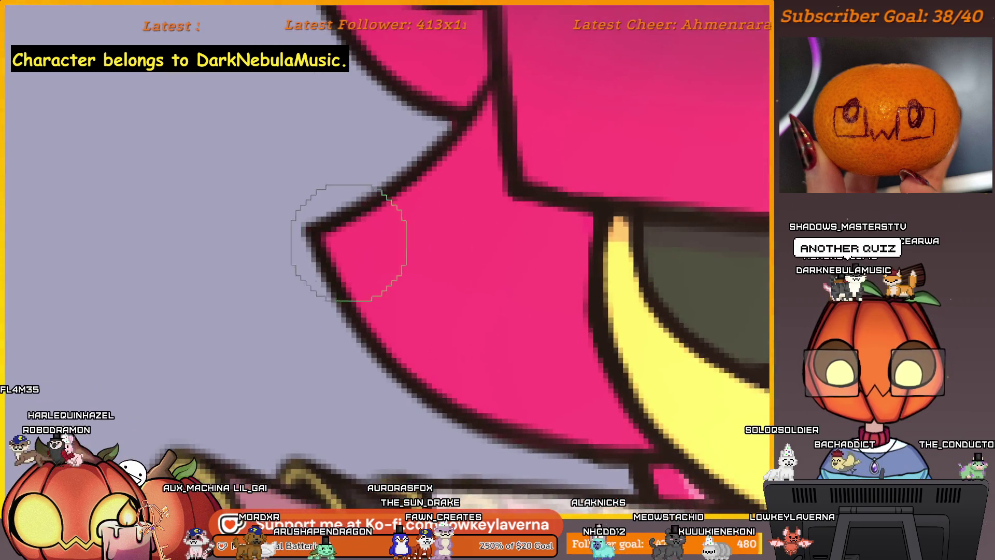
{"action": "key", "text": "bracketright"}
{"action": "key", "text": "bracketright"}
{"action": "key", "text": "bracketright"}
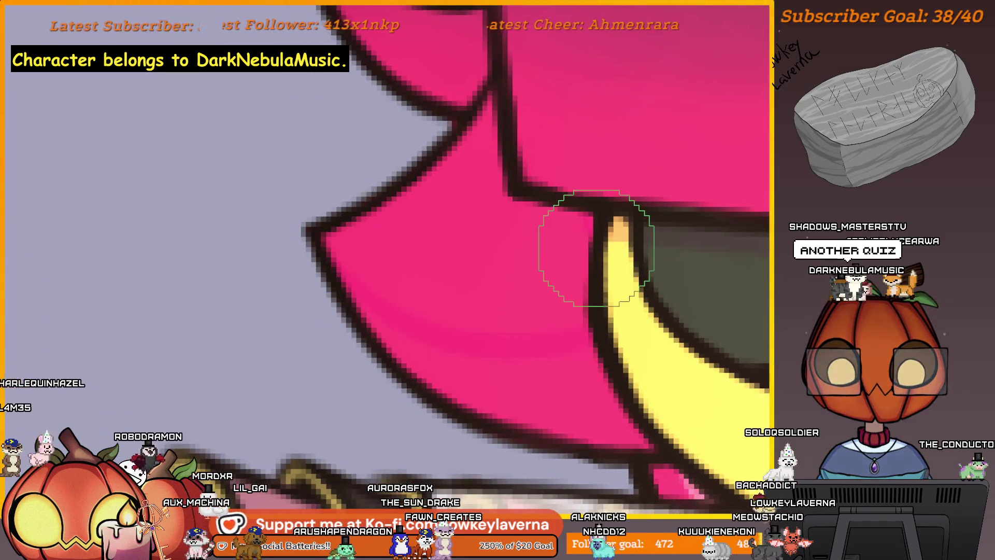
{"action": "key", "text": "bracketleft"}
{"action": "key", "text": "bracketleft"}
{"action": "key", "text": "bracketleft"}
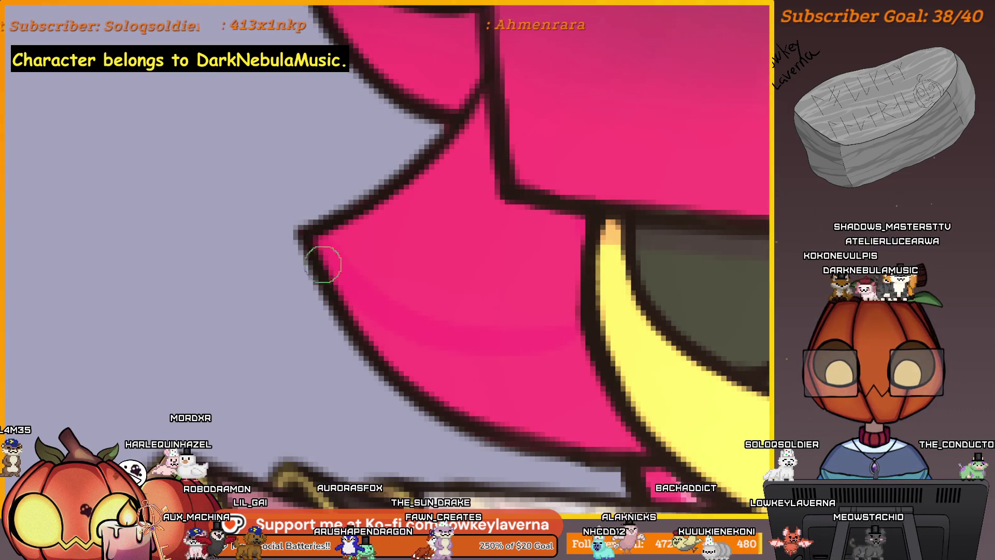
{"action": "scroll", "coordinate": [586, 401], "scroll_direction": "down", "scroll_amount": 3}
{"action": "scroll", "coordinate": [576, 395], "scroll_direction": "up", "scroll_amount": 1}
{"action": "scroll", "coordinate": [660, 338], "scroll_direction": "up", "scroll_amount": 1}
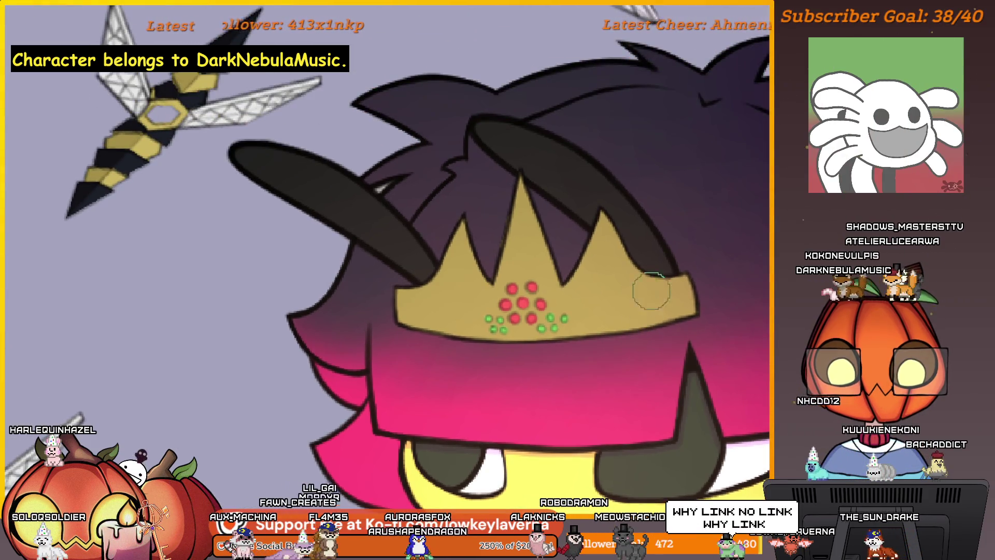
{"action": "scroll", "coordinate": [655, 285], "scroll_direction": "up", "scroll_amount": 5}
{"action": "scroll", "coordinate": [665, 276], "scroll_direction": "down", "scroll_amount": 3}
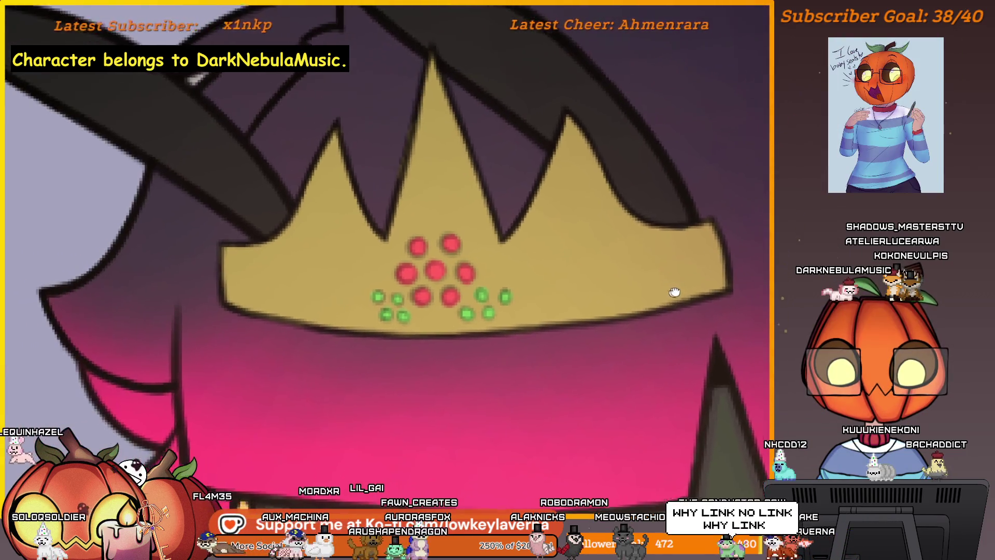
{"action": "scroll", "coordinate": [667, 291], "scroll_direction": "up", "scroll_amount": 3}
{"action": "scroll", "coordinate": [582, 320], "scroll_direction": "up", "scroll_amount": 3}
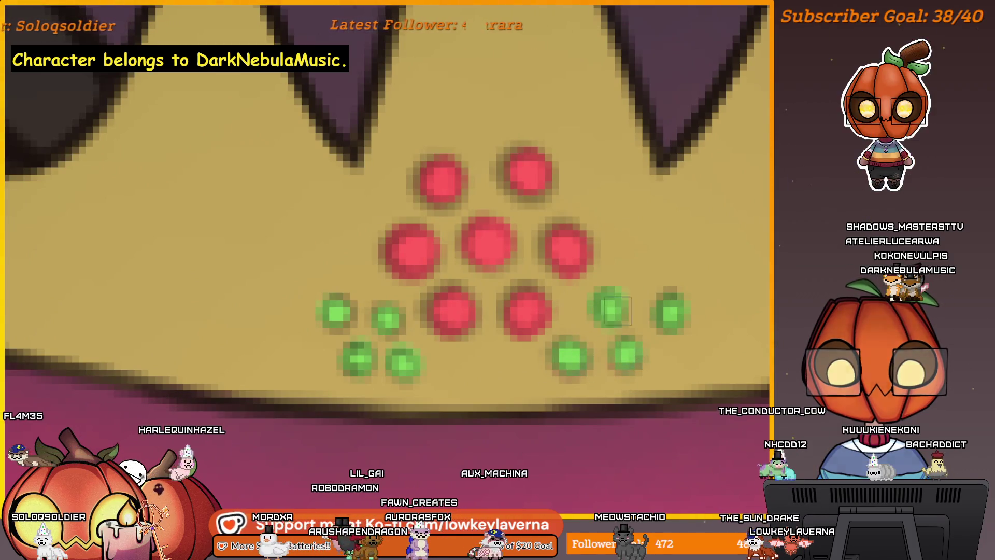
Brush a lighter warm highlight over the right tip of the gold crown
{"action": "left_click_drag", "start_coordinate": [689, 286], "coordinate": [789, 300]}
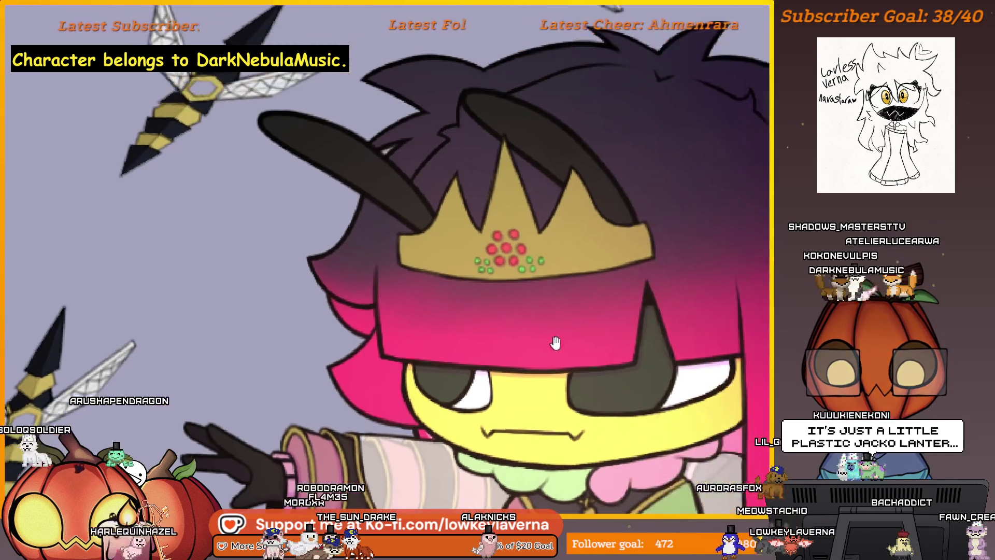
{"action": "left_click", "coordinate": [547, 287]}
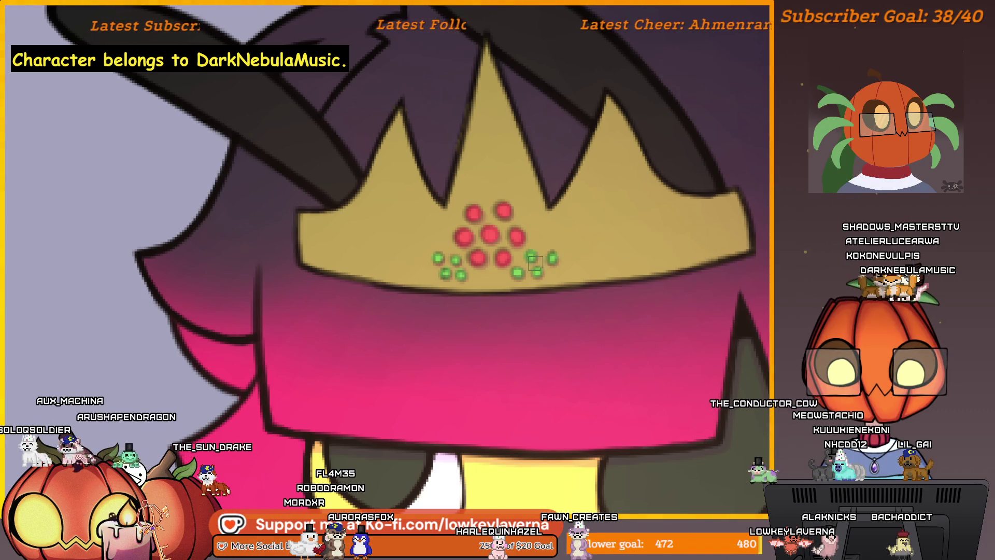
{"action": "scroll", "coordinate": [616, 241], "scroll_direction": "down", "scroll_amount": 5}
{"action": "scroll", "coordinate": [665, 376], "scroll_direction": "up", "scroll_amount": 3}
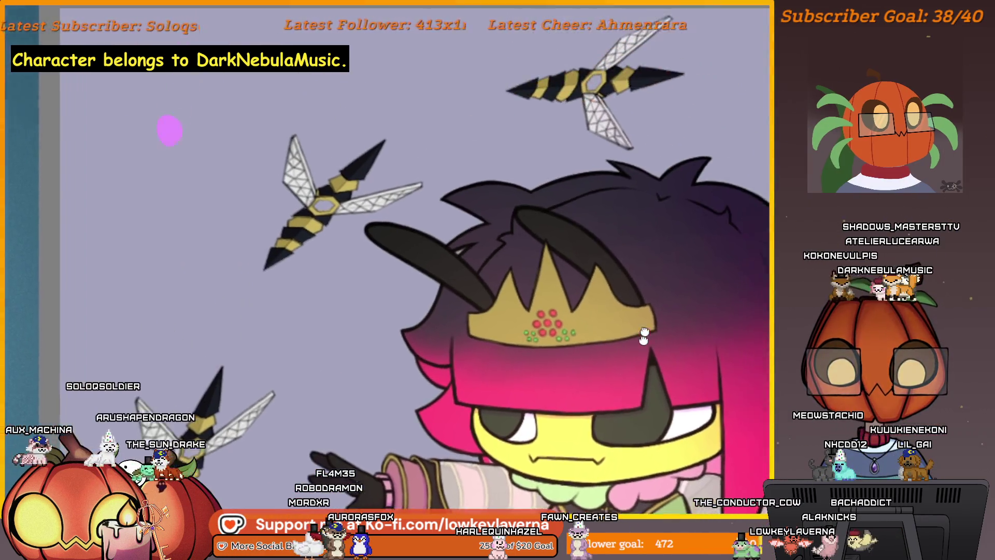
{"action": "scroll", "coordinate": [665, 376], "scroll_direction": "up", "scroll_amount": 5}
{"action": "left_click_drag", "start_coordinate": [665, 376], "coordinate": [637, 267]}
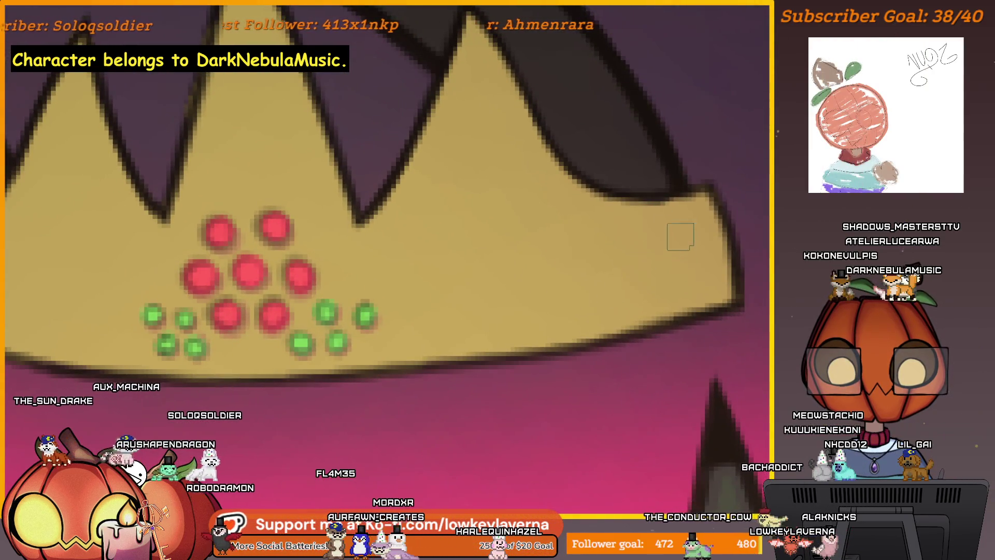
{"action": "mouse_move", "coordinate": [653, 208]}
{"action": "left_mouse_down"}
{"action": "mouse_move", "coordinate": [663, 281]}
{"action": "mouse_move", "coordinate": [654, 216]}
{"action": "left_mouse_up"}
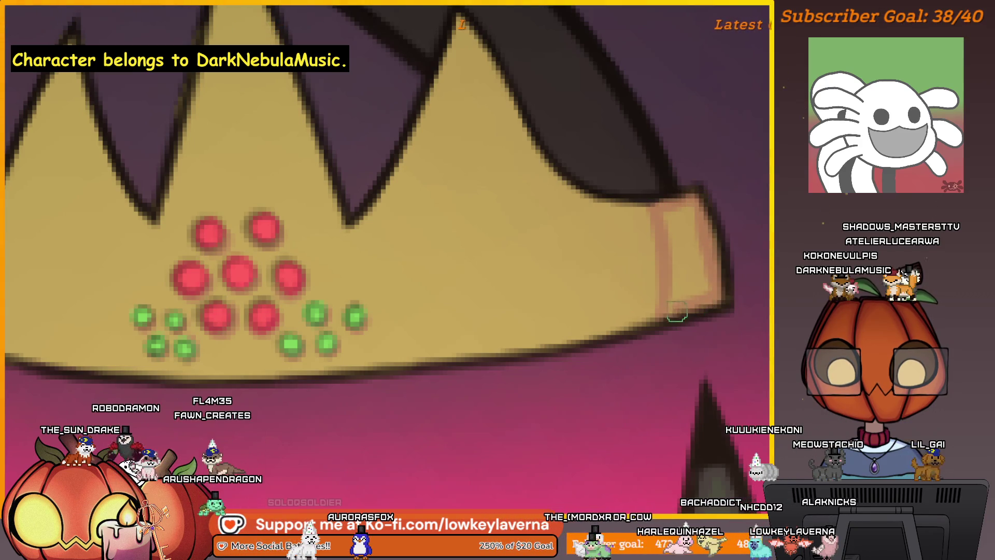
{"action": "left_click_drag", "start_coordinate": [677, 313], "coordinate": [691, 292]}
{"action": "scroll", "coordinate": [709, 277], "scroll_direction": "down", "scroll_amount": 3}
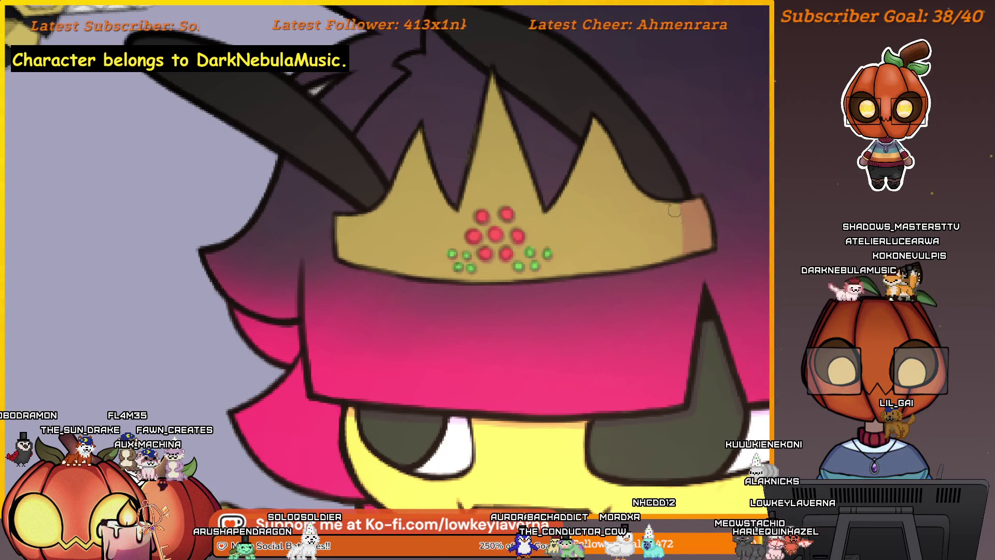
{"action": "scroll", "coordinate": [657, 179], "scroll_direction": "down", "scroll_amount": 3}
{"action": "scroll", "coordinate": [678, 199], "scroll_direction": "up", "scroll_amount": 1}
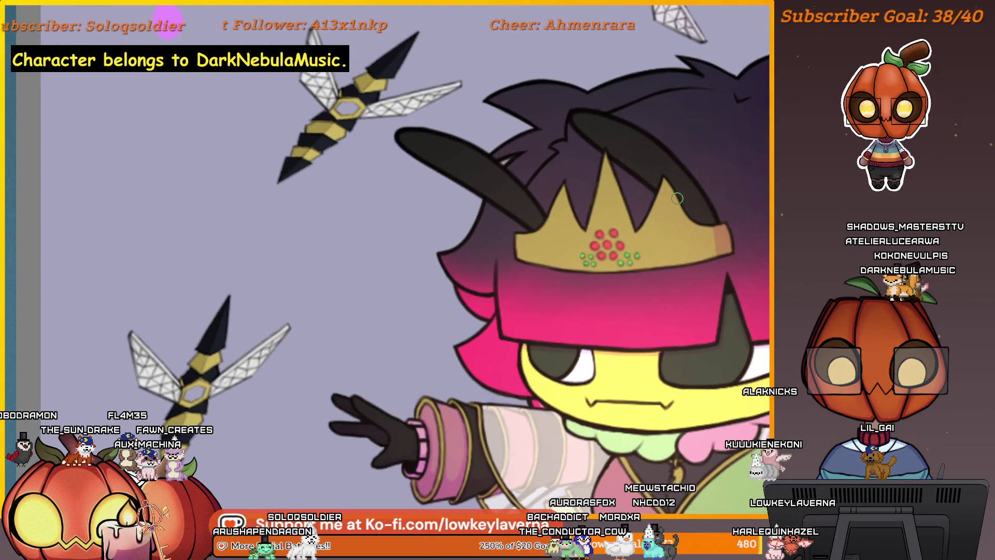
{"action": "scroll", "coordinate": [526, 239], "scroll_direction": "up", "scroll_amount": 2}
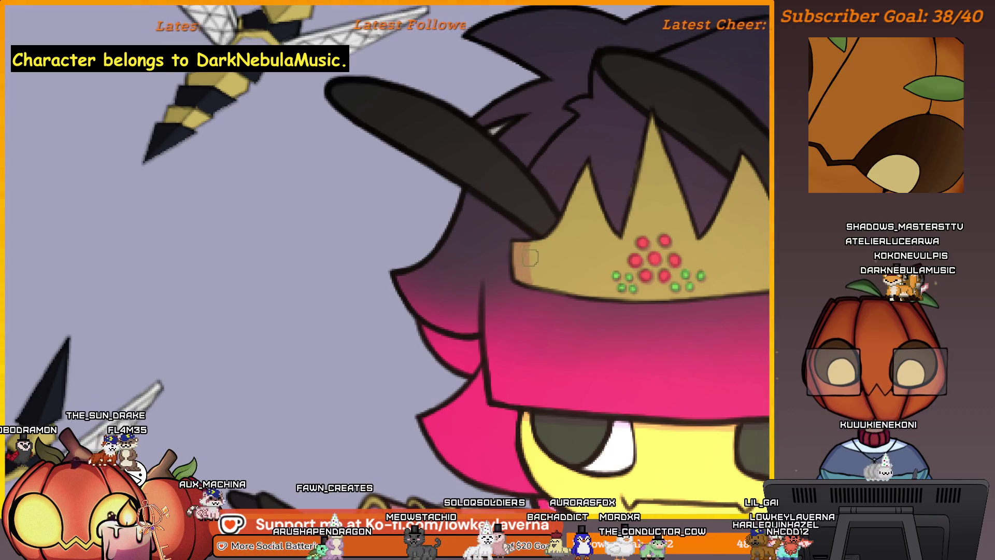
{"action": "scroll", "coordinate": [588, 218], "scroll_direction": "down", "scroll_amount": 2}
{"action": "scroll", "coordinate": [590, 233], "scroll_direction": "down", "scroll_amount": 1}
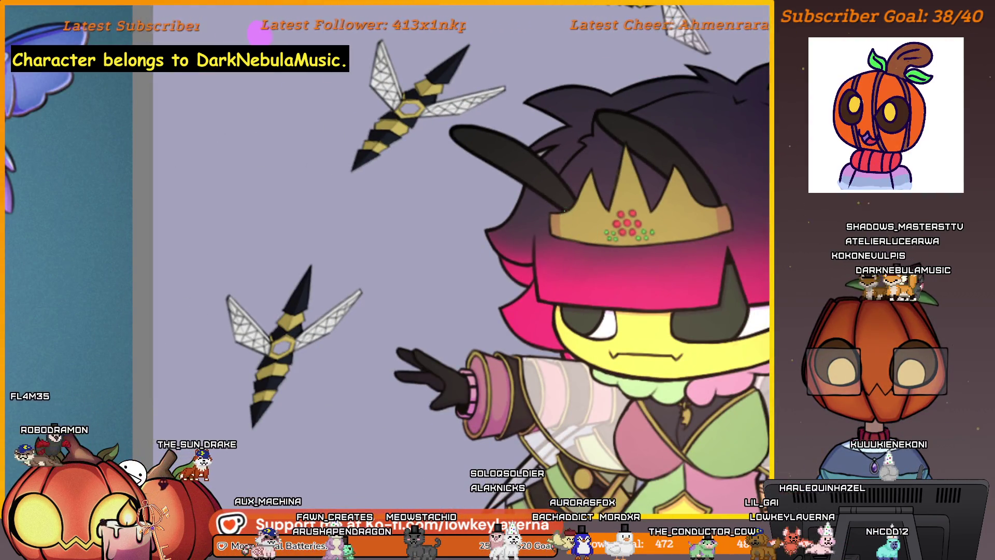
{"action": "scroll", "coordinate": [617, 191], "scroll_direction": "down", "scroll_amount": 2}
{"action": "scroll", "coordinate": [660, 187], "scroll_direction": "down", "scroll_amount": 1}
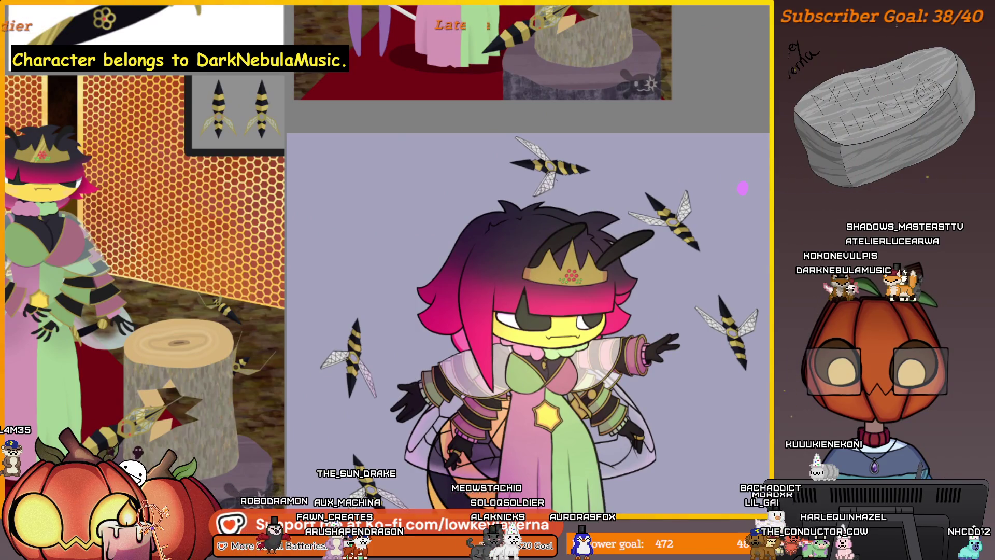
{"action": "scroll", "coordinate": [589, 96], "scroll_direction": "up", "scroll_amount": 5}
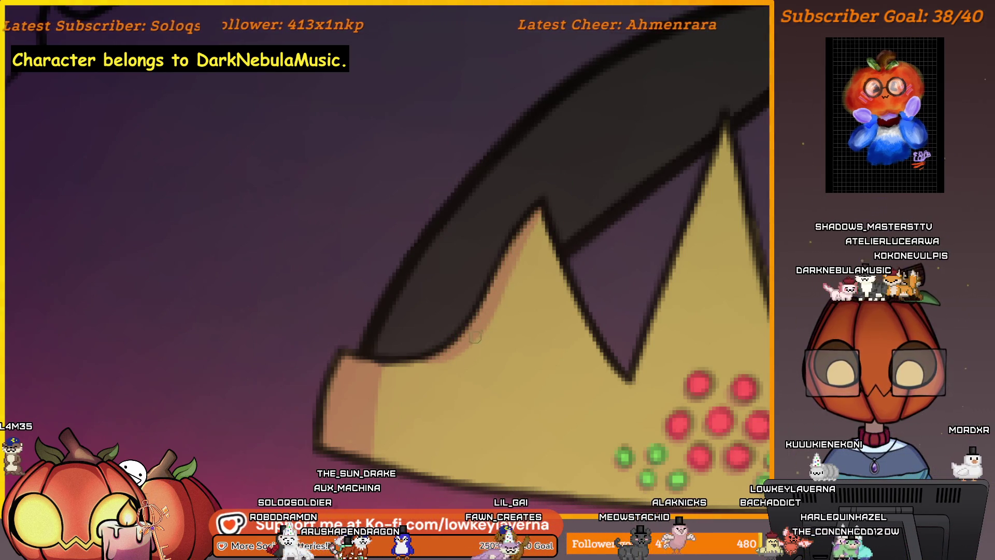
{"action": "left_click_drag", "start_coordinate": [650, 240], "coordinate": [567, 219]}
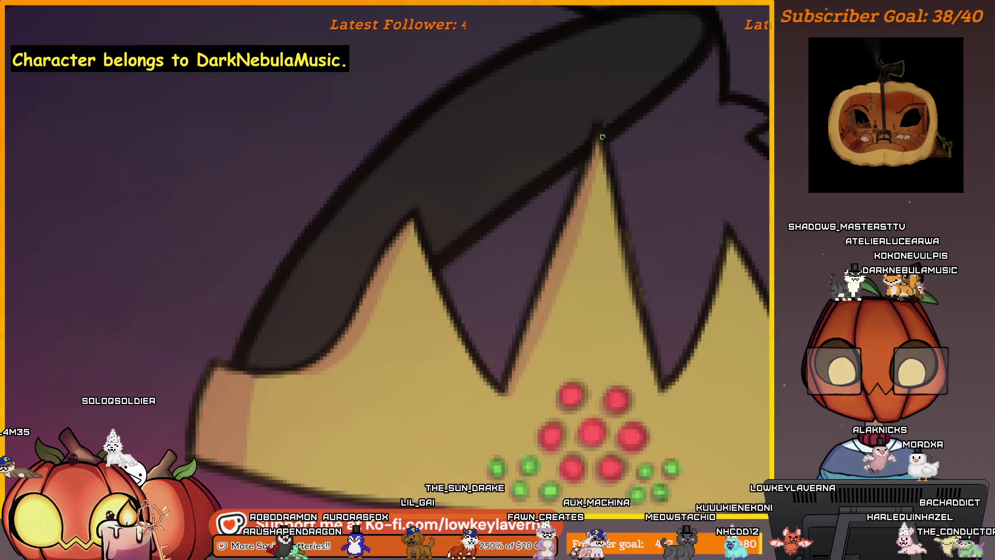
Shade a lighter grey band along the first antenna from tip to base
{"action": "left_click_drag", "start_coordinate": [695, 340], "coordinate": [666, 228]}
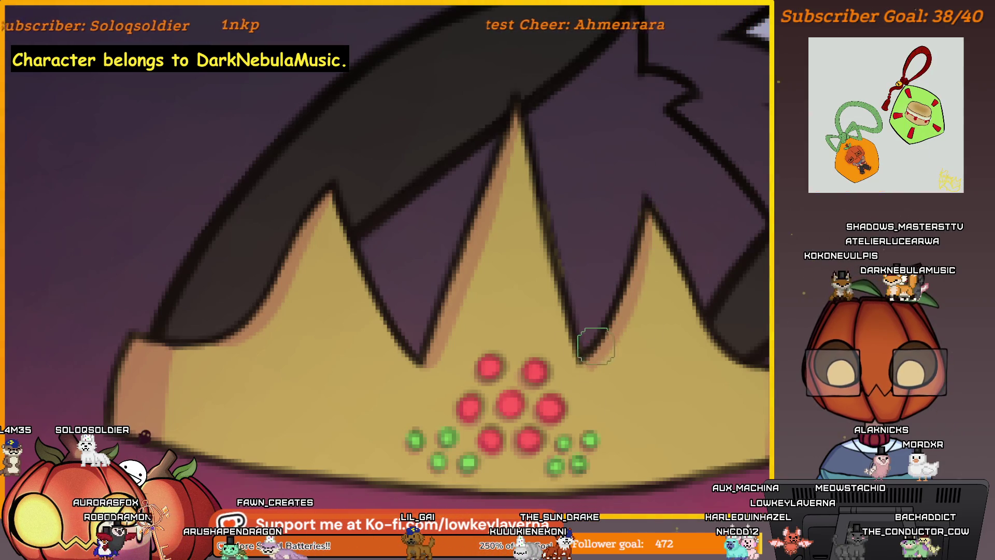
{"action": "scroll", "coordinate": [576, 334], "scroll_direction": "down", "scroll_amount": 2}
{"action": "scroll", "coordinate": [591, 318], "scroll_direction": "down", "scroll_amount": 3}
{"action": "scroll", "coordinate": [700, 295], "scroll_direction": "down", "scroll_amount": 2}
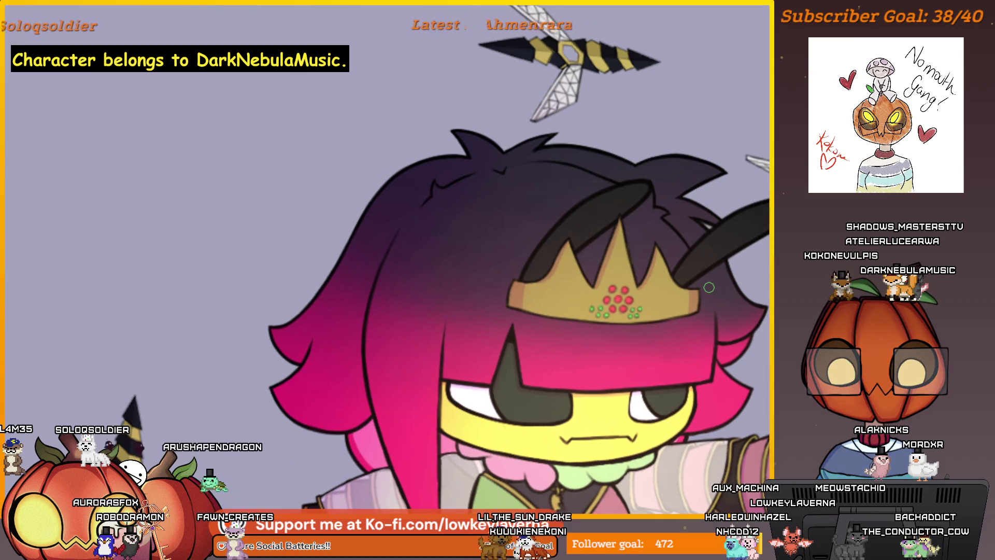
{"action": "scroll", "coordinate": [556, 275], "scroll_direction": "up", "scroll_amount": 3}
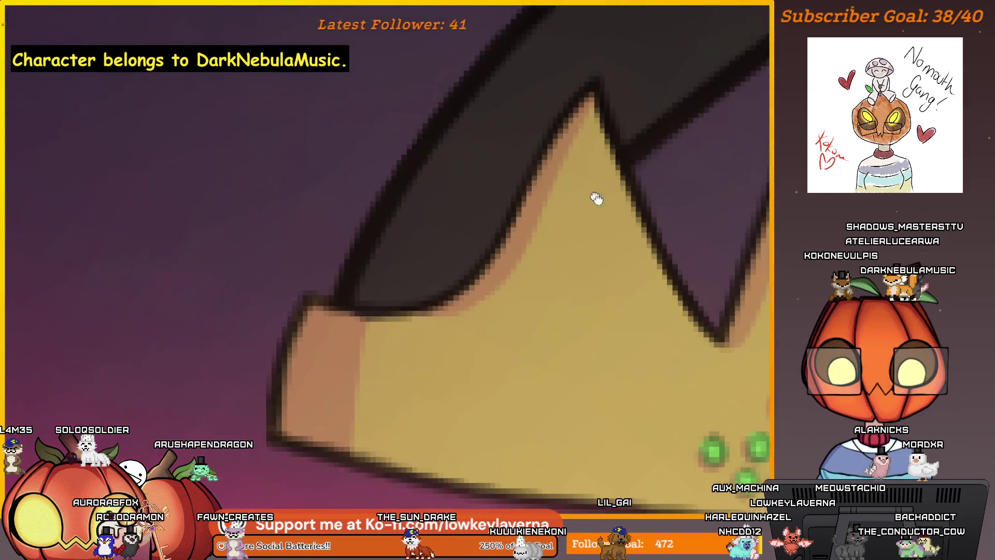
{"action": "scroll", "coordinate": [591, 192], "scroll_direction": "up", "scroll_amount": 2}
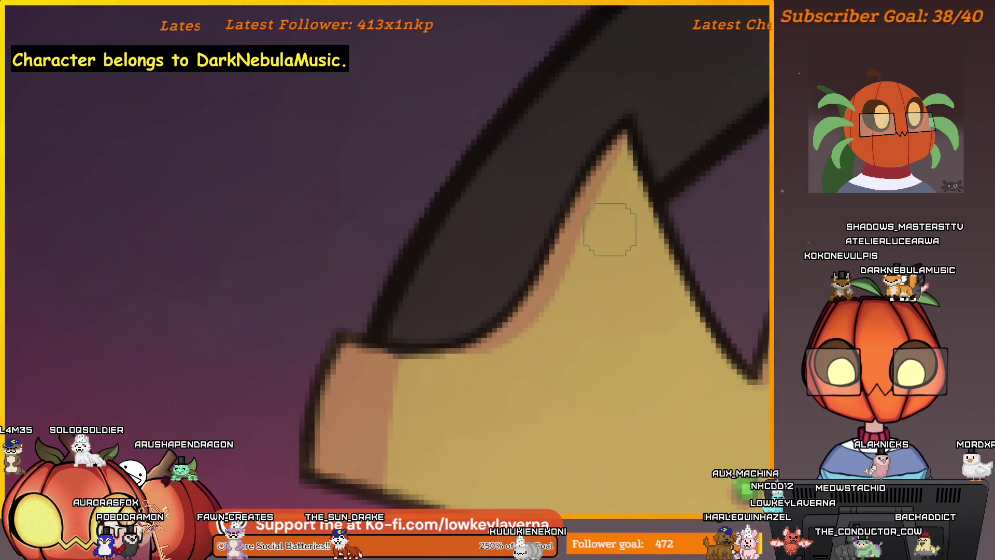
{"action": "left_click_drag", "start_coordinate": [601, 242], "coordinate": [641, 242]}
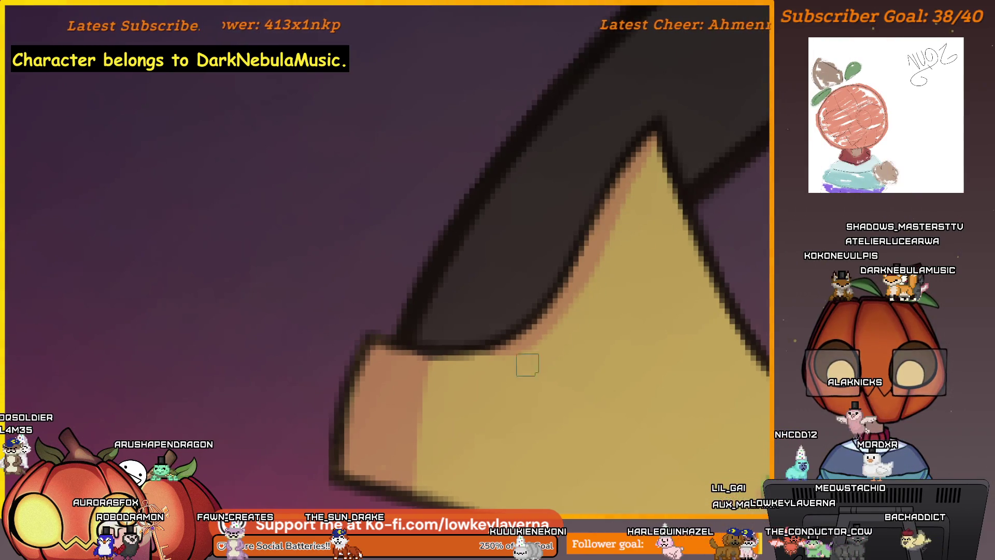
{"action": "scroll", "coordinate": [594, 283], "scroll_direction": "down", "scroll_amount": 2}
{"action": "scroll", "coordinate": [590, 340], "scroll_direction": "down", "scroll_amount": 2}
{"action": "left_click_drag", "start_coordinate": [590, 341], "coordinate": [577, 368]}
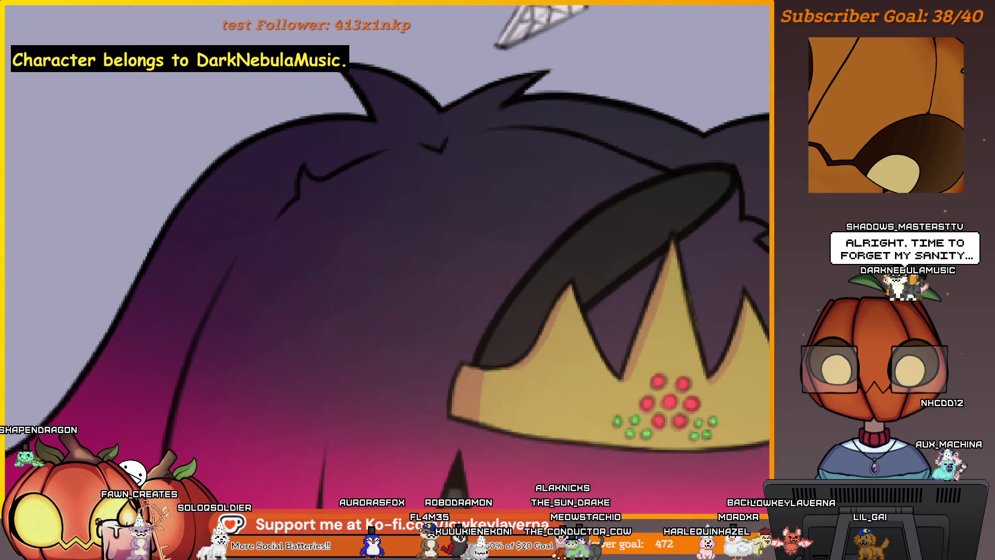
{"action": "scroll", "coordinate": [653, 225], "scroll_direction": "up", "scroll_amount": 1}
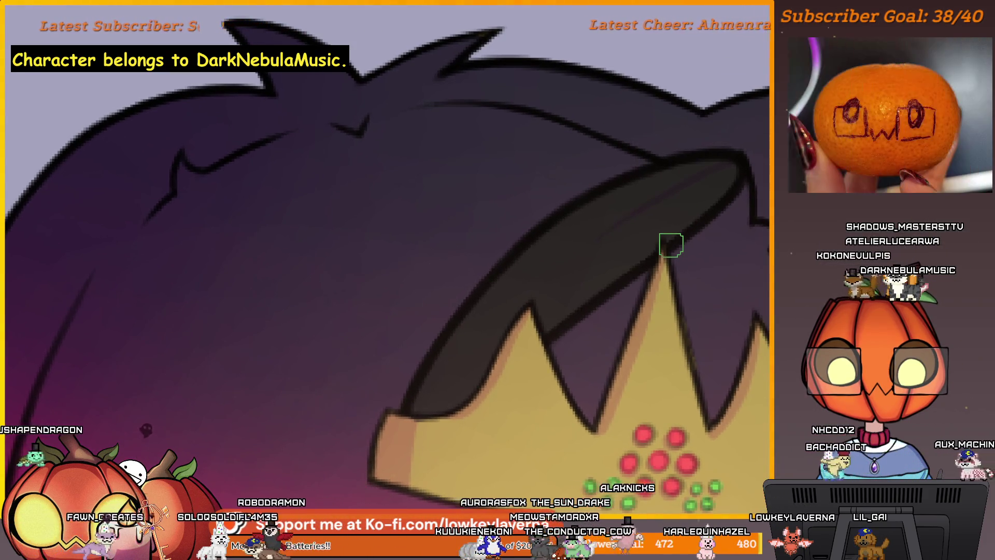
{"action": "left_click_drag", "start_coordinate": [729, 184], "coordinate": [738, 177]}
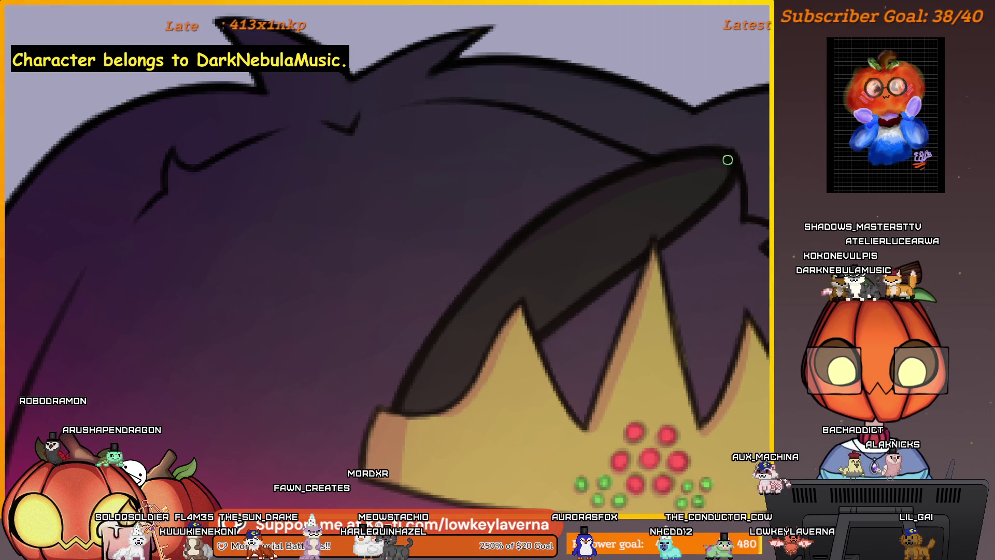
{"action": "left_click_drag", "start_coordinate": [613, 217], "coordinate": [601, 227]}
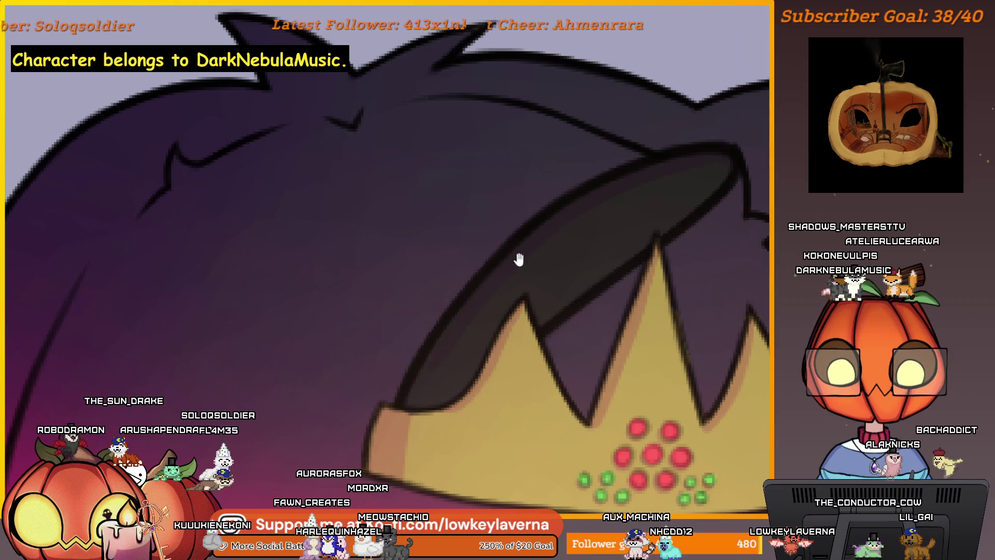
{"action": "left_click_drag", "start_coordinate": [518, 258], "coordinate": [540, 248]}
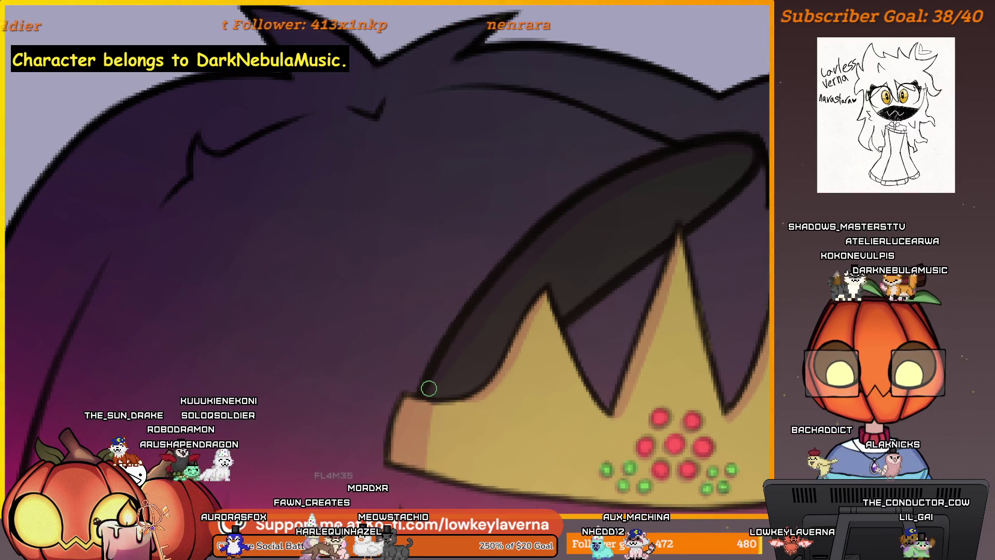
{"action": "left_click_drag", "start_coordinate": [455, 354], "coordinate": [445, 344]}
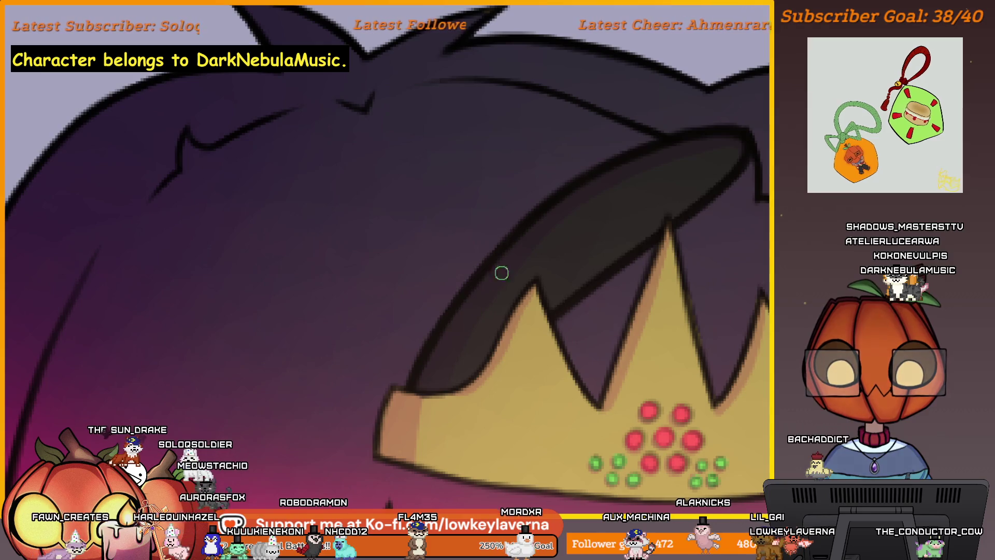
{"action": "left_click_drag", "start_coordinate": [728, 153], "coordinate": [737, 158]}
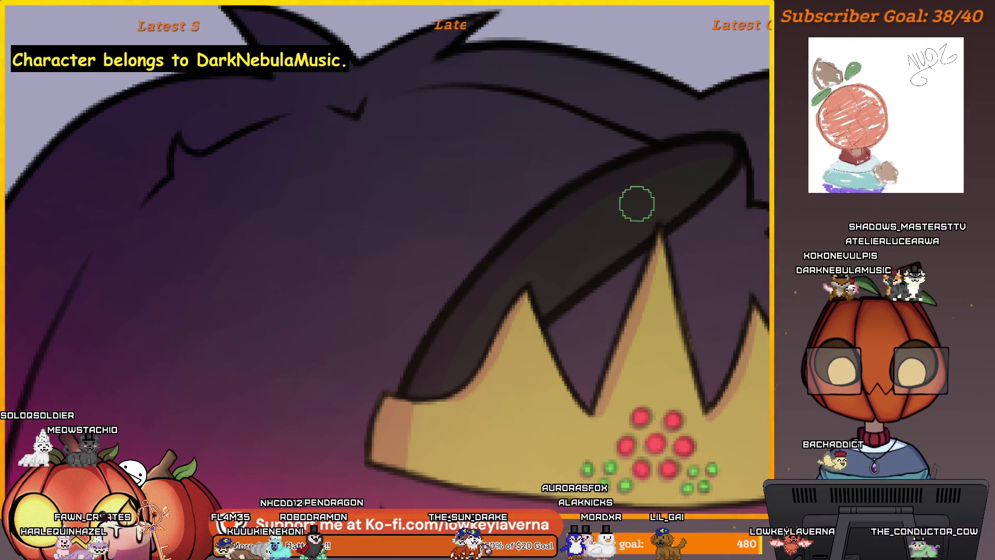
{"action": "scroll", "coordinate": [643, 200], "scroll_direction": "down", "scroll_amount": 5}
{"action": "scroll", "coordinate": [634, 274], "scroll_direction": "up", "scroll_amount": 2}
{"action": "scroll", "coordinate": [680, 233], "scroll_direction": "up", "scroll_amount": 3}
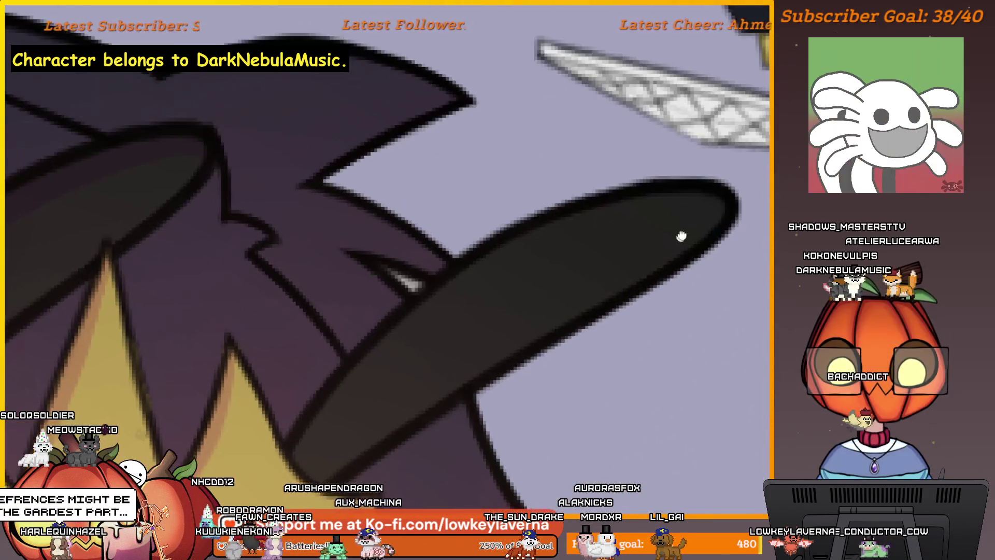
{"action": "scroll", "coordinate": [755, 182], "scroll_direction": "up", "scroll_amount": 2}
{"action": "scroll", "coordinate": [687, 218], "scroll_direction": "down", "scroll_amount": 1}
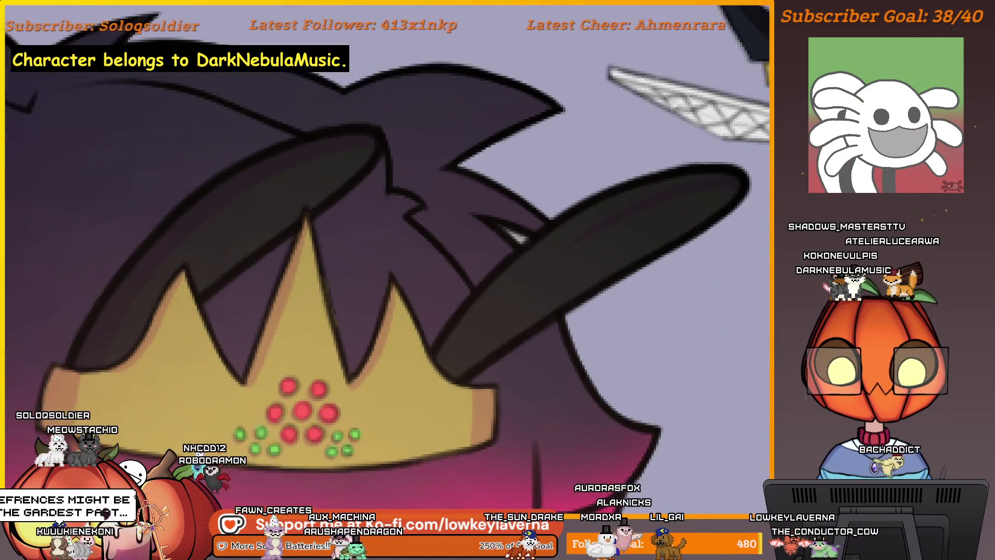
Shade the second antenna the same way and return to the crown and head
{"action": "left_click_drag", "start_coordinate": [720, 189], "coordinate": [749, 203]}
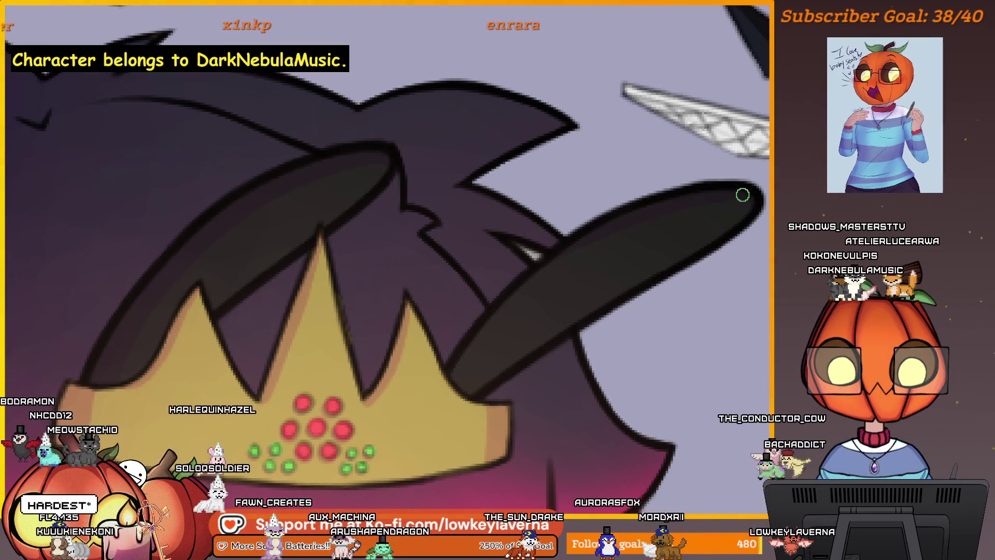
{"action": "left_click_drag", "start_coordinate": [593, 278], "coordinate": [491, 339]}
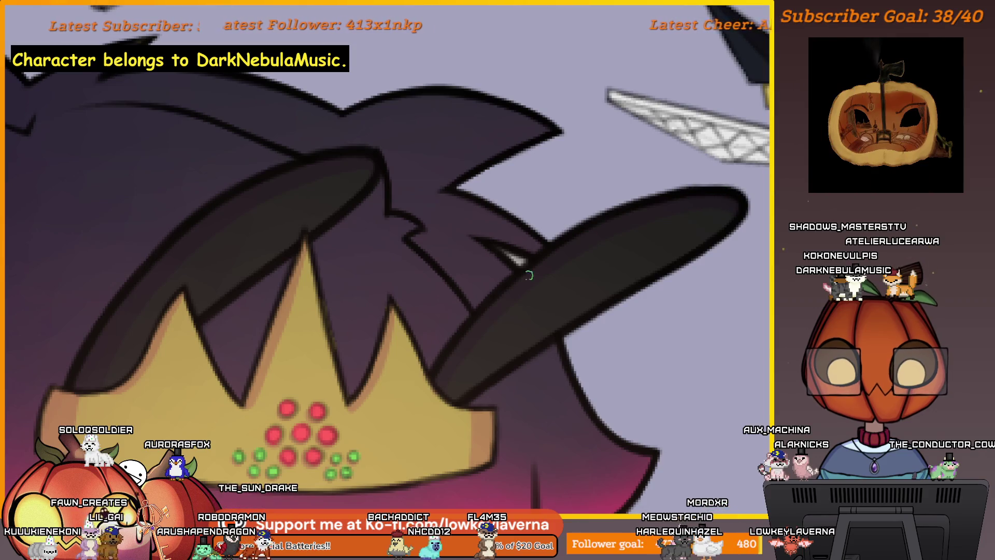
{"action": "scroll", "coordinate": [622, 239], "scroll_direction": "up", "scroll_amount": 2}
{"action": "scroll", "coordinate": [667, 211], "scroll_direction": "up", "scroll_amount": 2}
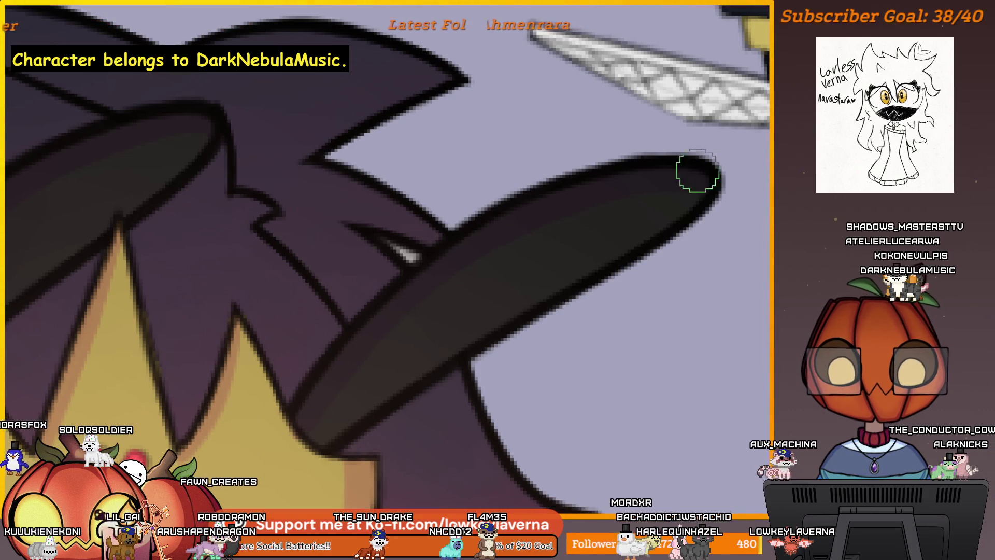
{"action": "scroll", "coordinate": [647, 248], "scroll_direction": "down", "scroll_amount": 3}
{"action": "left_click_drag", "start_coordinate": [649, 233], "coordinate": [651, 262]}
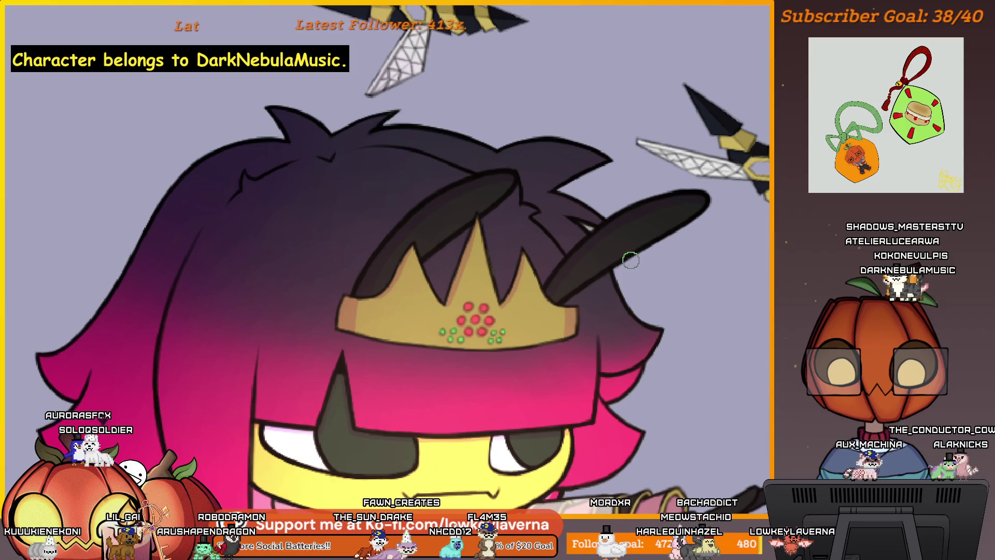
{"action": "scroll", "coordinate": [599, 311], "scroll_direction": "down", "scroll_amount": 1}
{"action": "scroll", "coordinate": [598, 311], "scroll_direction": "down", "scroll_amount": 2}
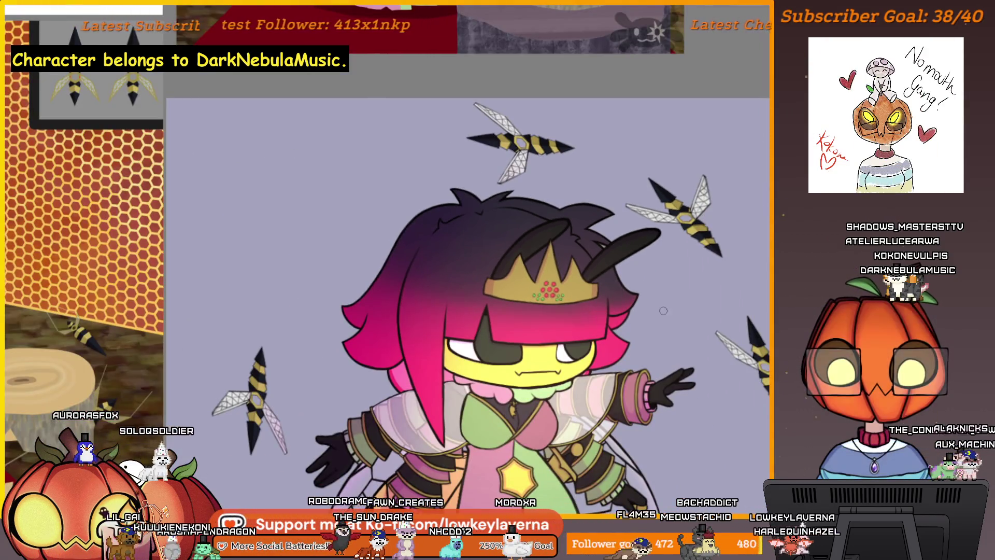
{"action": "left_click_drag", "start_coordinate": [605, 348], "coordinate": [717, 359]}
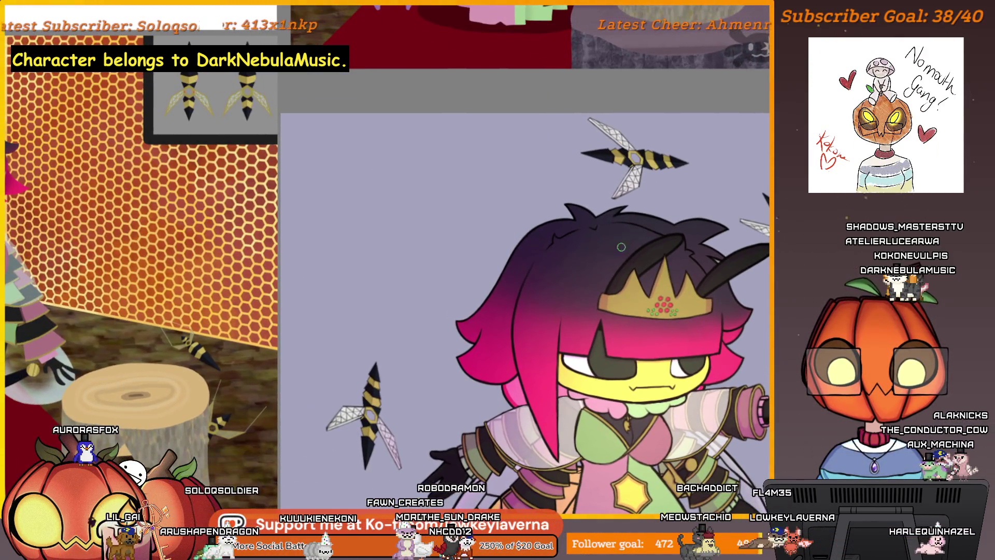
{"action": "scroll", "coordinate": [560, 373], "scroll_direction": "up", "scroll_amount": 3}
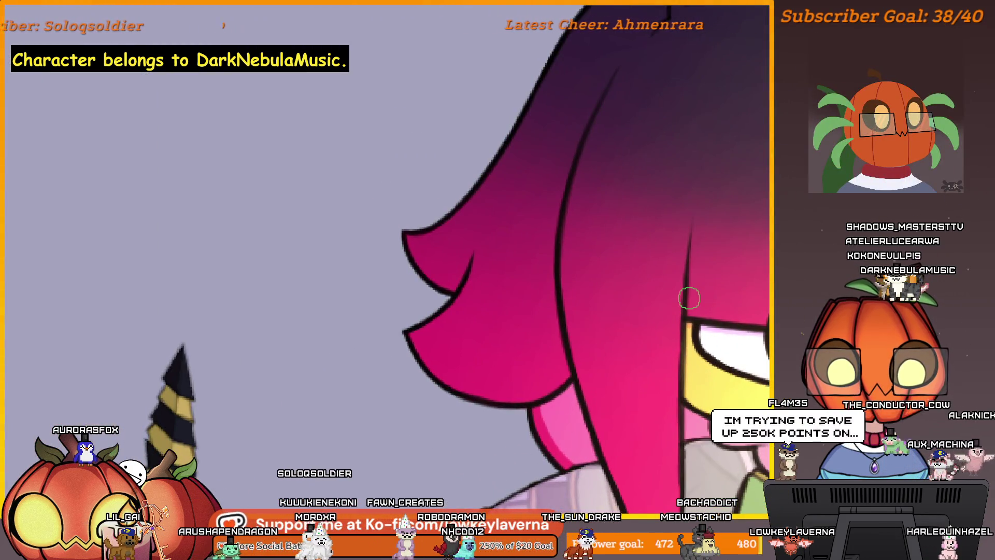
{"action": "scroll", "coordinate": [593, 450], "scroll_direction": "up", "scroll_amount": 1}
{"action": "scroll", "coordinate": [592, 450], "scroll_direction": "up", "scroll_amount": 1}
{"action": "scroll", "coordinate": [593, 449], "scroll_direction": "up", "scroll_amount": 1}
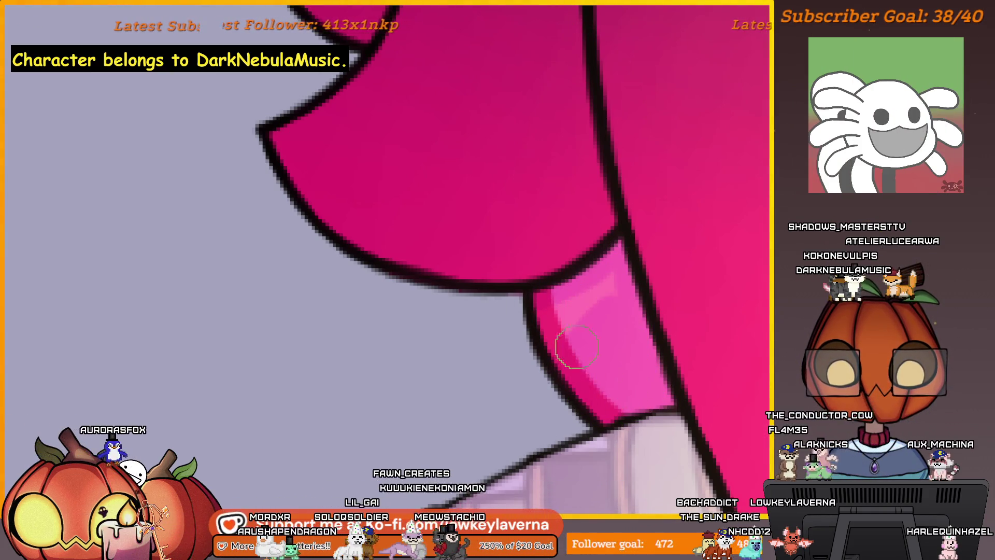
{"action": "scroll", "coordinate": [590, 311], "scroll_direction": "down", "scroll_amount": 3}
{"action": "scroll", "coordinate": [533, 329], "scroll_direction": "up", "scroll_amount": 2}
{"action": "scroll", "coordinate": [612, 263], "scroll_direction": "up", "scroll_amount": 2}
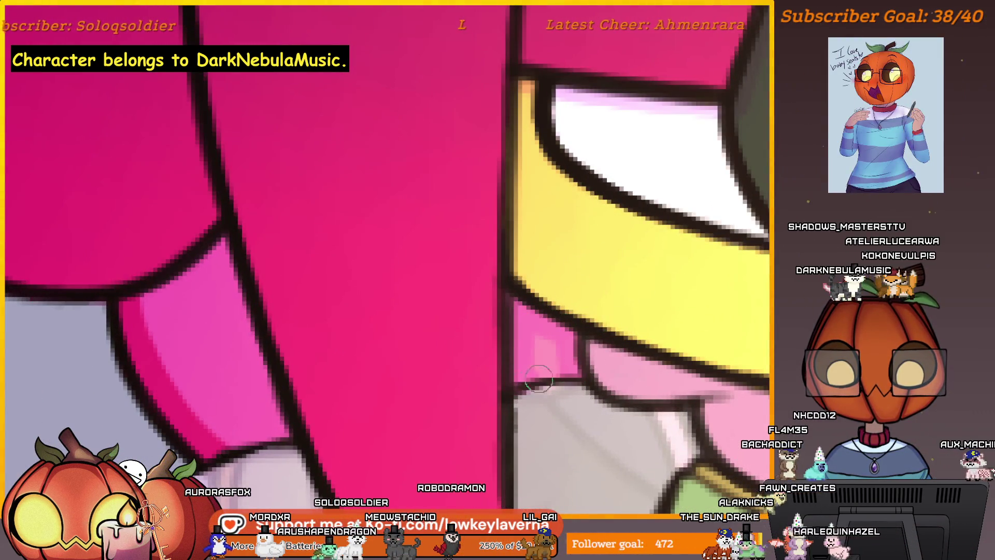
{"action": "scroll", "coordinate": [542, 362], "scroll_direction": "down", "scroll_amount": 2}
{"action": "scroll", "coordinate": [611, 305], "scroll_direction": "down", "scroll_amount": 2}
{"action": "scroll", "coordinate": [614, 326], "scroll_direction": "down", "scroll_amount": 1}
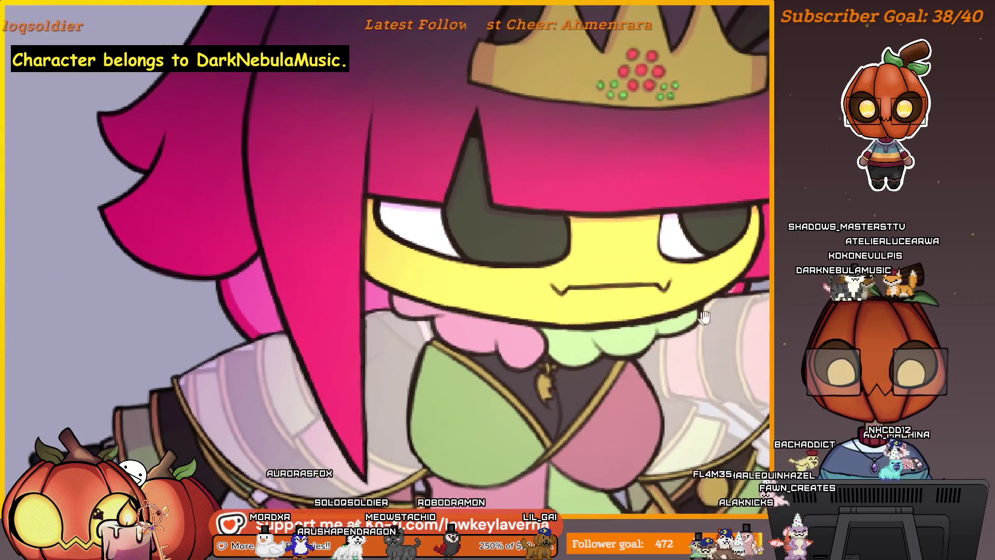
{"action": "scroll", "coordinate": [627, 357], "scroll_direction": "down", "scroll_amount": 1}
{"action": "scroll", "coordinate": [626, 356], "scroll_direction": "up", "scroll_amount": 3}
{"action": "scroll", "coordinate": [563, 341], "scroll_direction": "down", "scroll_amount": 2}
{"action": "scroll", "coordinate": [622, 316], "scroll_direction": "down", "scroll_amount": 2}
{"action": "scroll", "coordinate": [606, 350], "scroll_direction": "up", "scroll_amount": 1}
{"action": "scroll", "coordinate": [599, 373], "scroll_direction": "up", "scroll_amount": 1}
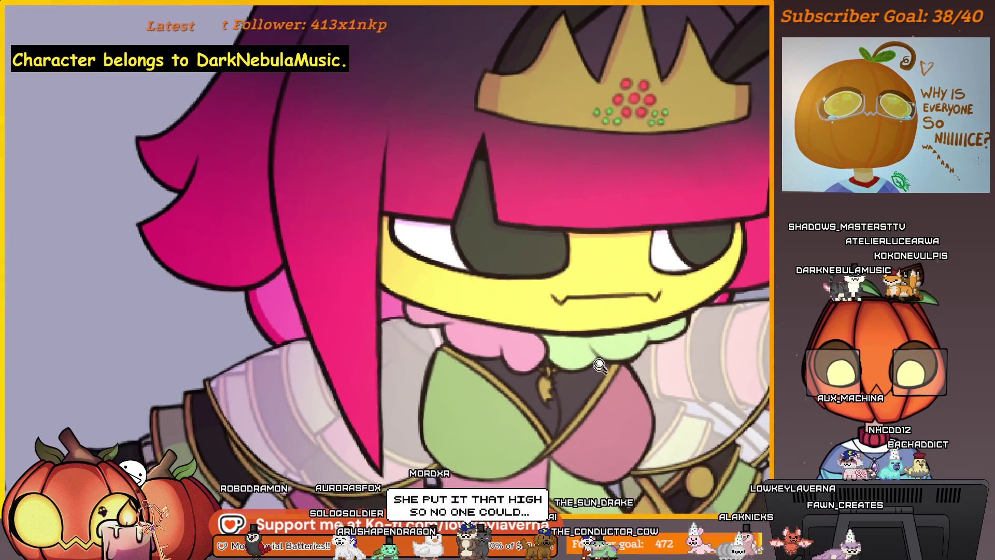
{"action": "scroll", "coordinate": [599, 374], "scroll_direction": "up", "scroll_amount": 2}
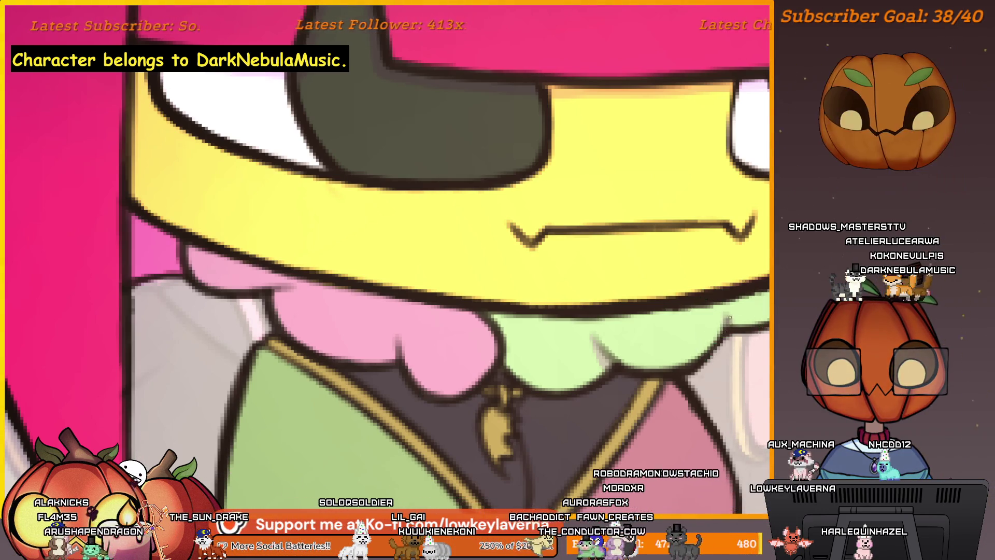
Shade the pink and green collar frills under the chin, then show the whole character
{"action": "left_click_drag", "start_coordinate": [749, 312], "coordinate": [665, 331]}
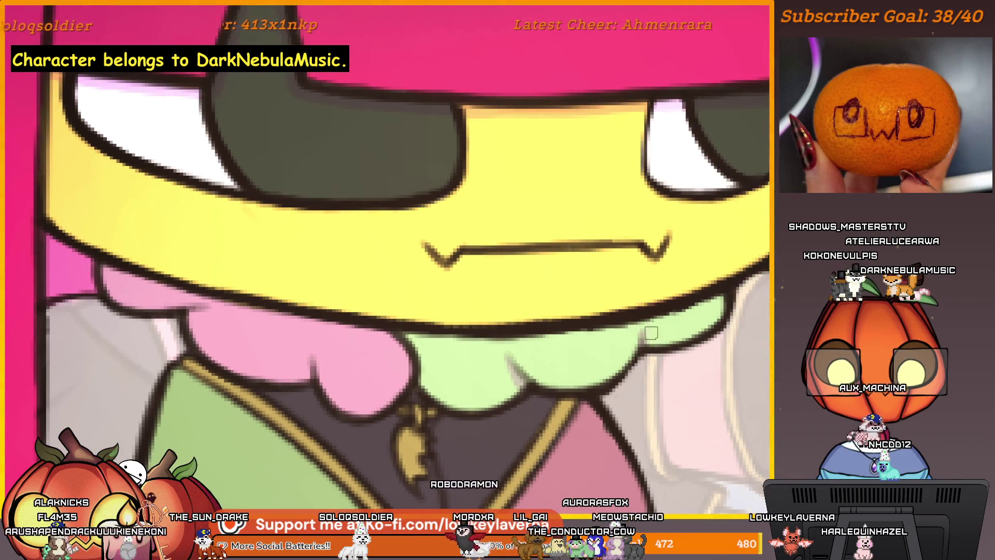
{"action": "mouse_move", "coordinate": [653, 332]}
{"action": "left_mouse_down"}
{"action": "mouse_move", "coordinate": [600, 301]}
{"action": "mouse_move", "coordinate": [611, 316]}
{"action": "mouse_move", "coordinate": [588, 333]}
{"action": "left_mouse_up"}
{"action": "mouse_move", "coordinate": [600, 289]}
{"action": "left_mouse_down"}
{"action": "mouse_move", "coordinate": [622, 331]}
{"action": "mouse_move", "coordinate": [666, 309]}
{"action": "mouse_move", "coordinate": [632, 256]}
{"action": "mouse_move", "coordinate": [687, 299]}
{"action": "left_mouse_up"}
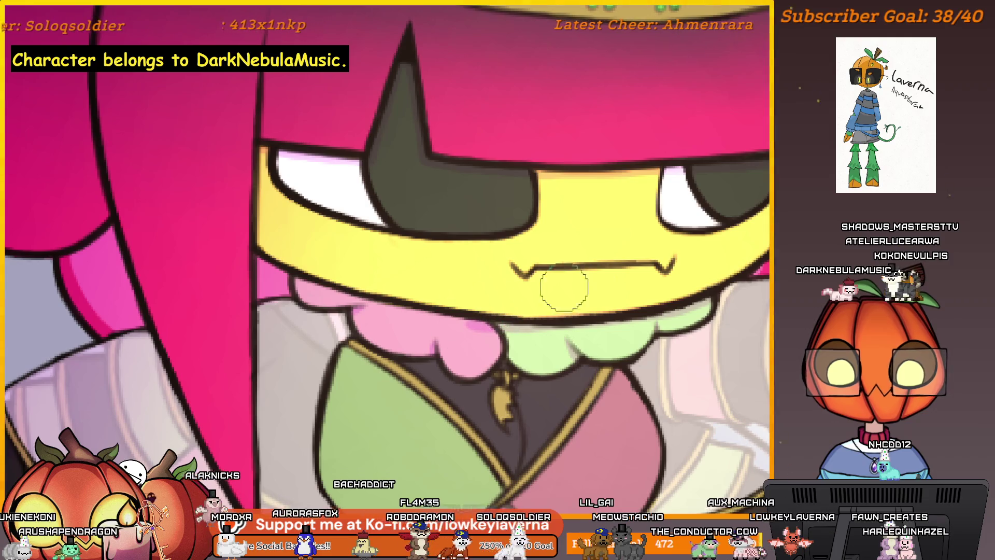
{"action": "left_click_drag", "start_coordinate": [655, 288], "coordinate": [727, 303]}
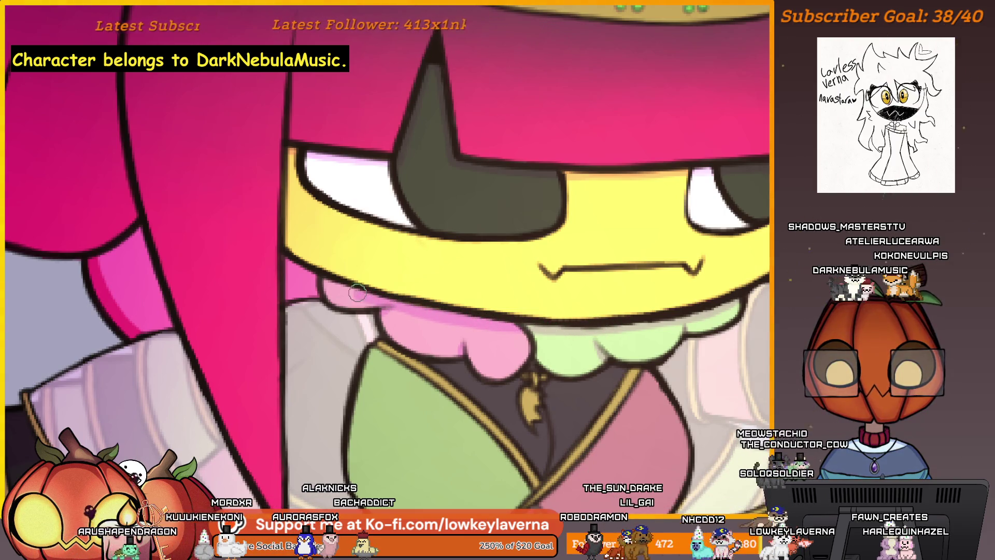
{"action": "left_click_drag", "start_coordinate": [728, 305], "coordinate": [688, 308]}
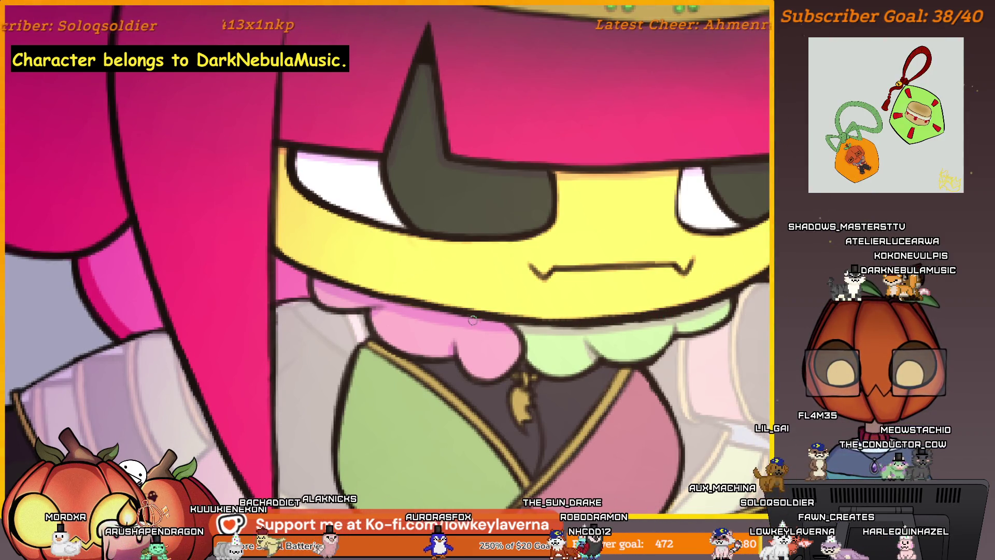
{"action": "key", "text": "ctrl+0"}
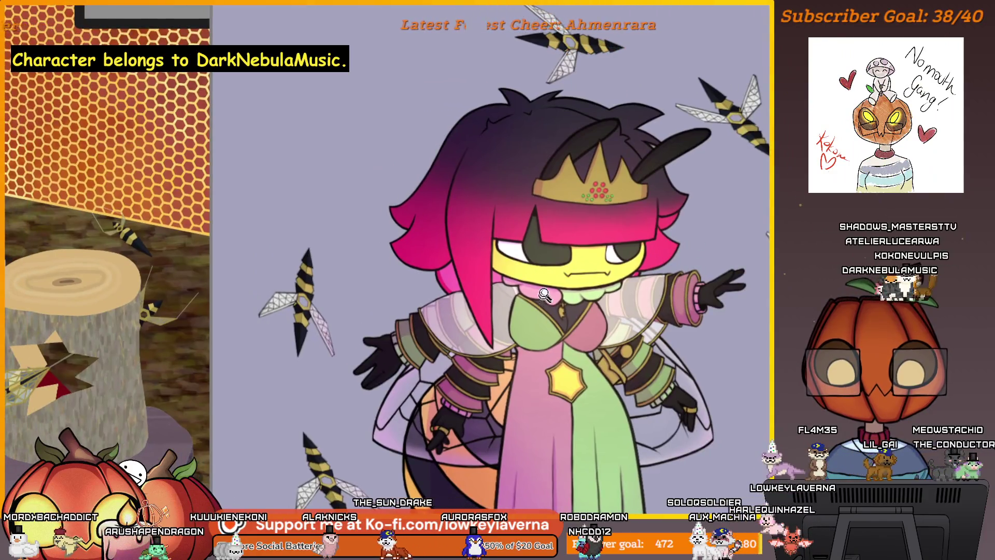
Zoom onto the collar and add extra shading to the pink frill beside the bodice
{"action": "left_click_drag", "start_coordinate": [545, 294], "coordinate": [582, 327]}
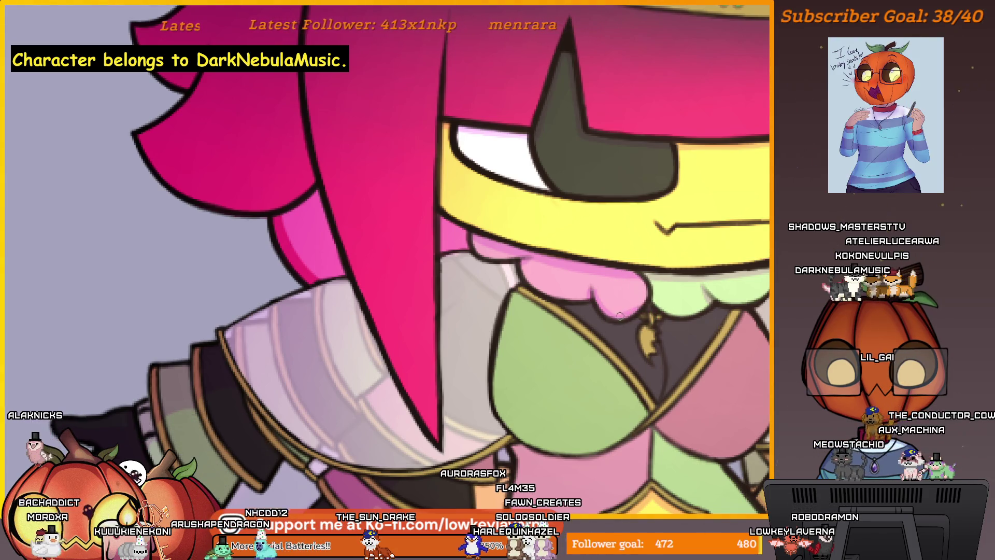
{"action": "left_click_drag", "start_coordinate": [581, 267], "coordinate": [612, 292]}
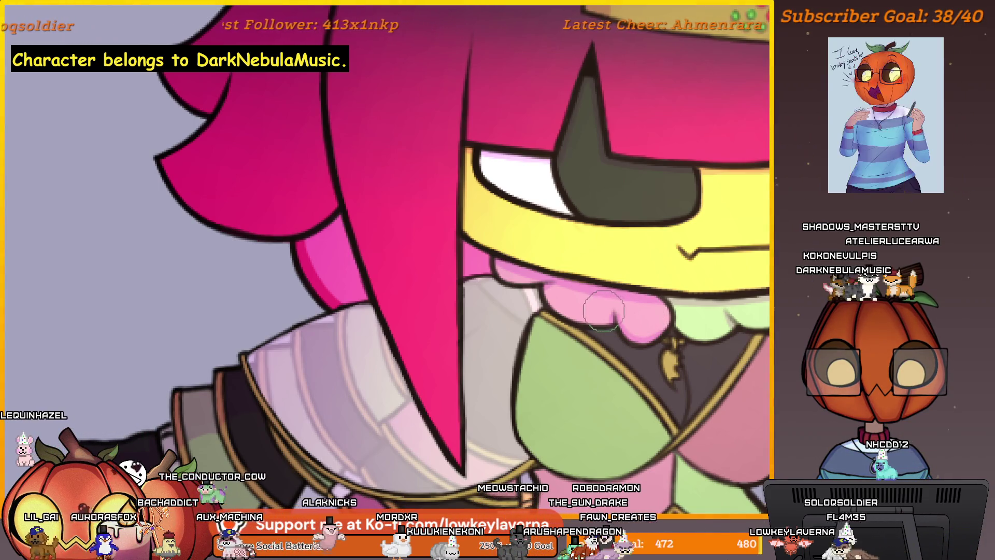
{"action": "scroll", "coordinate": [585, 237], "scroll_direction": "up", "scroll_amount": 1}
{"action": "scroll", "coordinate": [655, 310], "scroll_direction": "up", "scroll_amount": 1}
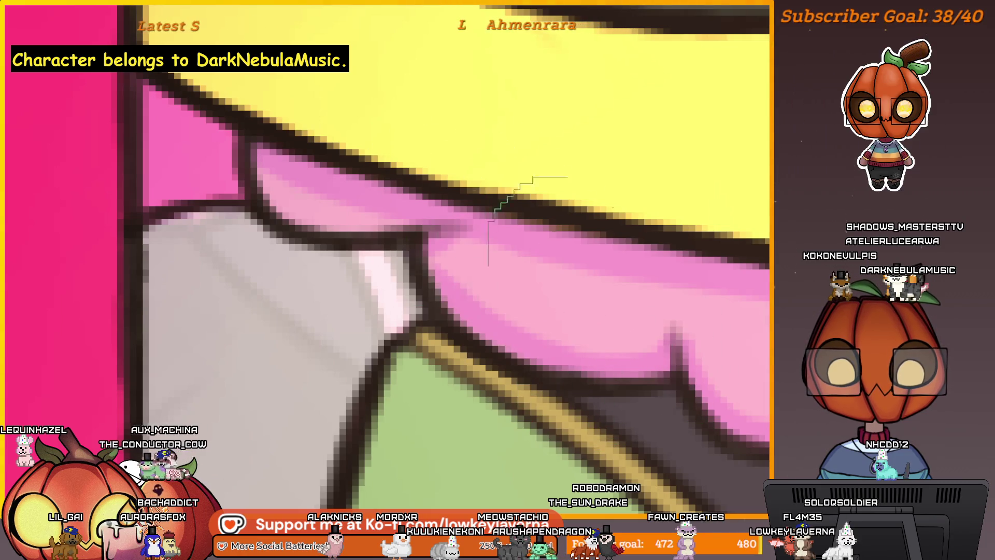
{"action": "scroll", "coordinate": [474, 192], "scroll_direction": "down", "scroll_amount": 2}
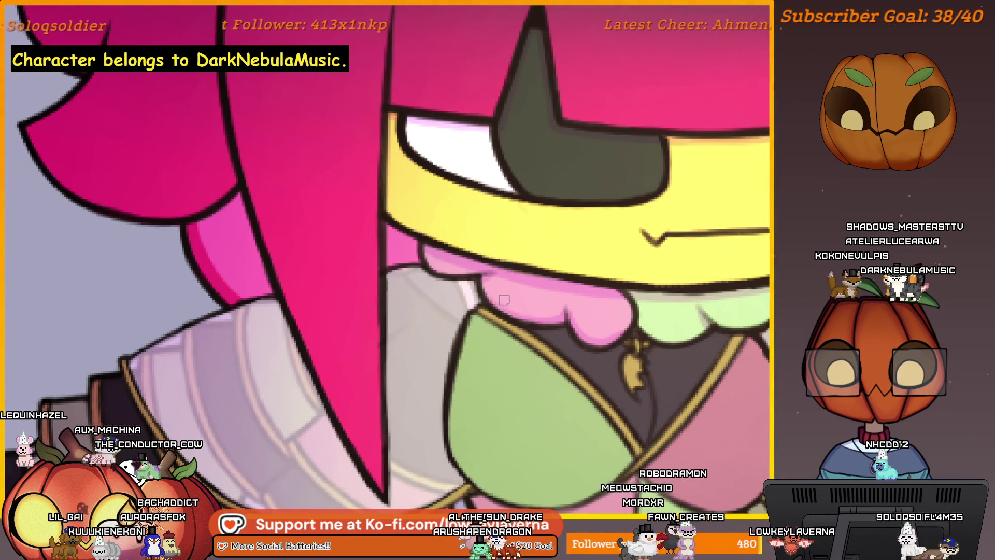
{"action": "scroll", "coordinate": [666, 326], "scroll_direction": "up", "scroll_amount": 1}
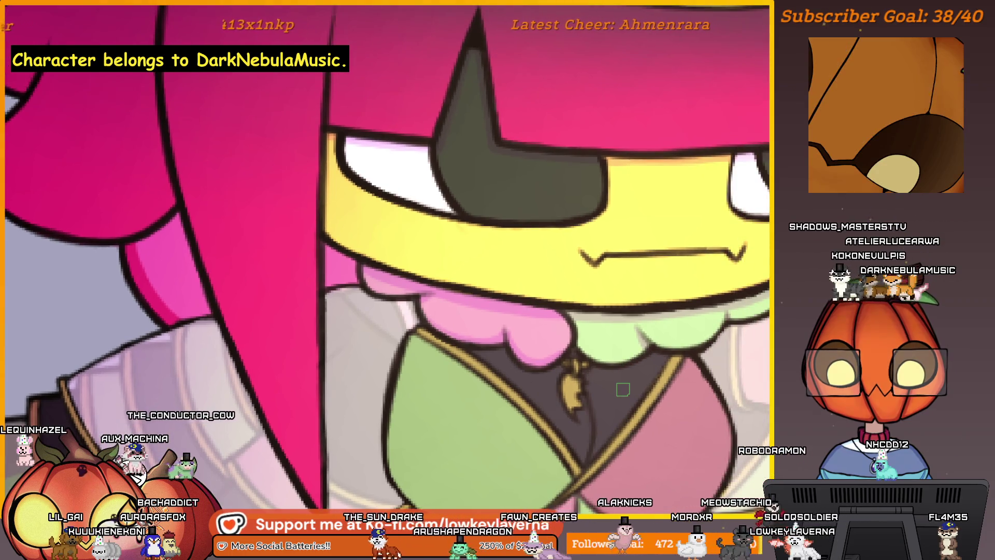
{"action": "scroll", "coordinate": [626, 284], "scroll_direction": "up", "scroll_amount": 2}
{"action": "scroll", "coordinate": [478, 289], "scroll_direction": "up", "scroll_amount": 2}
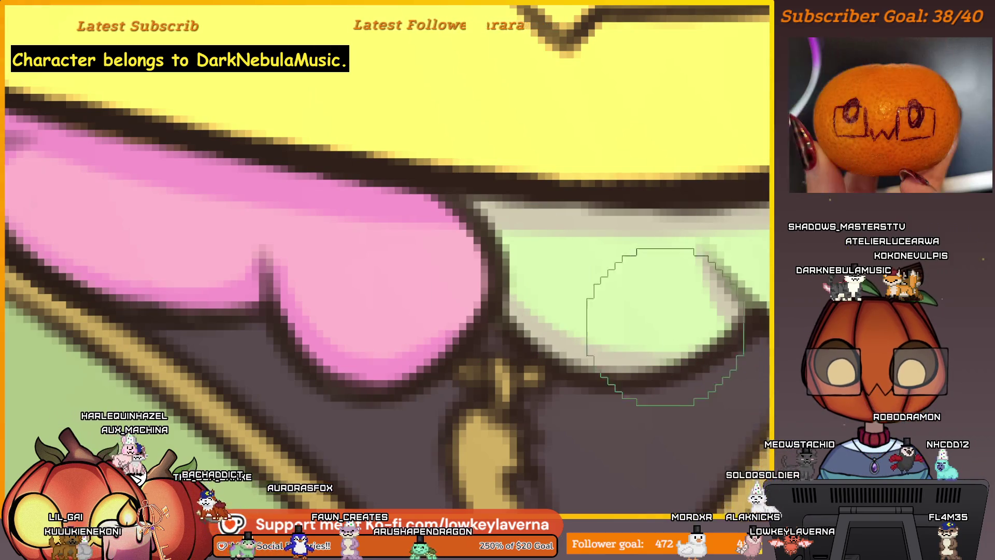
{"action": "scroll", "coordinate": [521, 344], "scroll_direction": "down", "scroll_amount": 2}
{"action": "scroll", "coordinate": [555, 355], "scroll_direction": "up", "scroll_amount": 2}
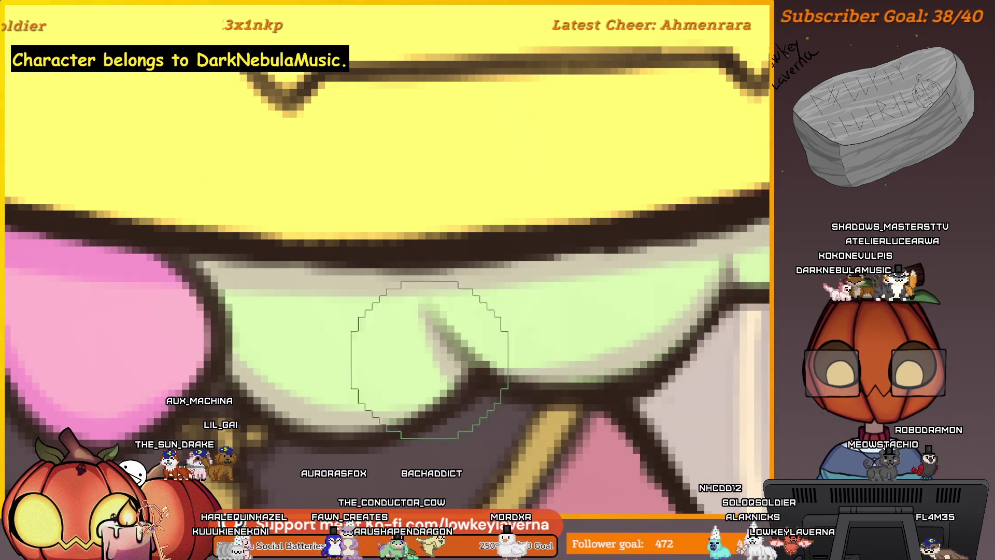
{"action": "scroll", "coordinate": [700, 289], "scroll_direction": "down", "scroll_amount": 2}
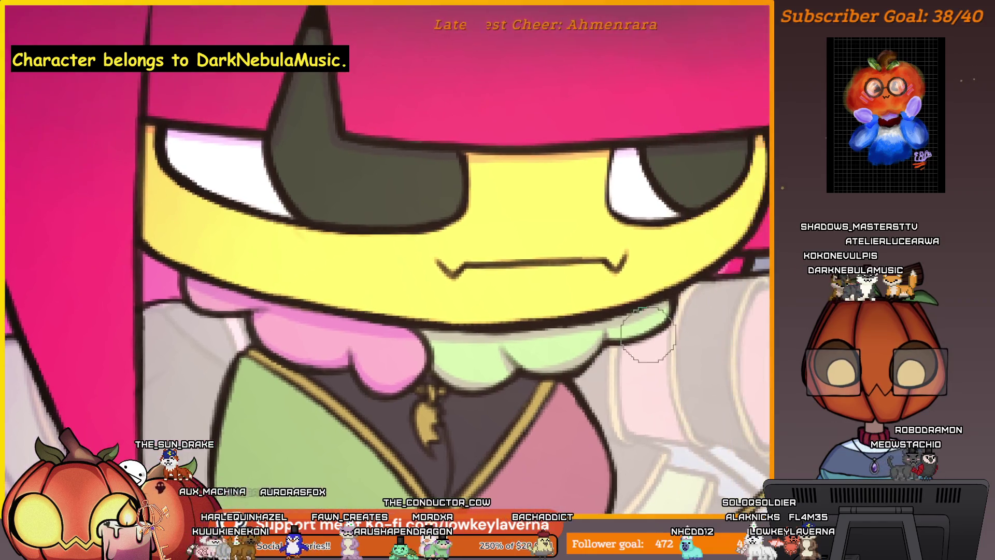
{"action": "scroll", "coordinate": [618, 338], "scroll_direction": "up", "scroll_amount": 2}
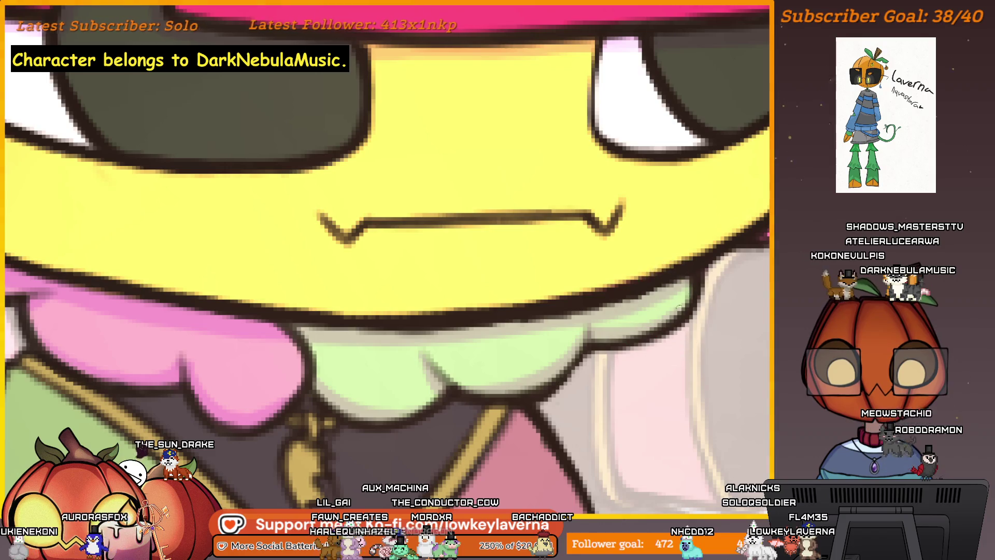
{"action": "scroll", "coordinate": [622, 355], "scroll_direction": "down", "scroll_amount": 3}
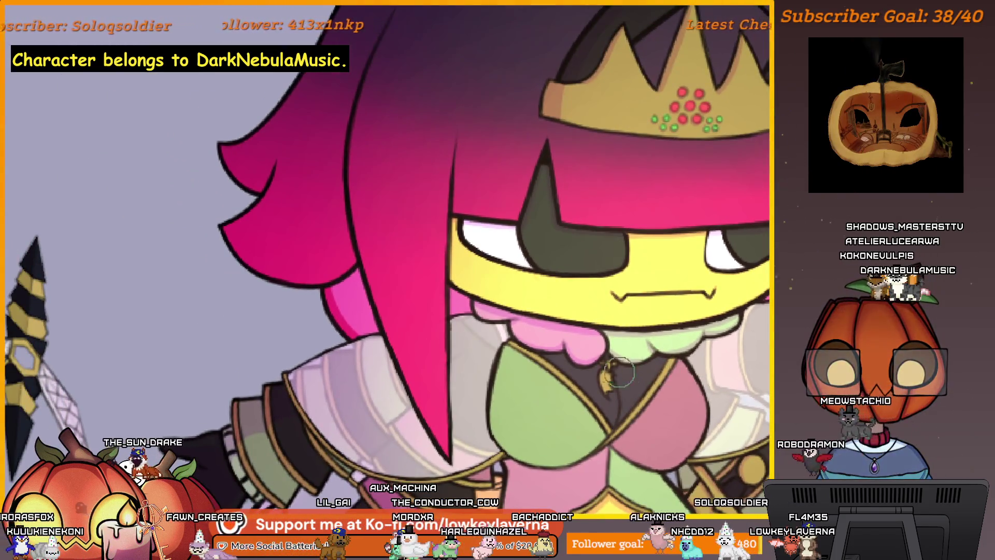
{"action": "scroll", "coordinate": [624, 374], "scroll_direction": "up", "scroll_amount": 3}
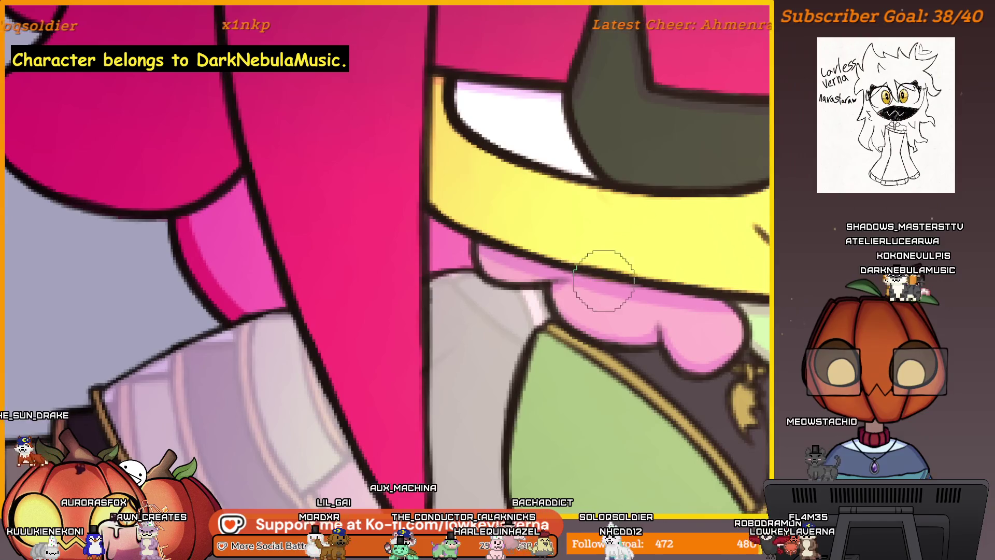
{"action": "scroll", "coordinate": [601, 279], "scroll_direction": "down", "scroll_amount": 1}
{"action": "scroll", "coordinate": [473, 282], "scroll_direction": "down", "scroll_amount": 1}
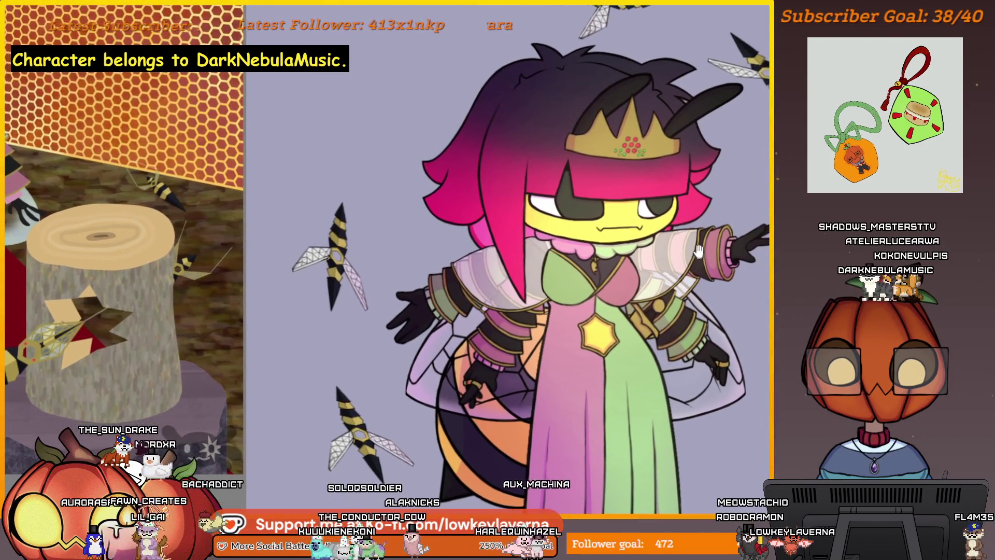
{"action": "scroll", "coordinate": [578, 320], "scroll_direction": "up", "scroll_amount": 5}
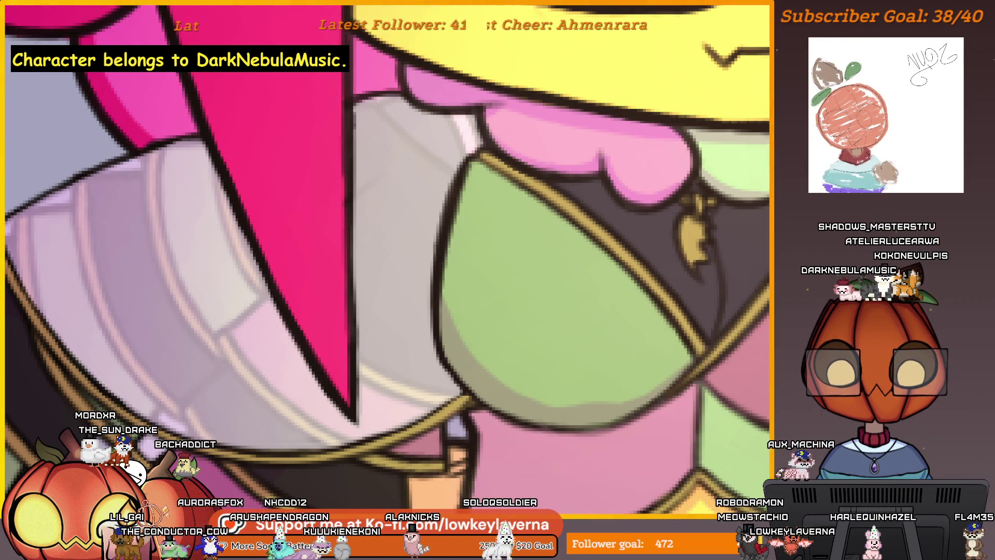
{"action": "left_click_drag", "start_coordinate": [660, 318], "coordinate": [674, 334]}
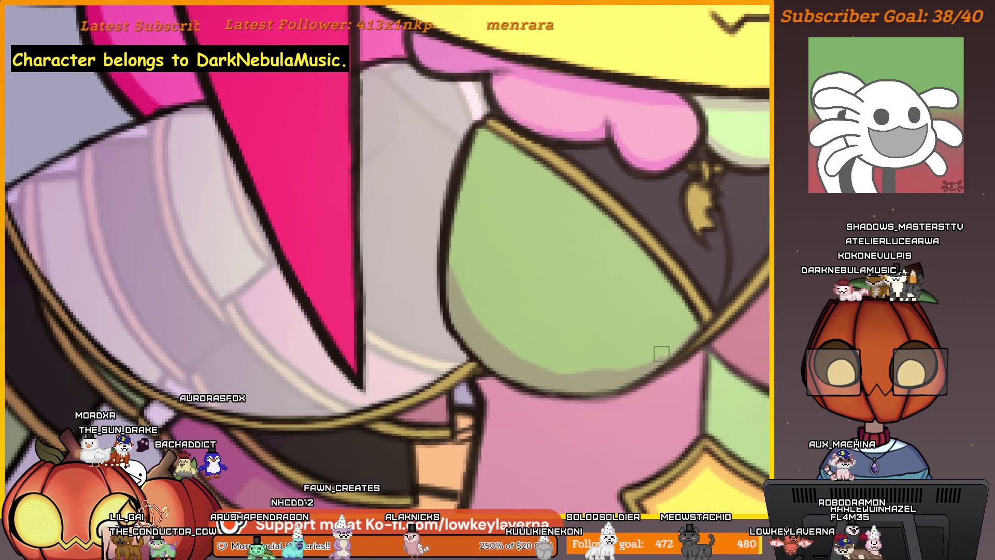
{"action": "scroll", "coordinate": [514, 254], "scroll_direction": "down", "scroll_amount": 5}
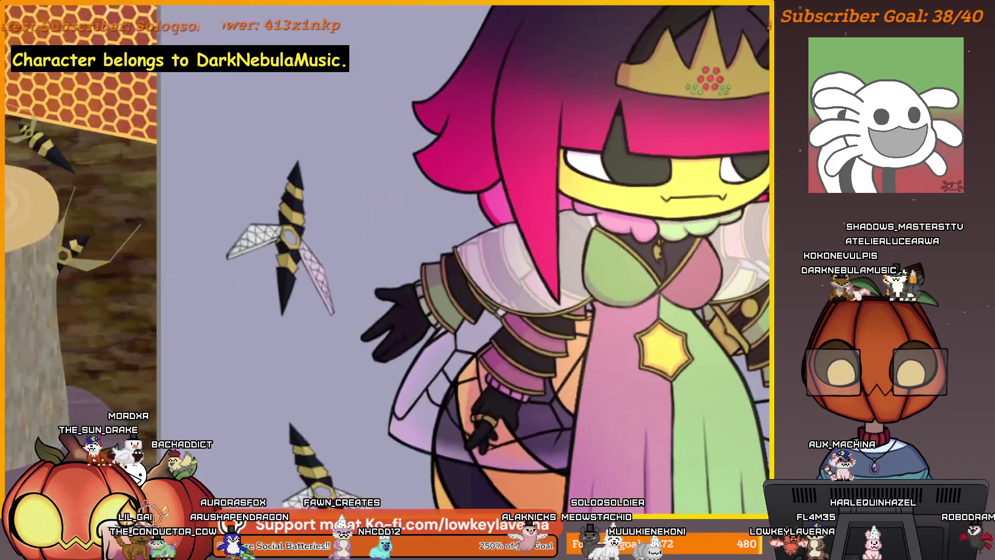
{"action": "scroll", "coordinate": [537, 295], "scroll_direction": "up", "scroll_amount": 2}
{"action": "scroll", "coordinate": [552, 320], "scroll_direction": "up", "scroll_amount": 3}
{"action": "scroll", "coordinate": [563, 332], "scroll_direction": "up", "scroll_amount": 2}
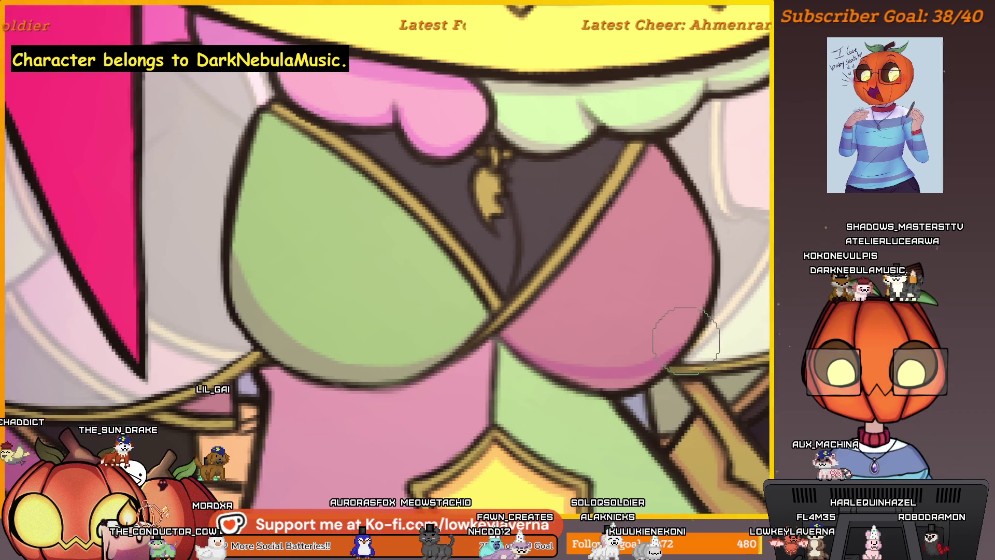
{"action": "left_click_drag", "start_coordinate": [622, 372], "coordinate": [691, 348]}
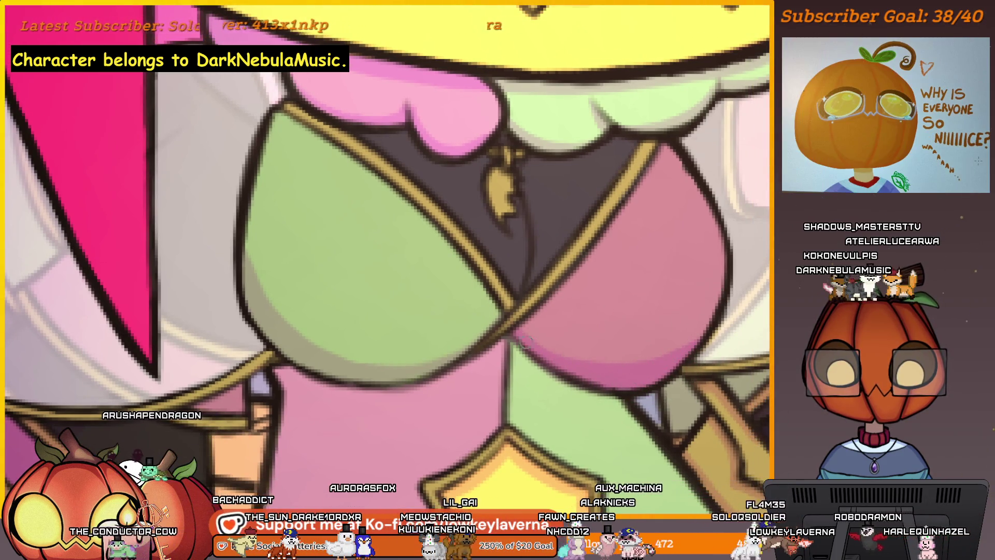
{"action": "scroll", "coordinate": [531, 346], "scroll_direction": "down", "scroll_amount": 5}
{"action": "left_click_drag", "start_coordinate": [613, 304], "coordinate": [665, 288]}
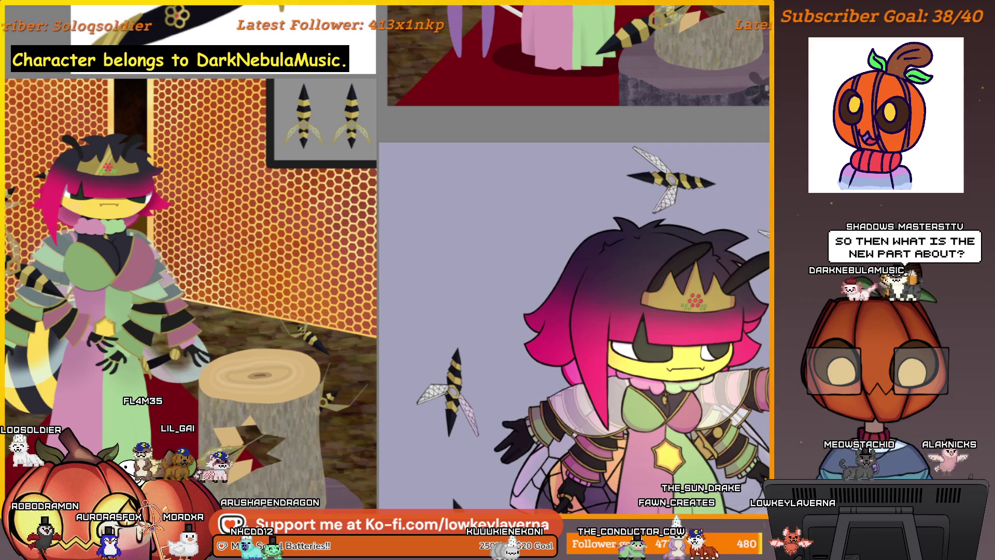
{"action": "scroll", "coordinate": [618, 440], "scroll_direction": "up", "scroll_amount": 5}
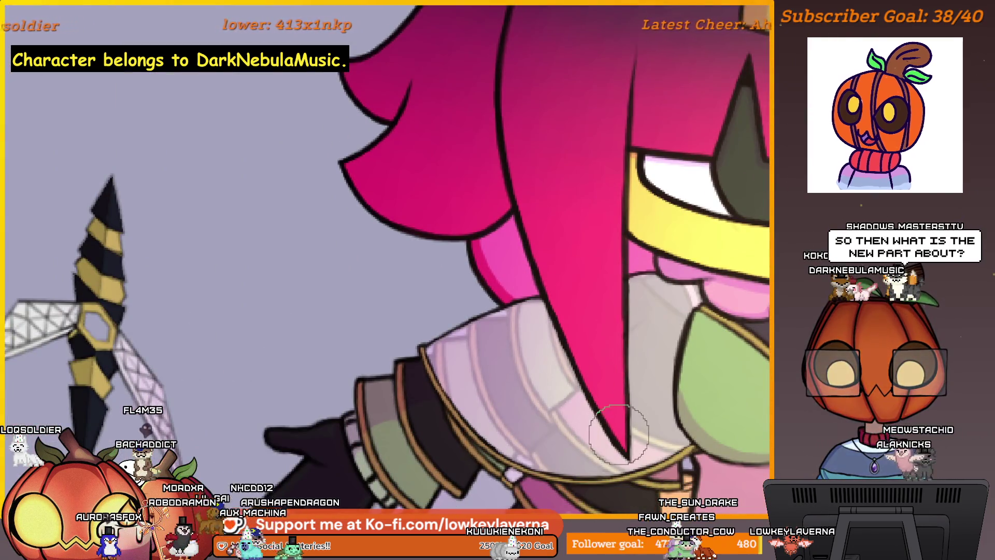
Paint a dark purple shading strand down the front lock of magenta hair
{"action": "mouse_move", "coordinate": [513, 84]}
{"action": "left_mouse_down"}
{"action": "mouse_move", "coordinate": [591, 325]}
{"action": "mouse_move", "coordinate": [587, 422]}
{"action": "left_mouse_up"}
{"action": "left_click_drag", "start_coordinate": [566, 254], "coordinate": [551, 272]}
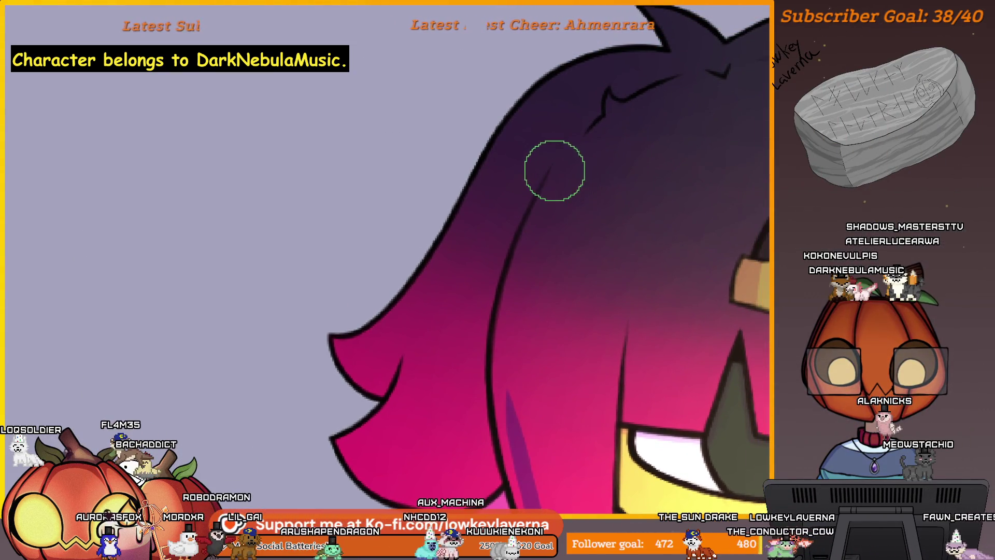
{"action": "left_click_drag", "start_coordinate": [552, 168], "coordinate": [517, 488]}
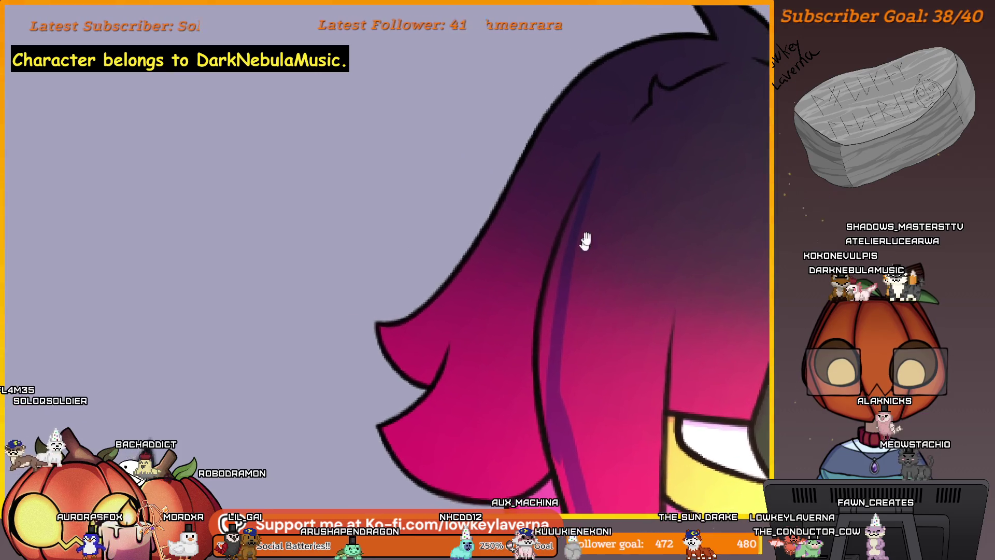
{"action": "left_click_drag", "start_coordinate": [581, 307], "coordinate": [647, 263]}
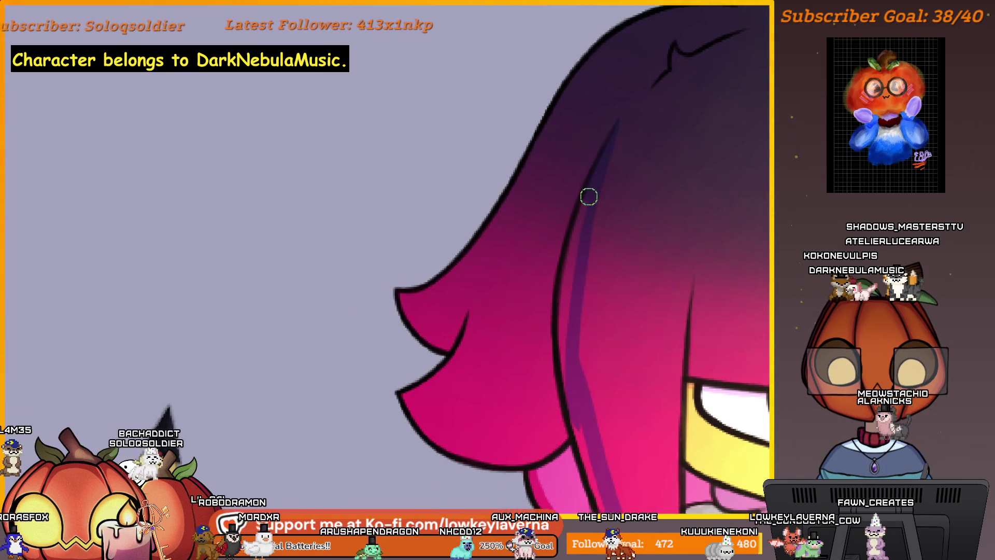
{"action": "left_click_drag", "start_coordinate": [582, 349], "coordinate": [594, 193]}
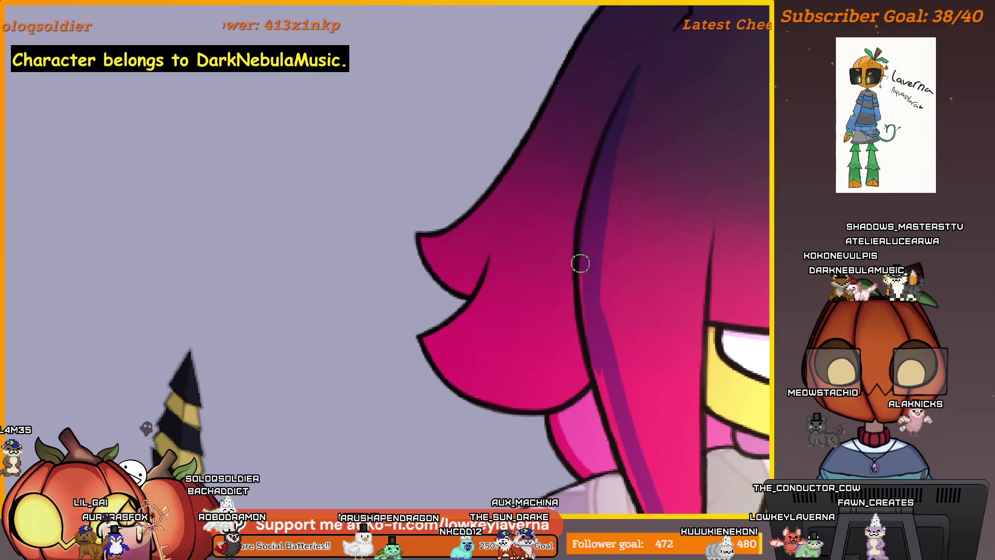
{"action": "left_click_drag", "start_coordinate": [607, 396], "coordinate": [580, 171]}
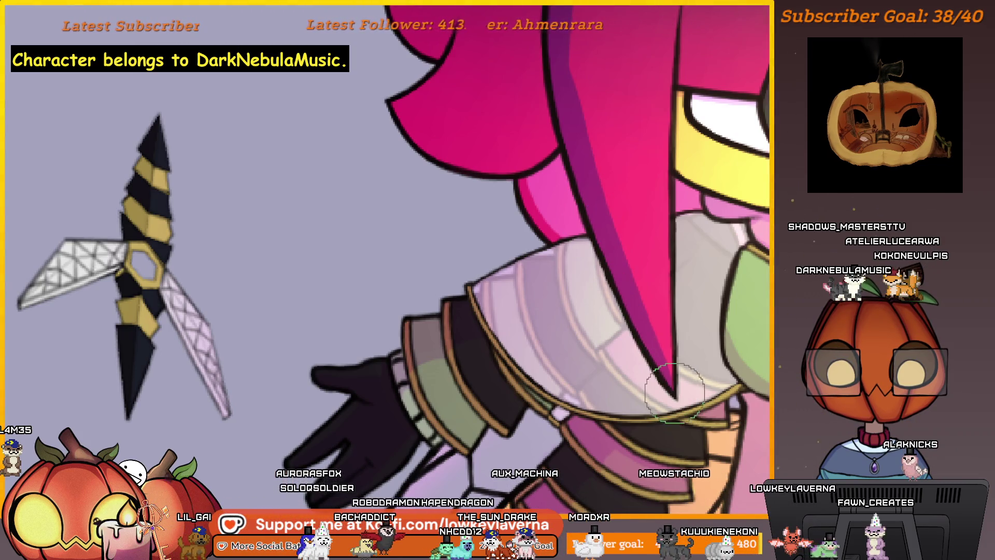
{"action": "scroll", "coordinate": [666, 256], "scroll_direction": "up", "scroll_amount": 1}
{"action": "scroll", "coordinate": [655, 395], "scroll_direction": "up", "scroll_amount": 1}
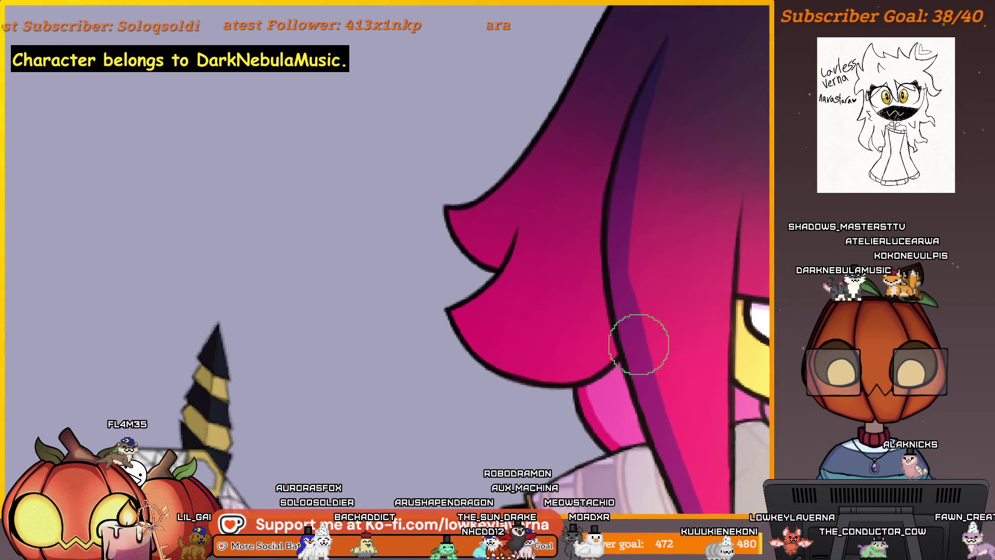
{"action": "scroll", "coordinate": [641, 342], "scroll_direction": "down", "scroll_amount": 1}
{"action": "scroll", "coordinate": [645, 360], "scroll_direction": "down", "scroll_amount": 1}
{"action": "scroll", "coordinate": [648, 326], "scroll_direction": "up", "scroll_amount": 1}
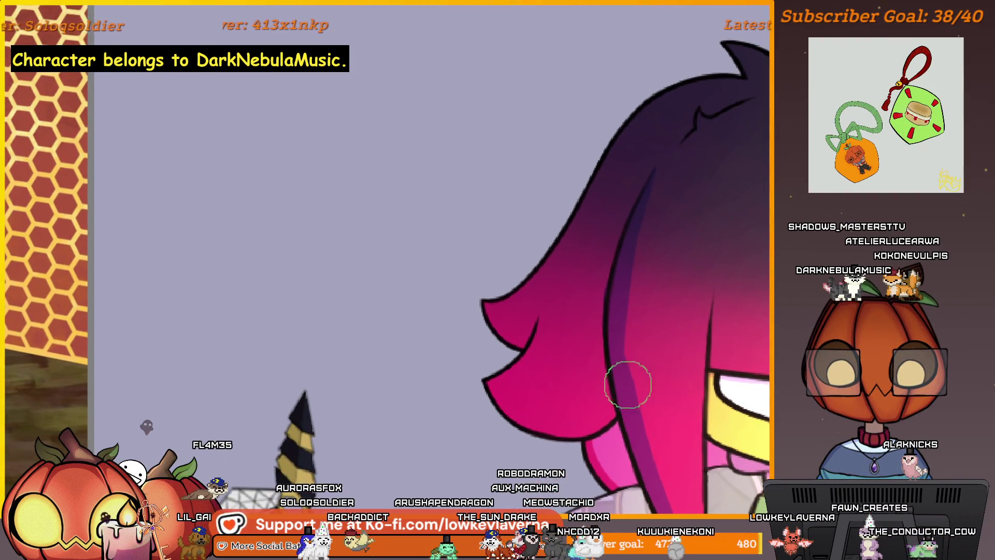
With a smaller brush, try light highlight strokes along the hair's lower edge
{"action": "key", "text": "bracketleft"}
{"action": "key", "text": "bracketleft"}
{"action": "key", "text": "bracketleft"}
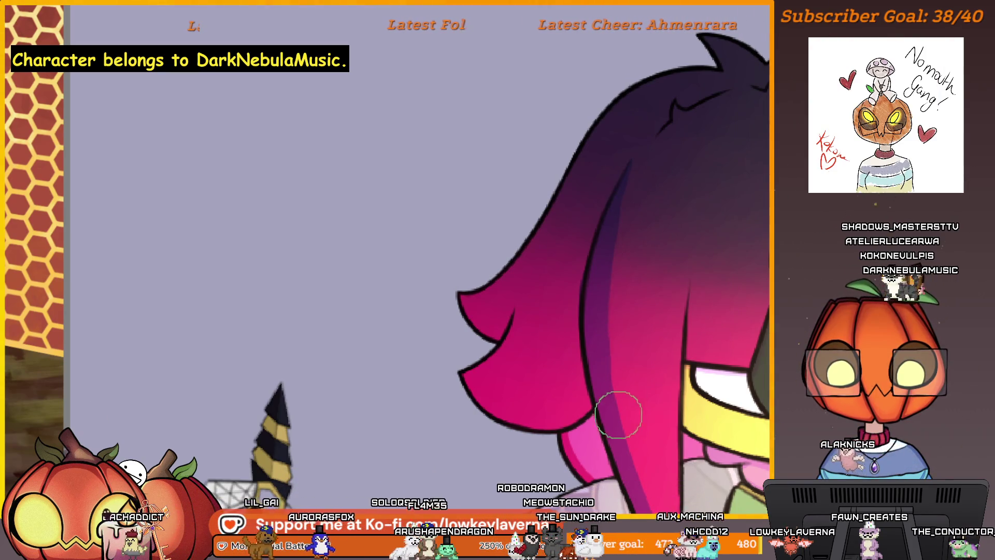
{"action": "left_click_drag", "start_coordinate": [622, 363], "coordinate": [645, 326]}
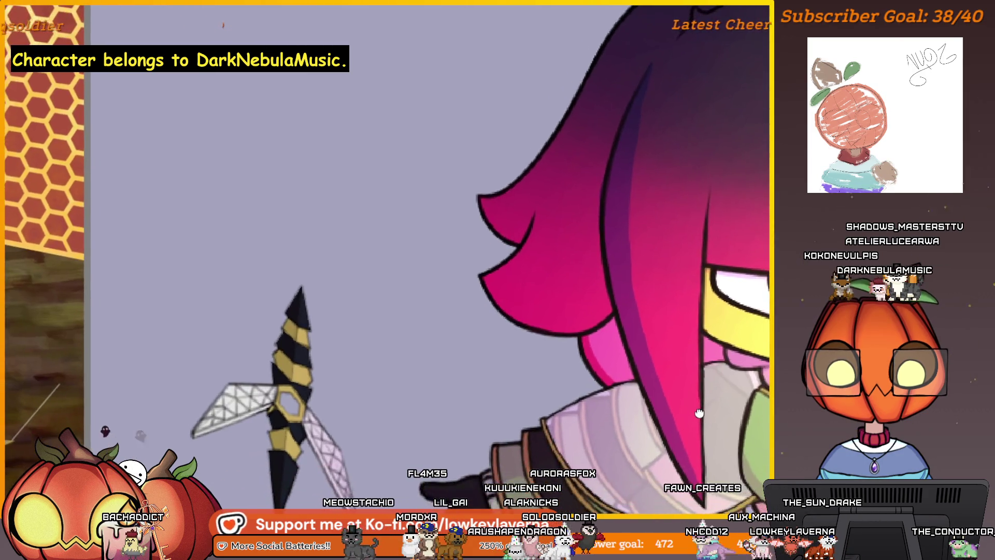
{"action": "left_click_drag", "start_coordinate": [699, 464], "coordinate": [614, 66]}
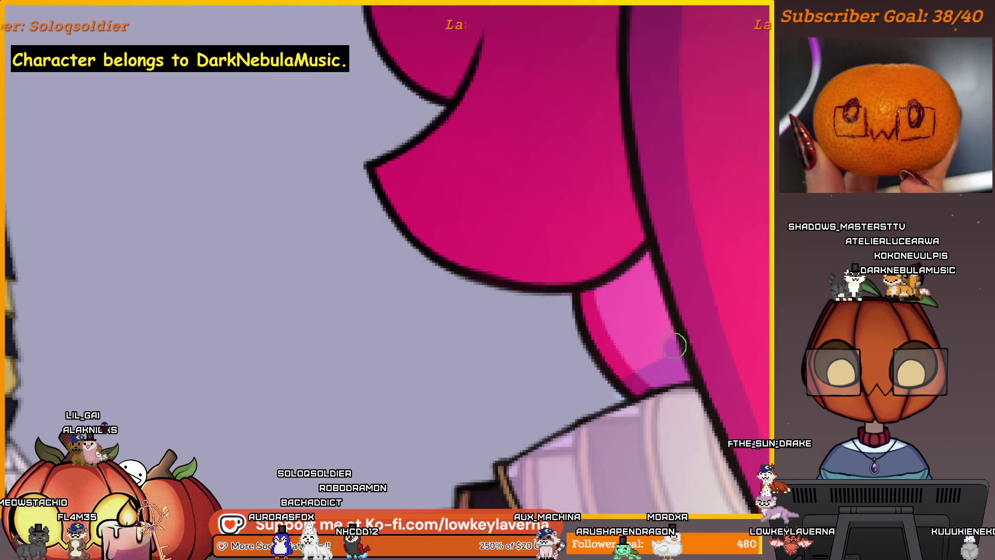
{"action": "left_click_drag", "start_coordinate": [596, 294], "coordinate": [592, 319]}
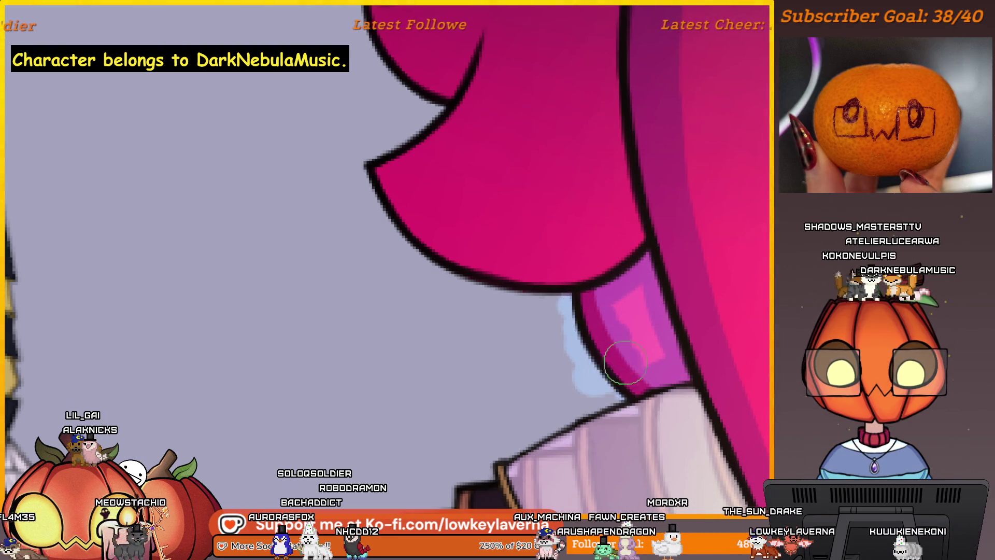
{"action": "left_click_drag", "start_coordinate": [626, 359], "coordinate": [619, 302]}
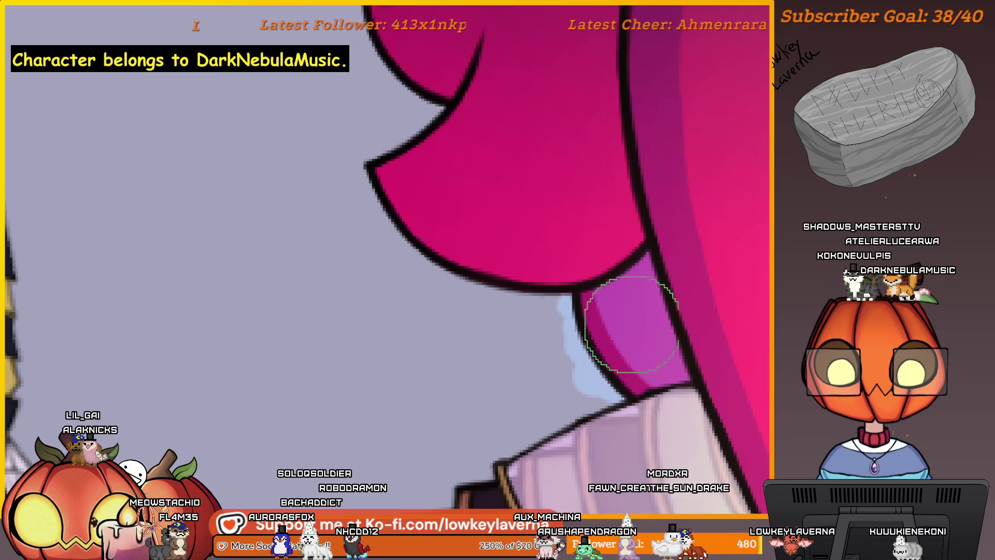
Undo and redo the highlight strokes to compare, keeping the hair without them
{"action": "key", "text": "ctrl+z"}
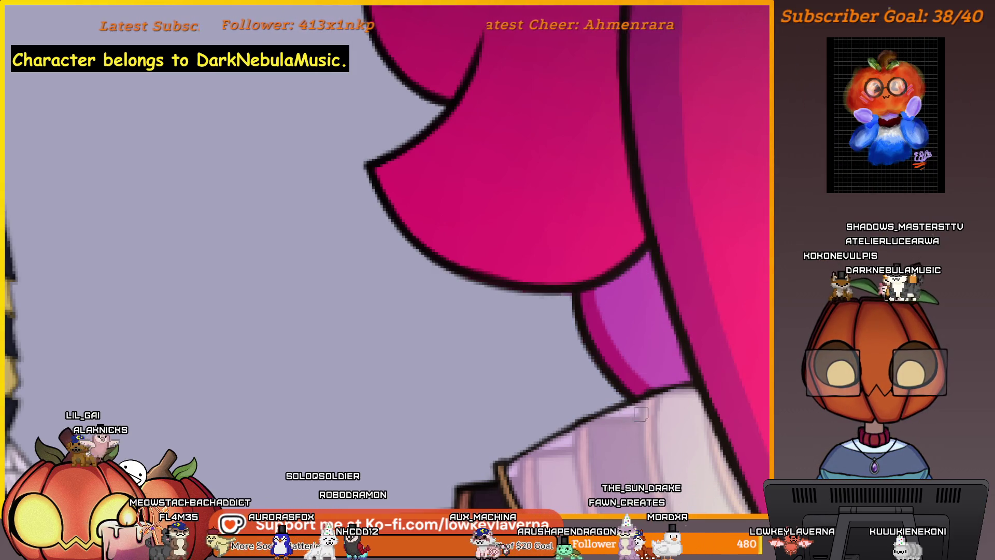
{"action": "key", "text": "ctrl+z"}
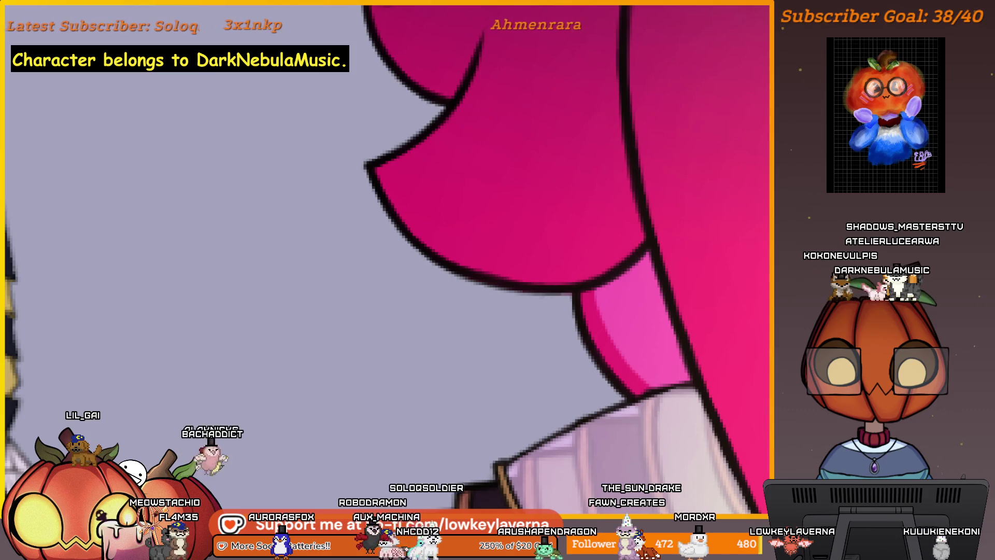
{"action": "key", "text": "ctrl+y"}
{"action": "key", "text": "ctrl+y"}
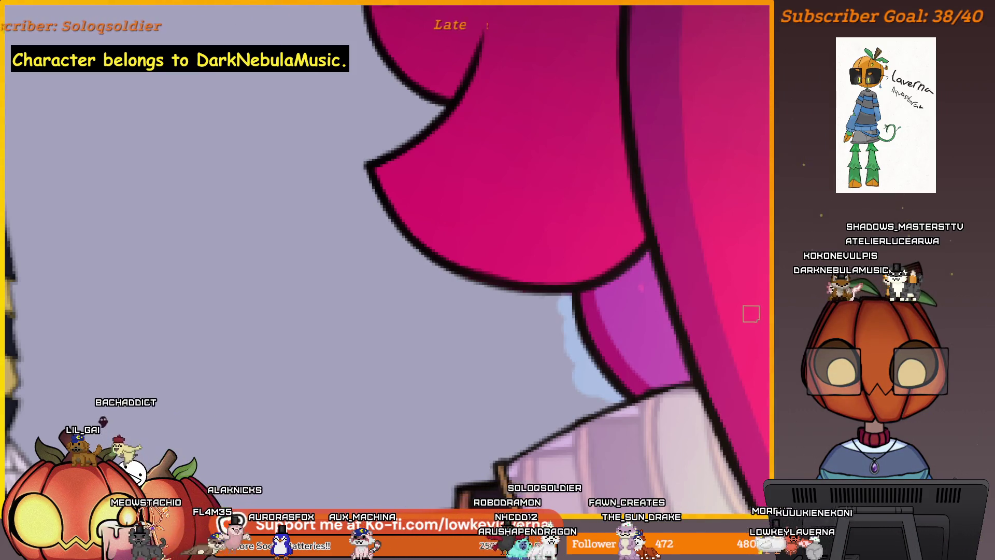
{"action": "key", "text": "ctrl+z"}
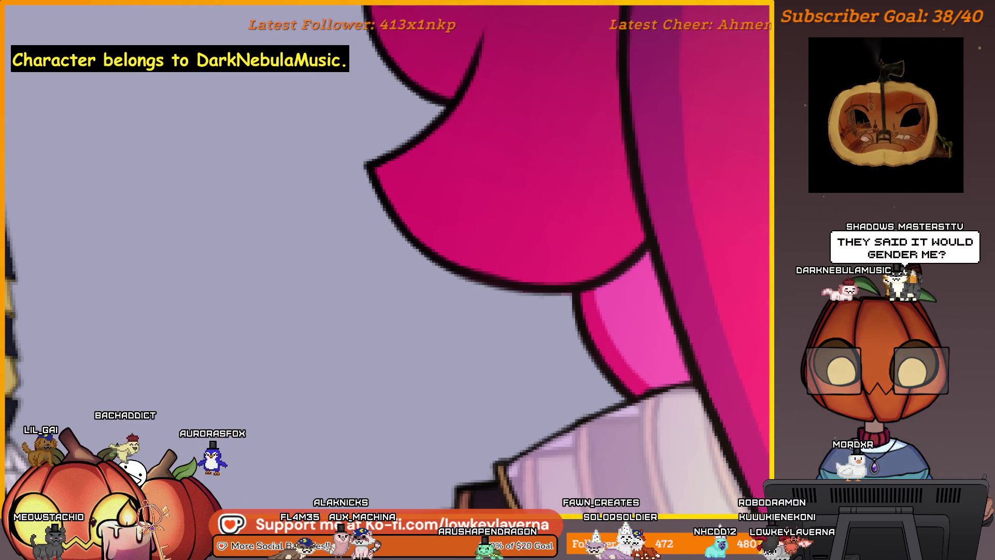
{"action": "scroll", "coordinate": [657, 396], "scroll_direction": "up", "scroll_amount": 2}
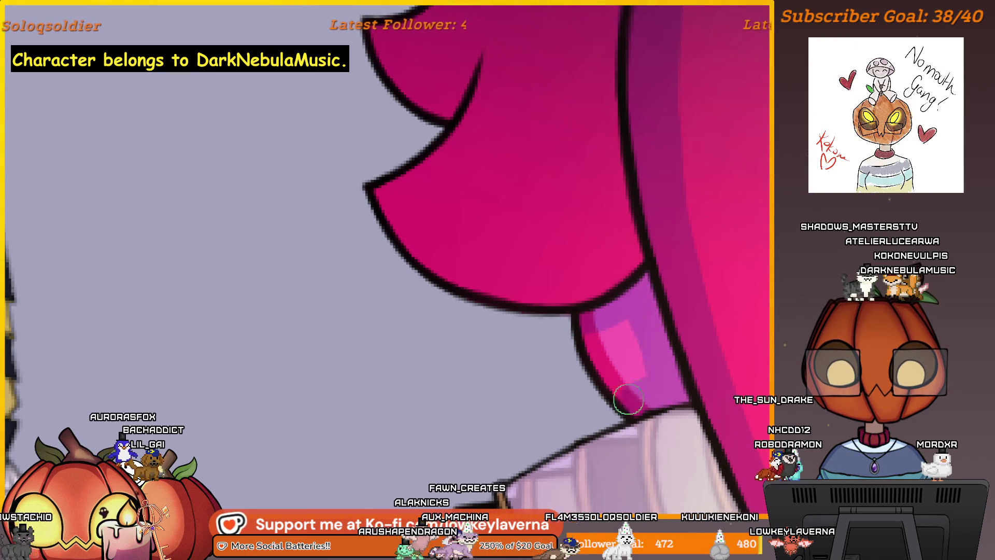
{"action": "key", "text": "ctrl+z"}
{"action": "scroll", "coordinate": [653, 291], "scroll_direction": "down", "scroll_amount": 3}
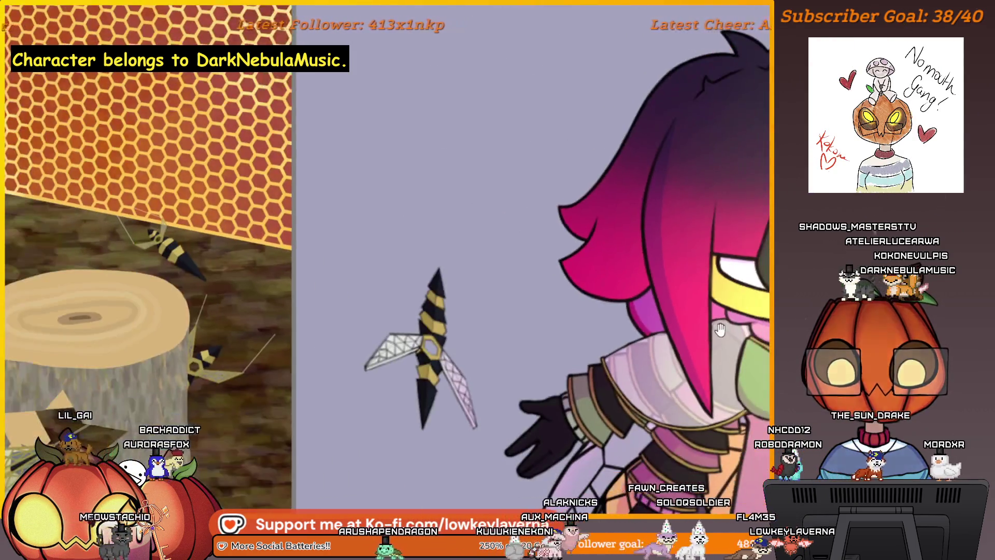
{"action": "scroll", "coordinate": [599, 267], "scroll_direction": "up", "scroll_amount": 3}
Paint darker magenta along the hair lock's lower edges and mirror the canvas to check
{"action": "left_click_drag", "start_coordinate": [600, 266], "coordinate": [666, 350]}
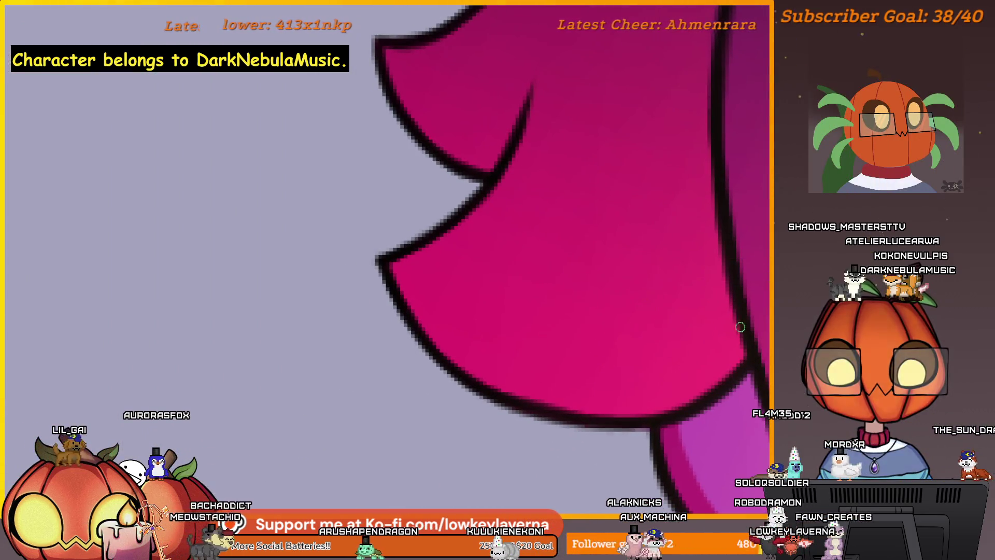
{"action": "left_click_drag", "start_coordinate": [735, 335], "coordinate": [482, 359]}
{"action": "left_click_drag", "start_coordinate": [424, 243], "coordinate": [422, 311]}
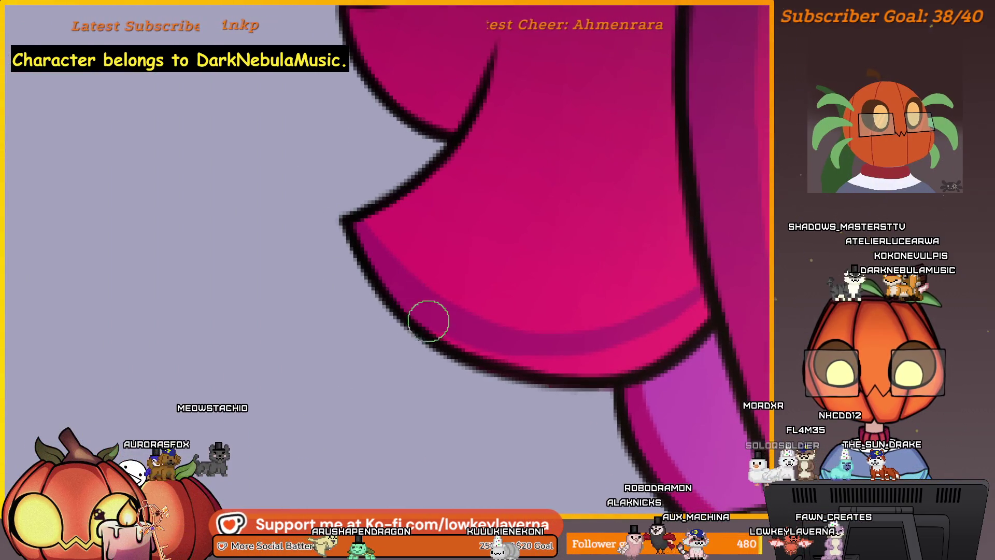
{"action": "left_click_drag", "start_coordinate": [637, 323], "coordinate": [642, 356]}
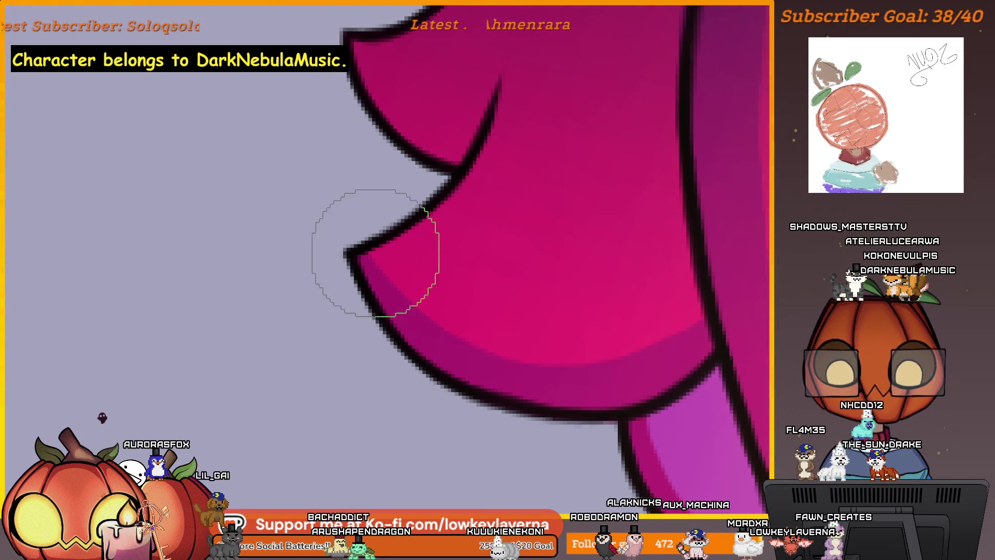
{"action": "scroll", "coordinate": [592, 361], "scroll_direction": "down", "scroll_amount": 2}
{"action": "scroll", "coordinate": [699, 234], "scroll_direction": "down", "scroll_amount": 1}
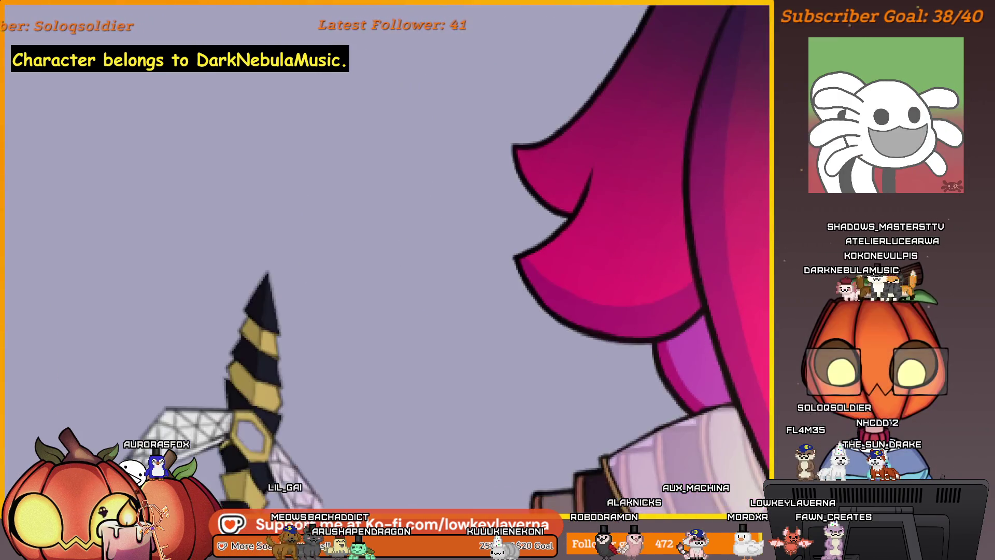
{"action": "scroll", "coordinate": [676, 292], "scroll_direction": "up", "scroll_amount": 1}
{"action": "scroll", "coordinate": [673, 303], "scroll_direction": "up", "scroll_amount": 1}
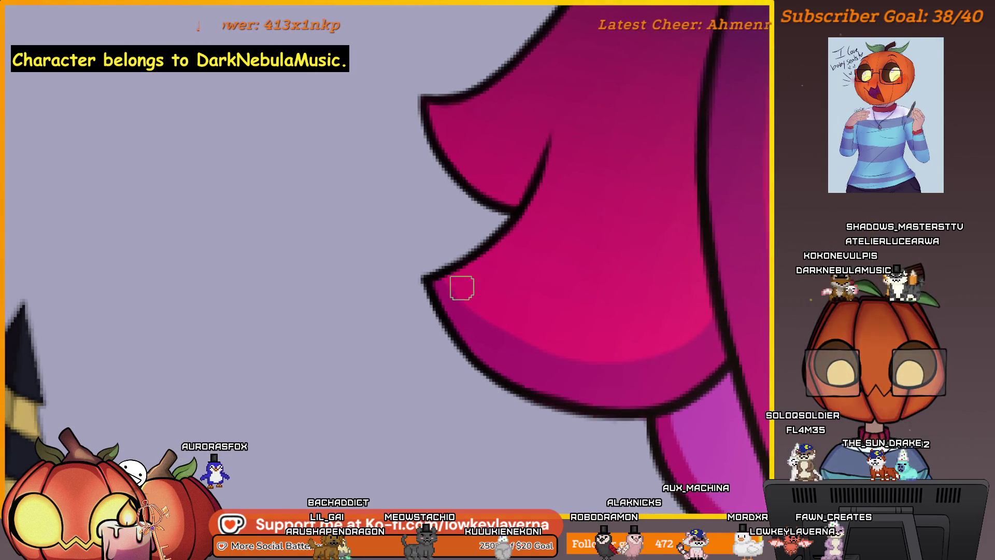
{"action": "key", "text": "m"}
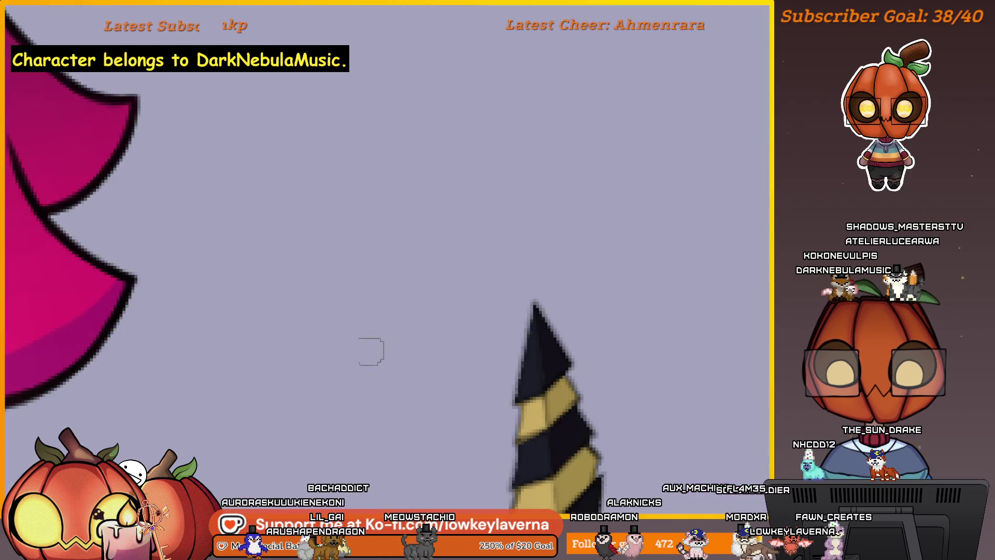
{"action": "left_click_drag", "start_coordinate": [378, 349], "coordinate": [728, 345]}
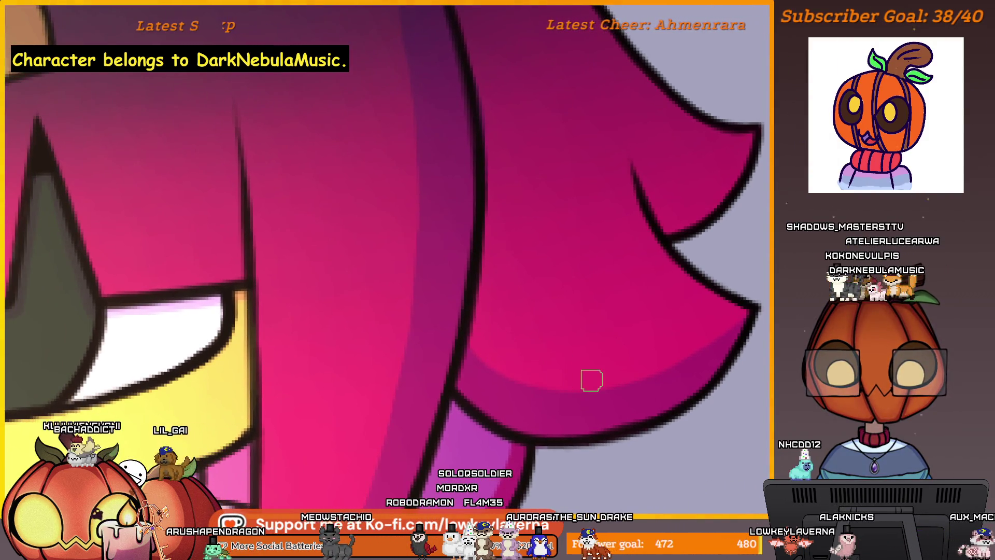
{"action": "scroll", "coordinate": [760, 284], "scroll_direction": "down", "scroll_amount": 5}
{"action": "scroll", "coordinate": [701, 360], "scroll_direction": "up", "scroll_amount": 1}
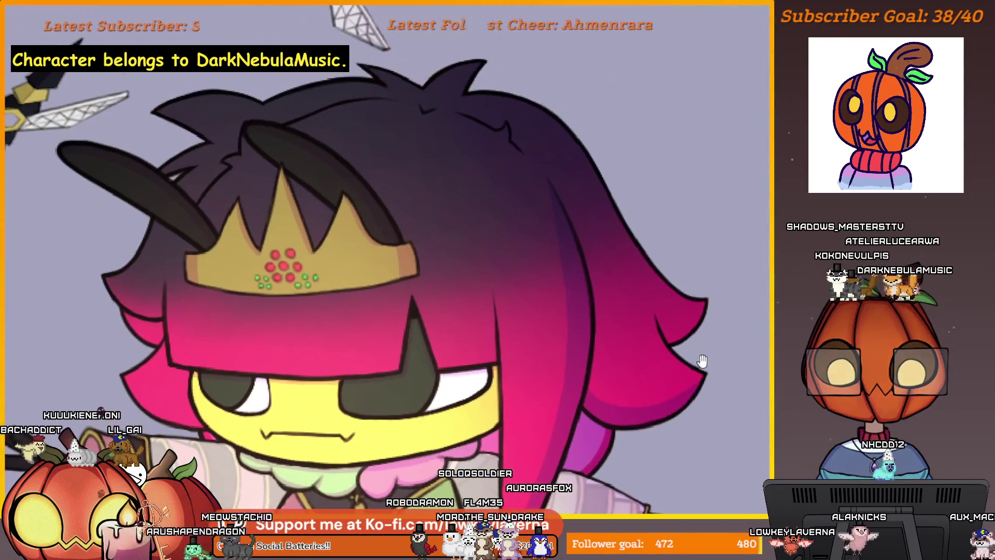
{"action": "scroll", "coordinate": [682, 338], "scroll_direction": "up", "scroll_amount": 4}
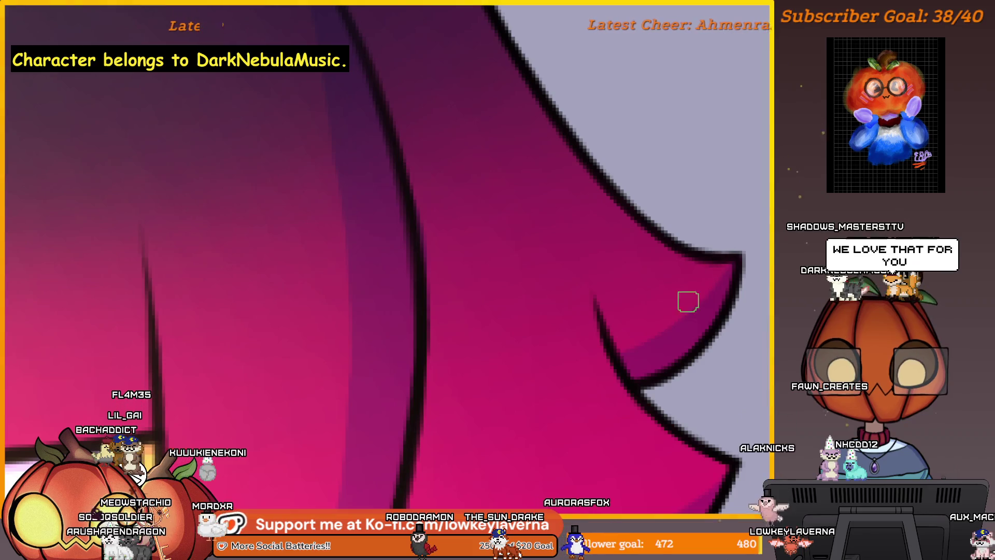
{"action": "scroll", "coordinate": [687, 267], "scroll_direction": "down", "scroll_amount": 5}
{"action": "scroll", "coordinate": [722, 283], "scroll_direction": "up", "scroll_amount": 1}
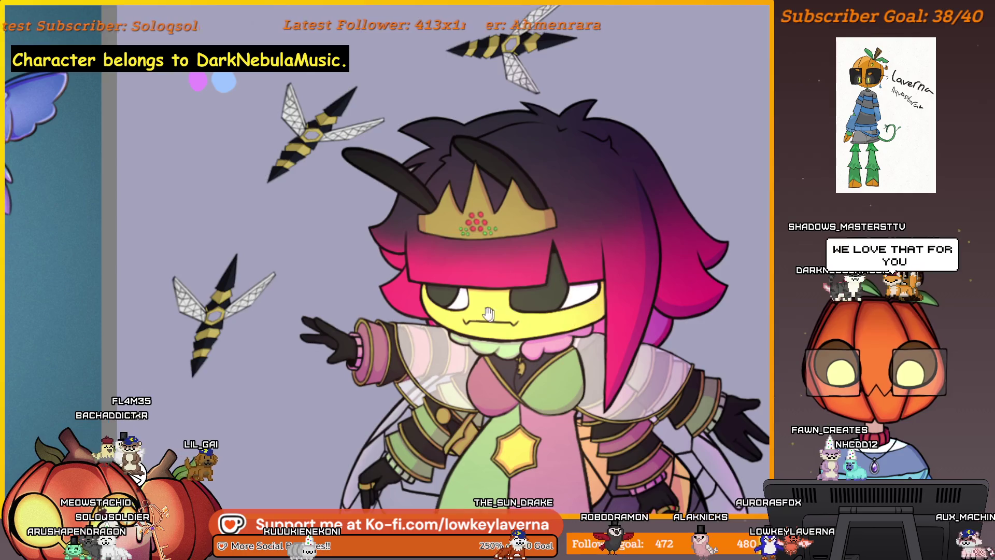
{"action": "scroll", "coordinate": [495, 314], "scroll_direction": "down", "scroll_amount": 2}
{"action": "scroll", "coordinate": [588, 355], "scroll_direction": "up", "scroll_amount": 5}
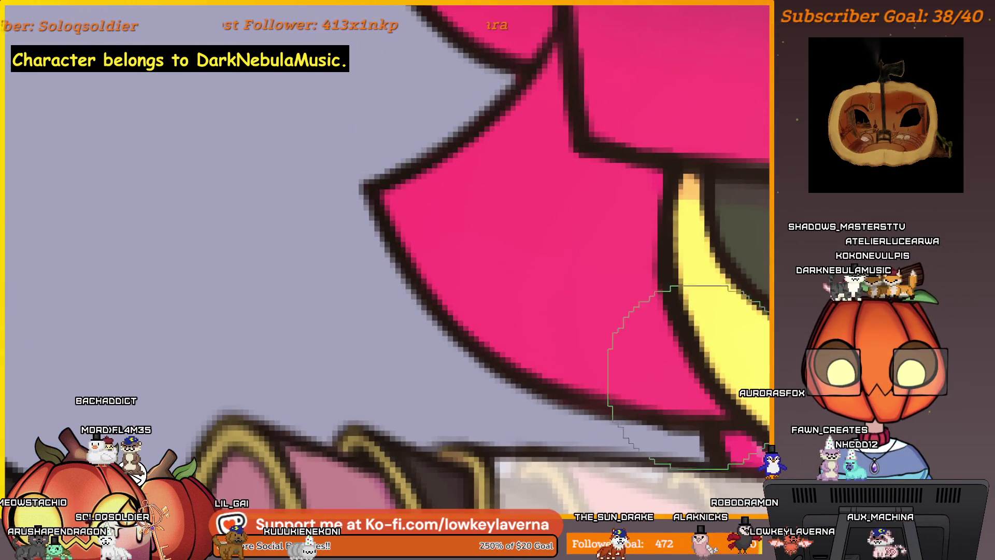
Shade darker pink along the inner hair tips beside the face and outstretched arm
{"action": "mouse_move", "coordinate": [708, 392]}
{"action": "left_mouse_down"}
{"action": "mouse_move", "coordinate": [645, 382]}
{"action": "mouse_move", "coordinate": [370, 185]}
{"action": "left_mouse_up"}
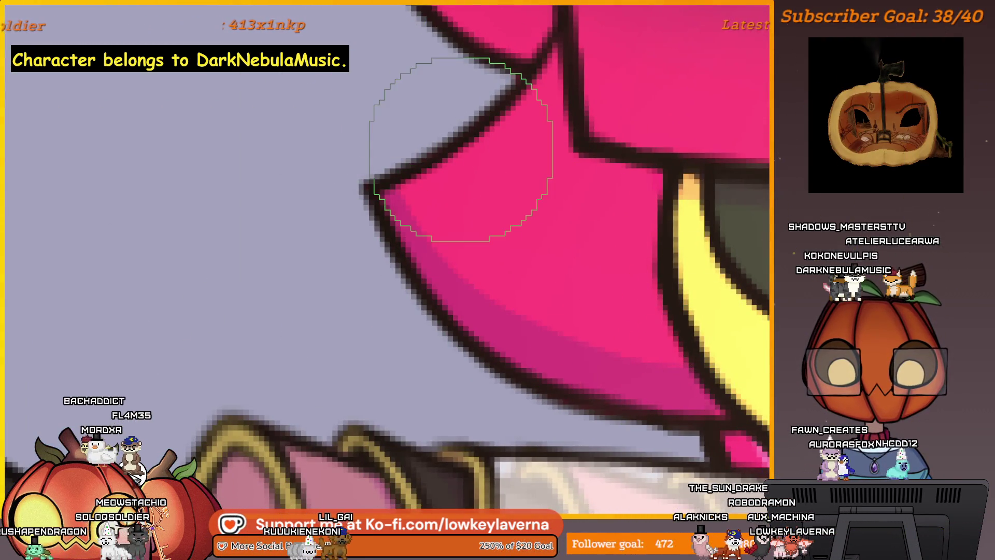
{"action": "left_click_drag", "start_coordinate": [467, 311], "coordinate": [389, 243]}
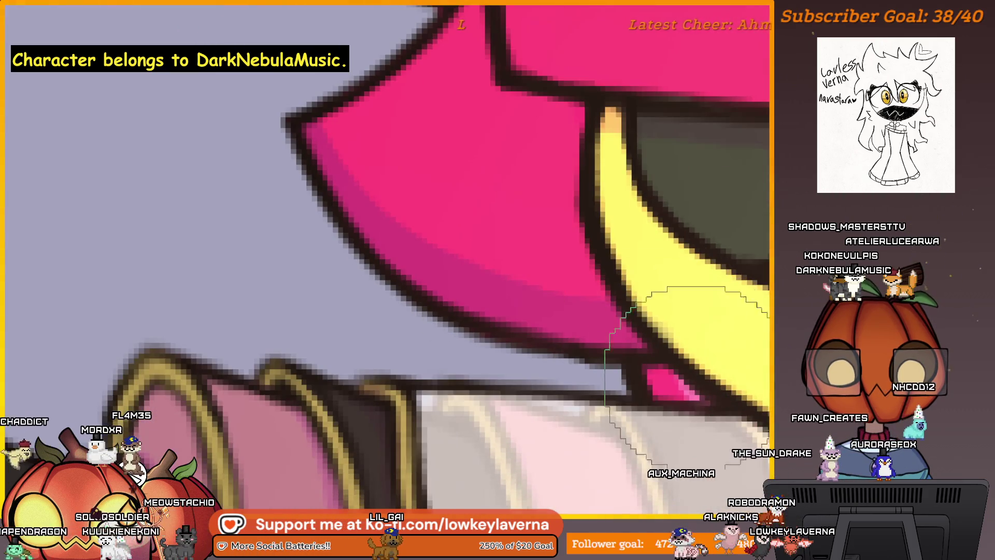
{"action": "left_click_drag", "start_coordinate": [605, 313], "coordinate": [679, 379]}
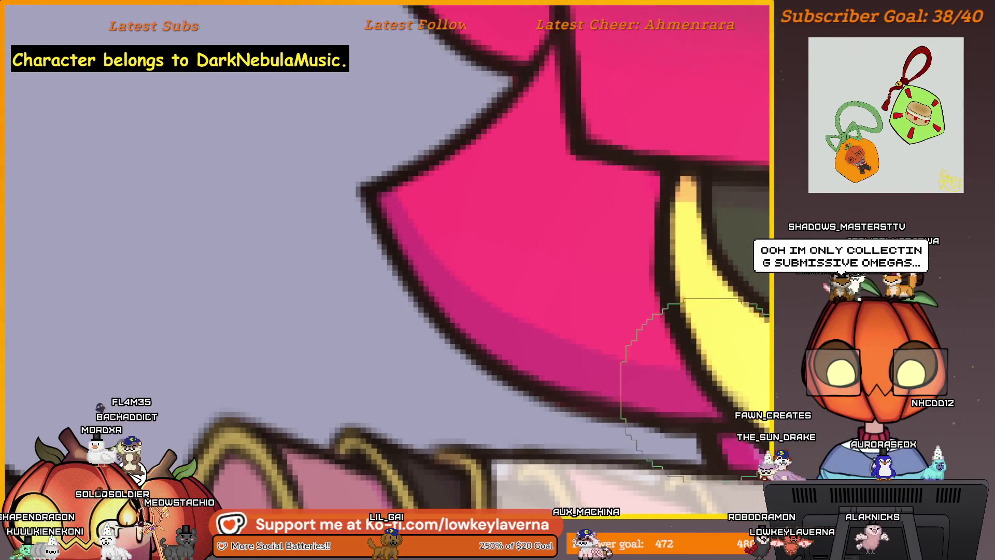
{"action": "scroll", "coordinate": [478, 213], "scroll_direction": "down", "scroll_amount": 3}
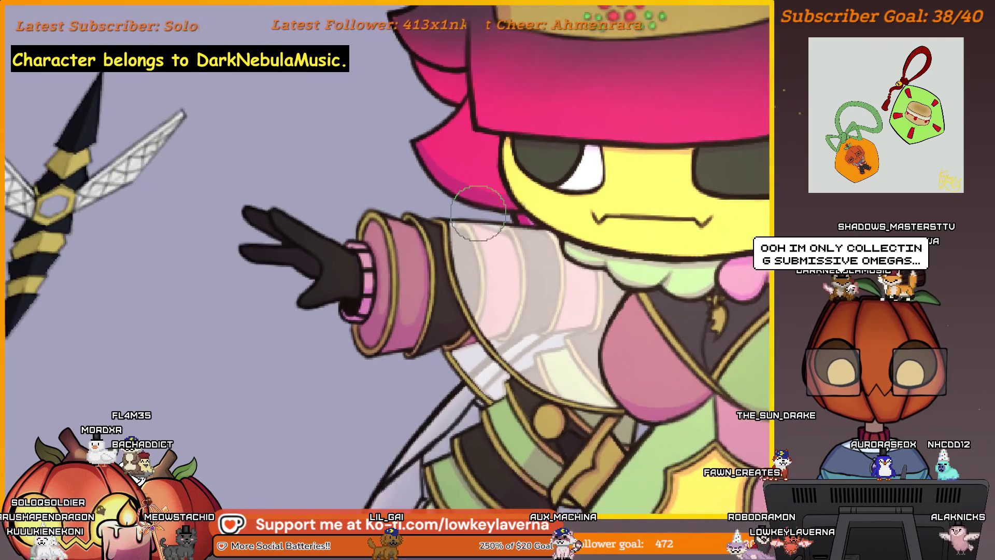
{"action": "scroll", "coordinate": [491, 234], "scroll_direction": "up", "scroll_amount": 3}
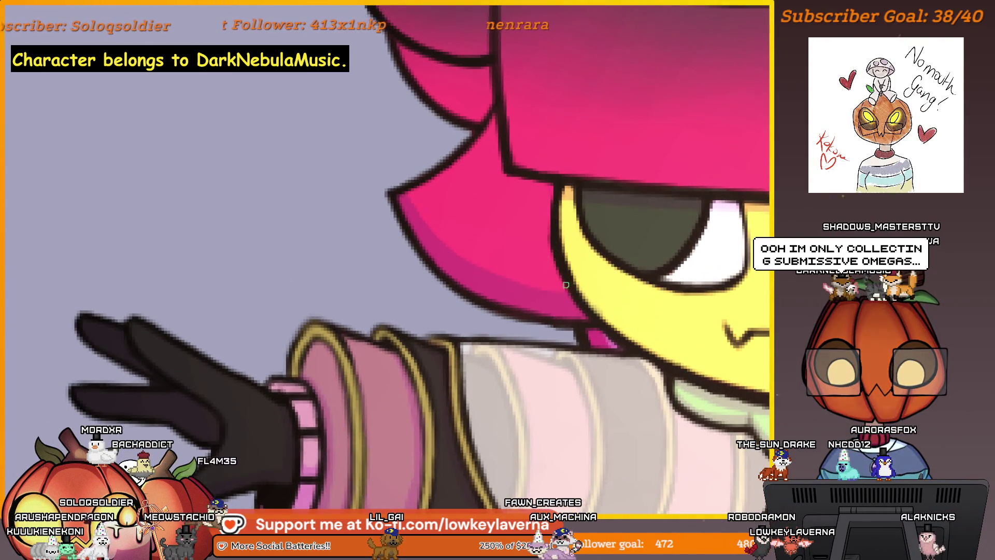
{"action": "scroll", "coordinate": [543, 198], "scroll_direction": "down", "scroll_amount": 2}
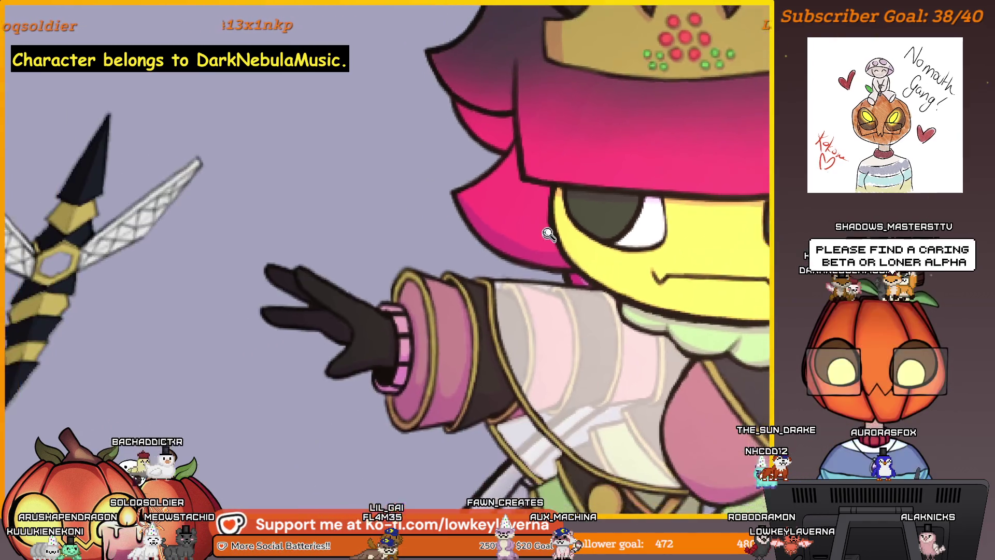
{"action": "scroll", "coordinate": [543, 198], "scroll_direction": "down", "scroll_amount": 2}
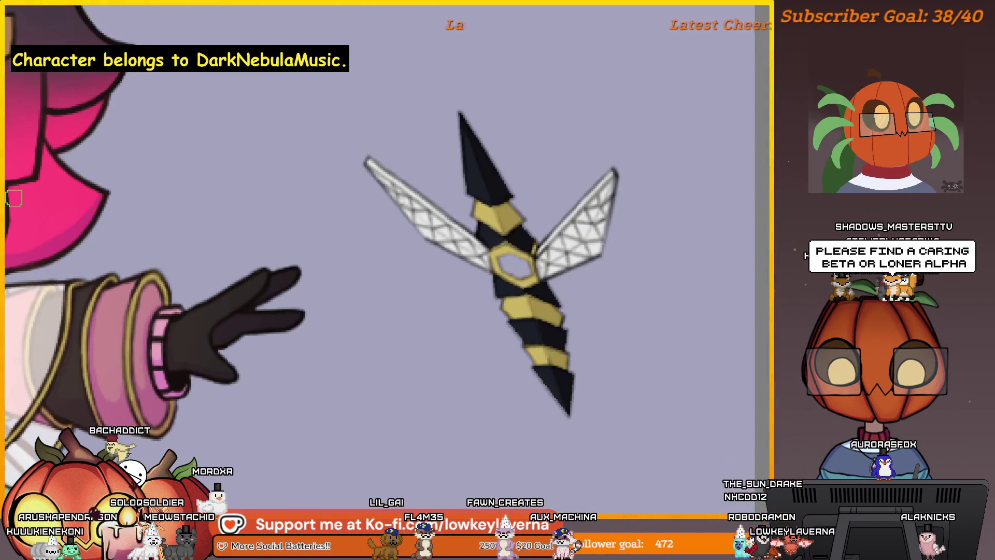
{"action": "scroll", "coordinate": [644, 312], "scroll_direction": "up", "scroll_amount": 2}
{"action": "scroll", "coordinate": [660, 299], "scroll_direction": "up", "scroll_amount": 2}
{"action": "left_click_drag", "start_coordinate": [660, 300], "coordinate": [655, 309]}
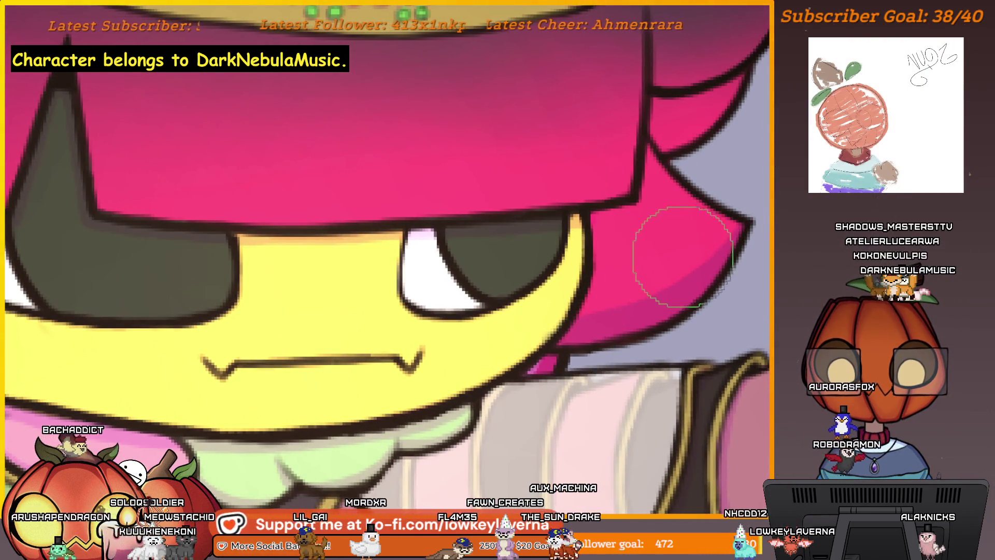
{"action": "scroll", "coordinate": [574, 326], "scroll_direction": "down", "scroll_amount": 2}
{"action": "scroll", "coordinate": [660, 285], "scroll_direction": "up", "scroll_amount": 1}
{"action": "scroll", "coordinate": [661, 285], "scroll_direction": "up", "scroll_amount": 2}
{"action": "left_click_drag", "start_coordinate": [660, 285], "coordinate": [646, 296]}
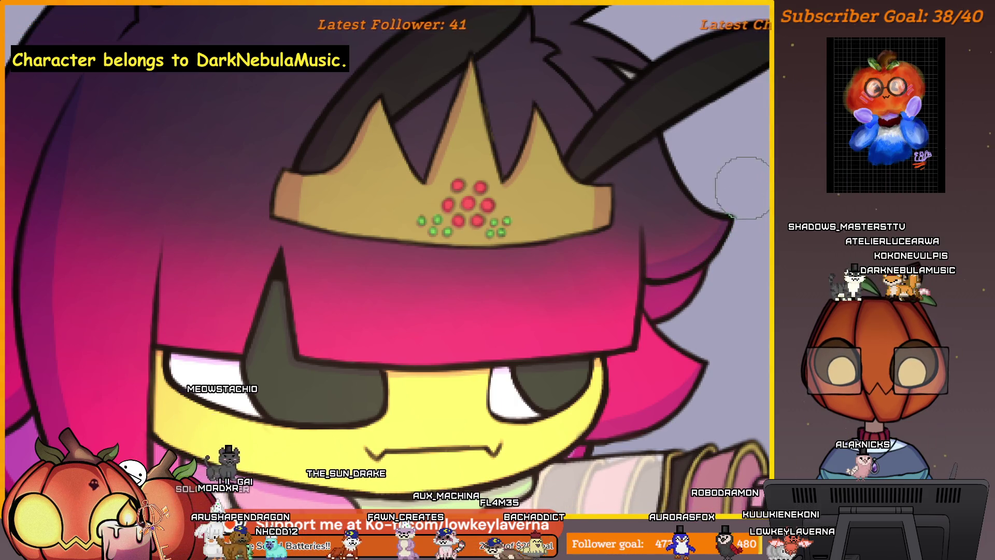
Paint darker shading bands along the purple hair locks beside the crown with a larger brush
{"action": "left_click_drag", "start_coordinate": [675, 269], "coordinate": [669, 304]}
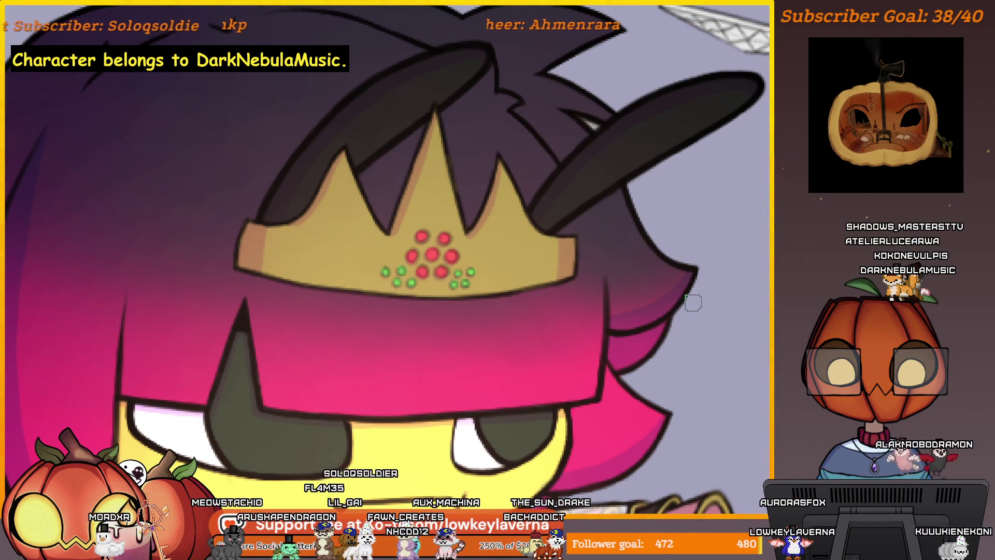
{"action": "scroll", "coordinate": [696, 273], "scroll_direction": "up", "scroll_amount": 5}
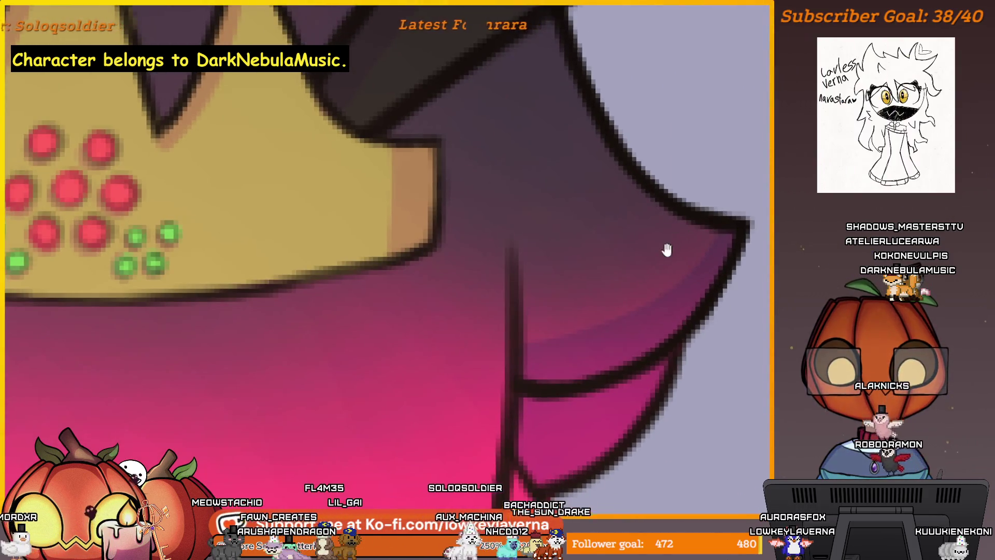
{"action": "left_click_drag", "start_coordinate": [668, 247], "coordinate": [668, 230]}
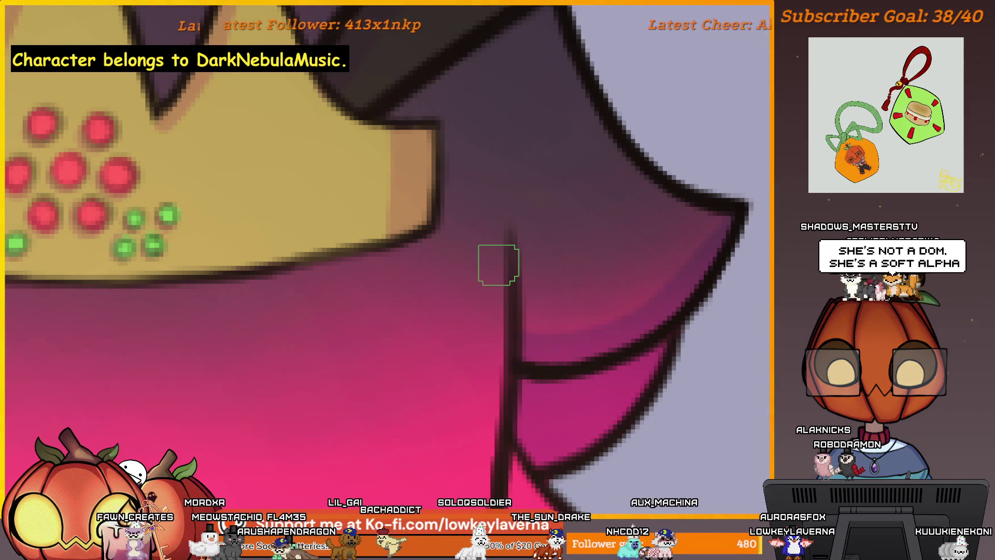
{"action": "left_click_drag", "start_coordinate": [548, 337], "coordinate": [511, 344]}
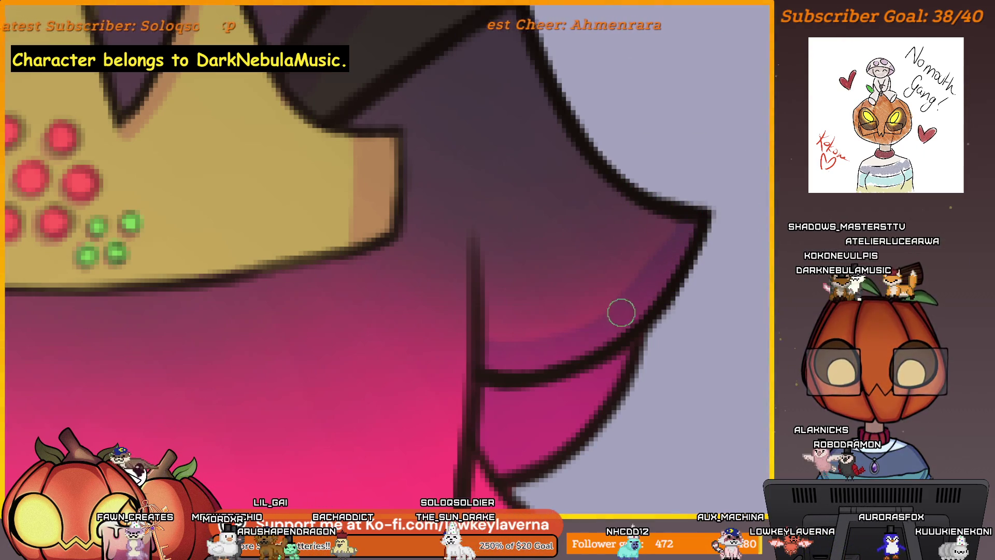
{"action": "scroll", "coordinate": [677, 267], "scroll_direction": "down", "scroll_amount": 2}
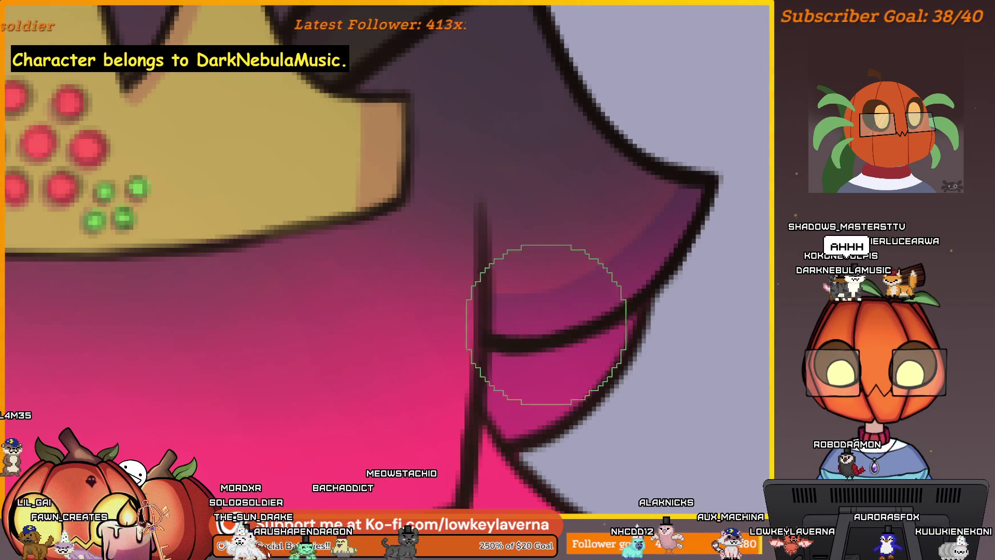
{"action": "scroll", "coordinate": [629, 315], "scroll_direction": "down", "scroll_amount": 2}
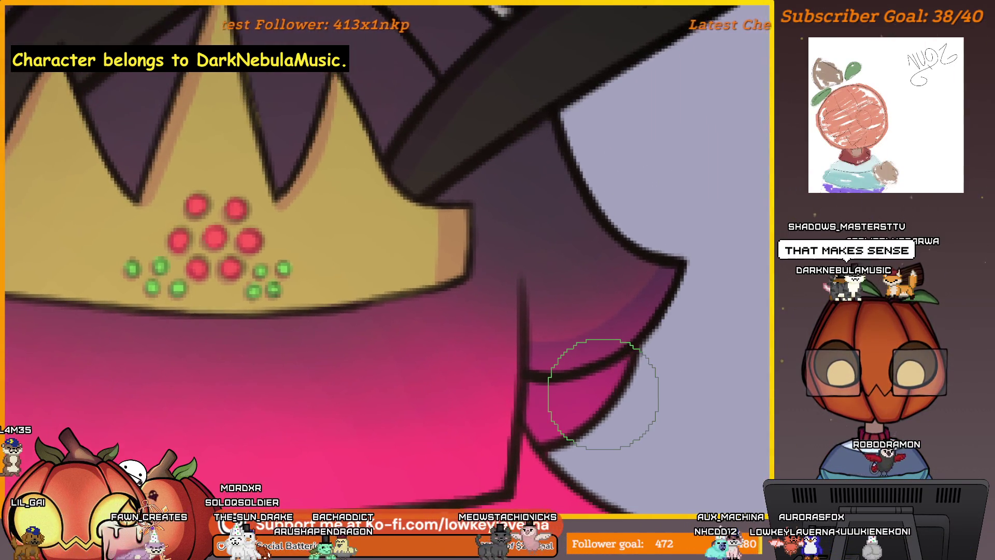
{"action": "scroll", "coordinate": [654, 305], "scroll_direction": "up", "scroll_amount": 2}
{"action": "left_click_drag", "start_coordinate": [655, 305], "coordinate": [663, 286]}
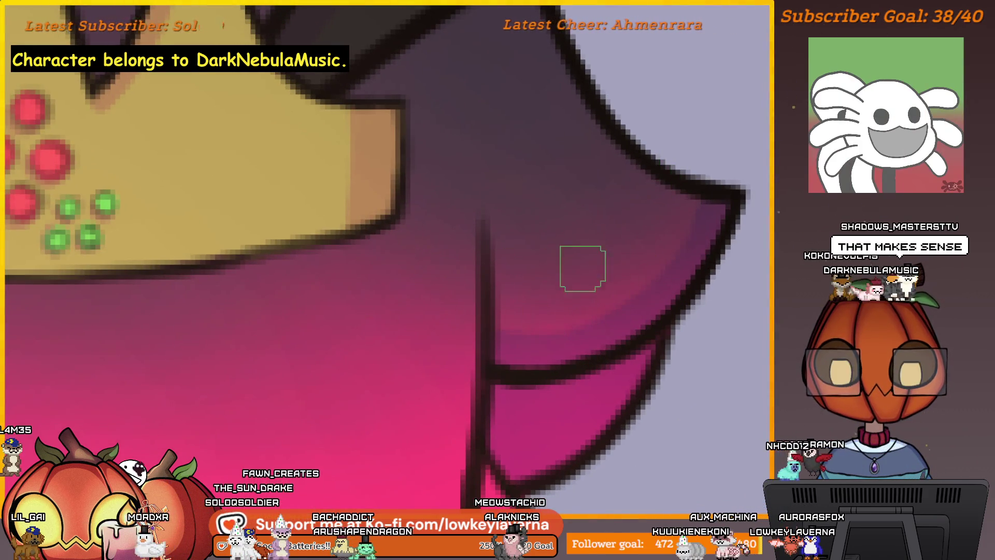
{"action": "key", "text": "bracketright"}
{"action": "key", "text": "bracketright"}
{"action": "key", "text": "bracketright"}
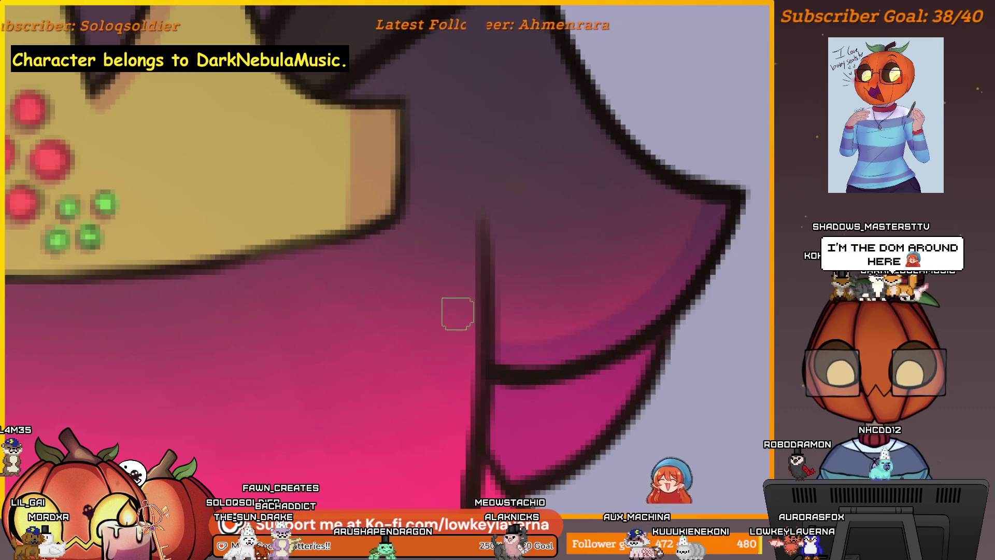
{"action": "scroll", "coordinate": [464, 316], "scroll_direction": "down", "scroll_amount": 5}
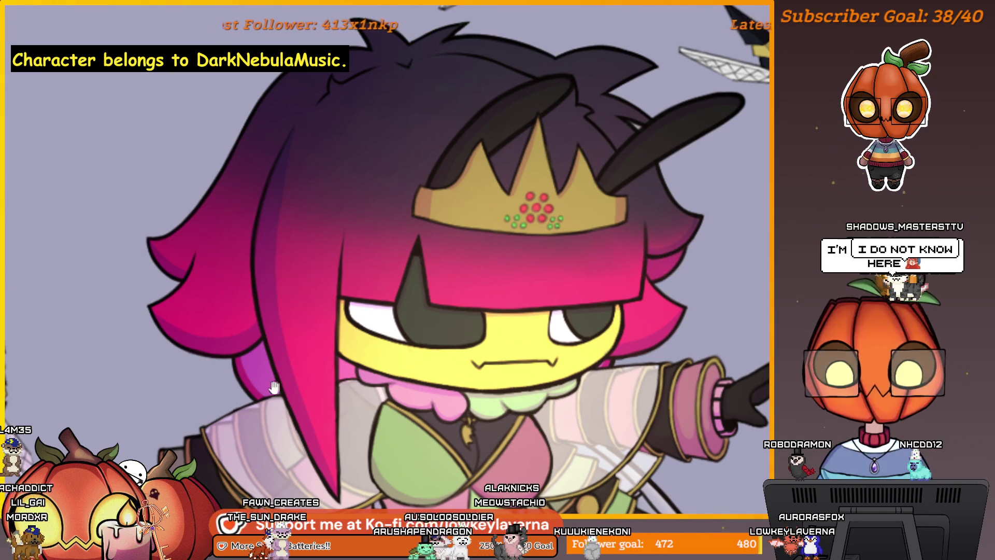
{"action": "scroll", "coordinate": [550, 416], "scroll_direction": "up", "scroll_amount": 3}
{"action": "scroll", "coordinate": [611, 336], "scroll_direction": "up", "scroll_amount": 1}
{"action": "left_click_drag", "start_coordinate": [612, 336], "coordinate": [601, 331]}
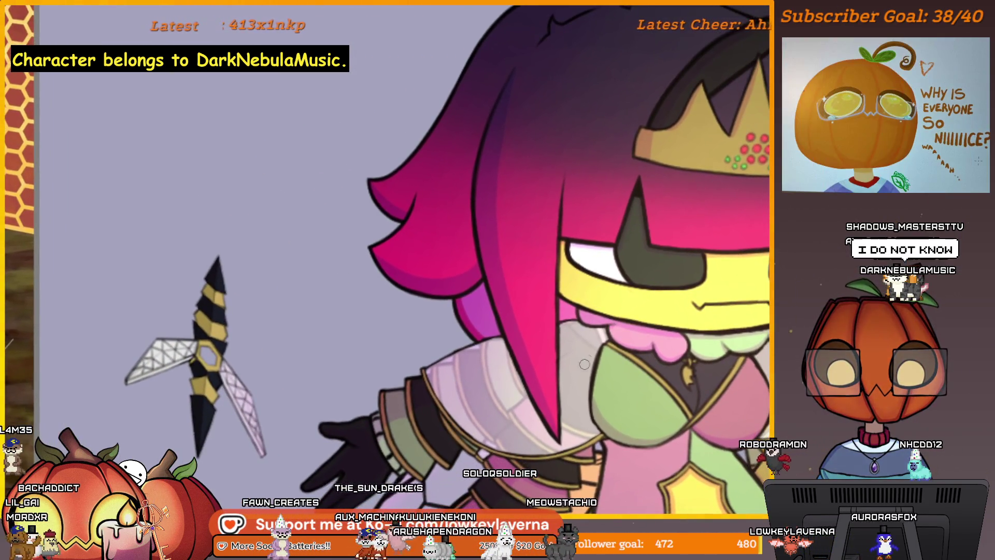
{"action": "scroll", "coordinate": [559, 370], "scroll_direction": "down", "scroll_amount": 1}
{"action": "scroll", "coordinate": [547, 233], "scroll_direction": "down", "scroll_amount": 1}
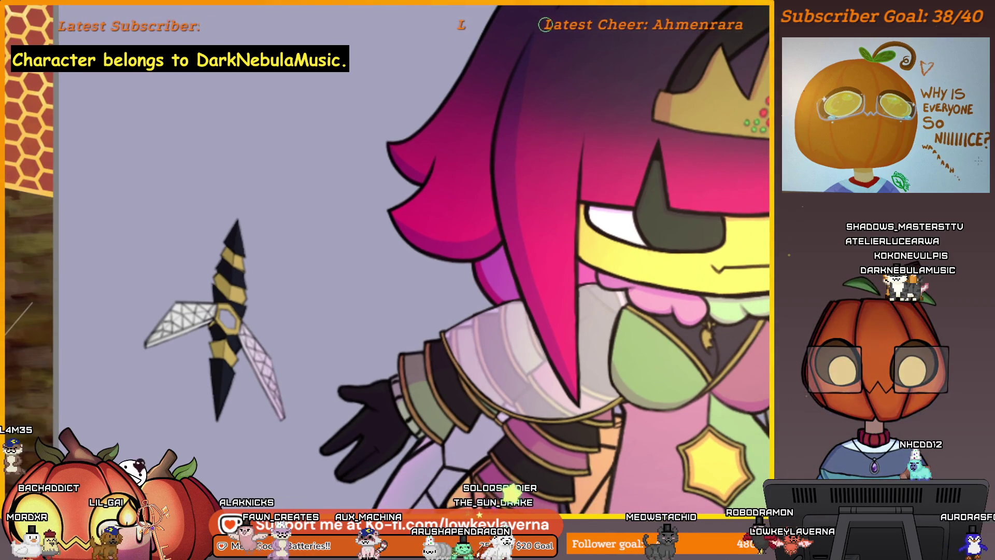